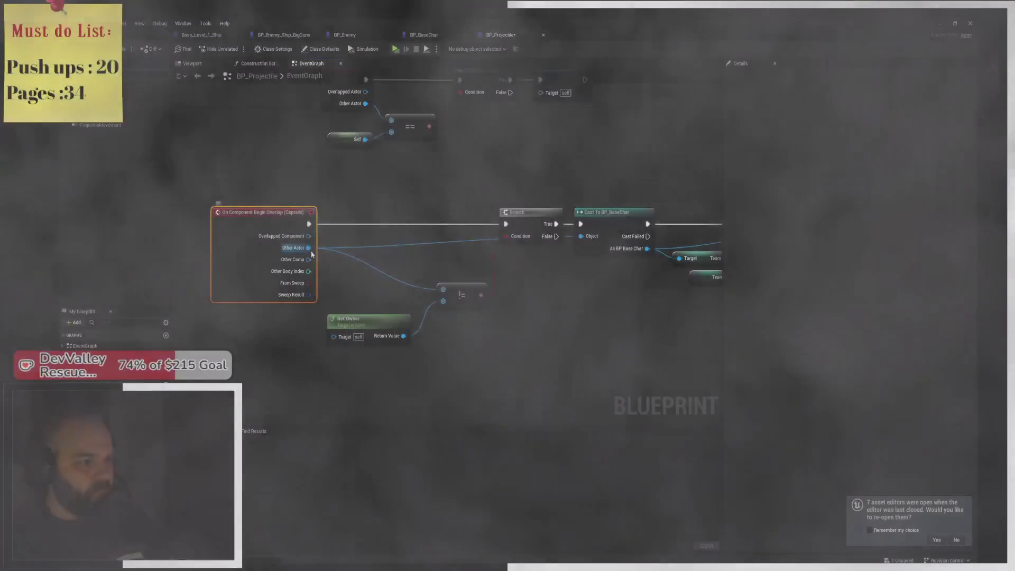
Insert a Print String of Other Actor's display name between the overlap event and Branch
drag(308, 247, 337, 218)
text(team)
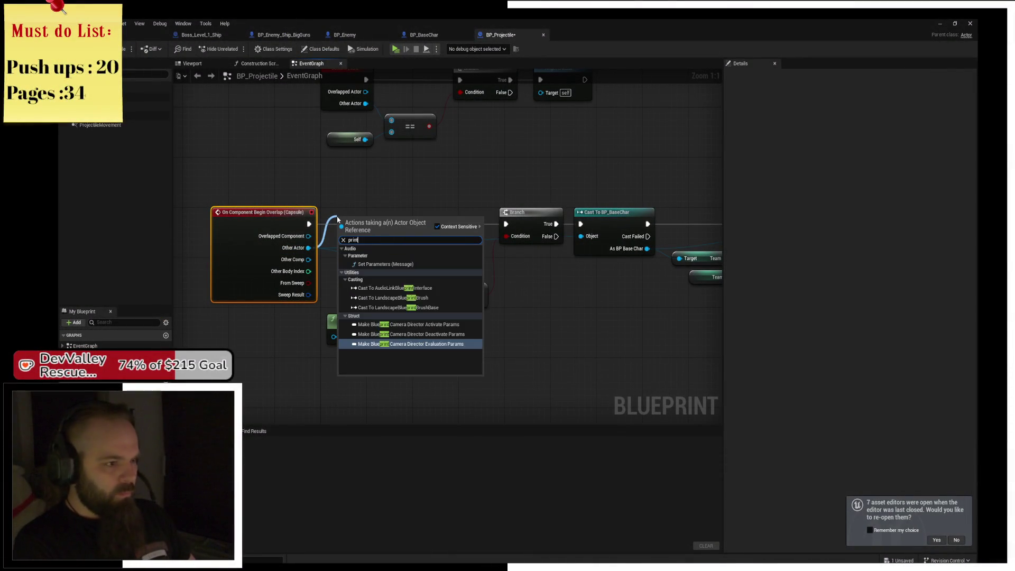
key(BackSpace)
key(BackSpace)
key(BackSpace)
key(Escape)
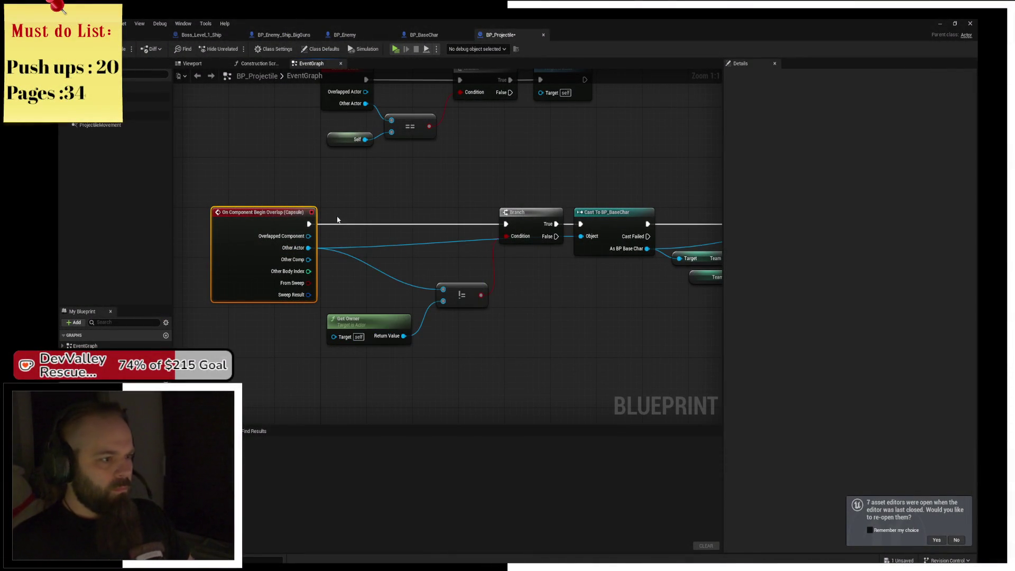
right_click(339, 219)
text(print string)
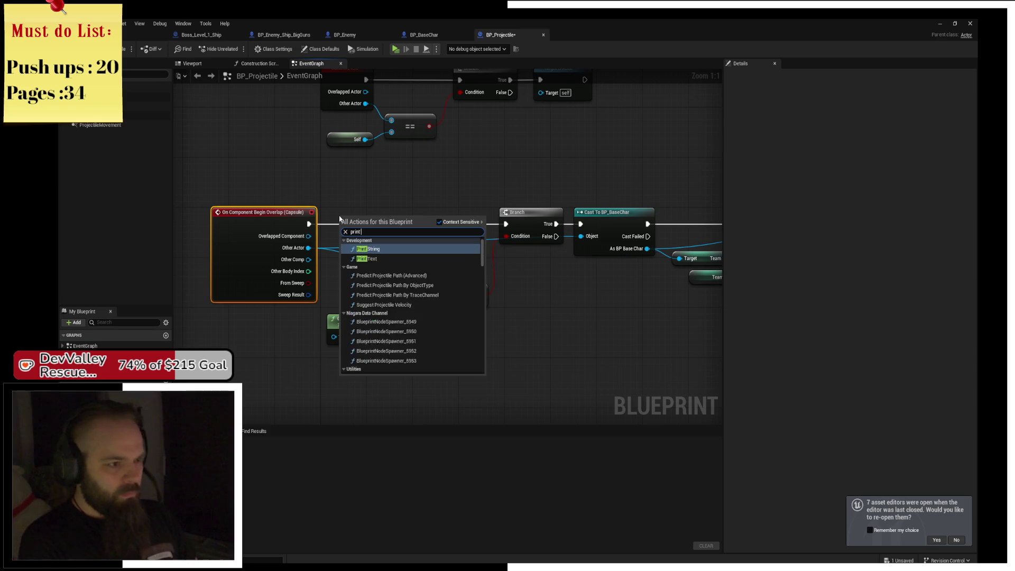
key(Return)
drag(374, 230, 424, 223)
mouse_move(308, 224)
mouse_down()
mouse_move(502, 236)
mouse_move(506, 224)
mouse_up()
mouse_move(434, 224)
mouse_down()
mouse_move(468, 223)
mouse_move(429, 239)
mouse_move(309, 248)
mouse_up()
drag(352, 221, 369, 240)
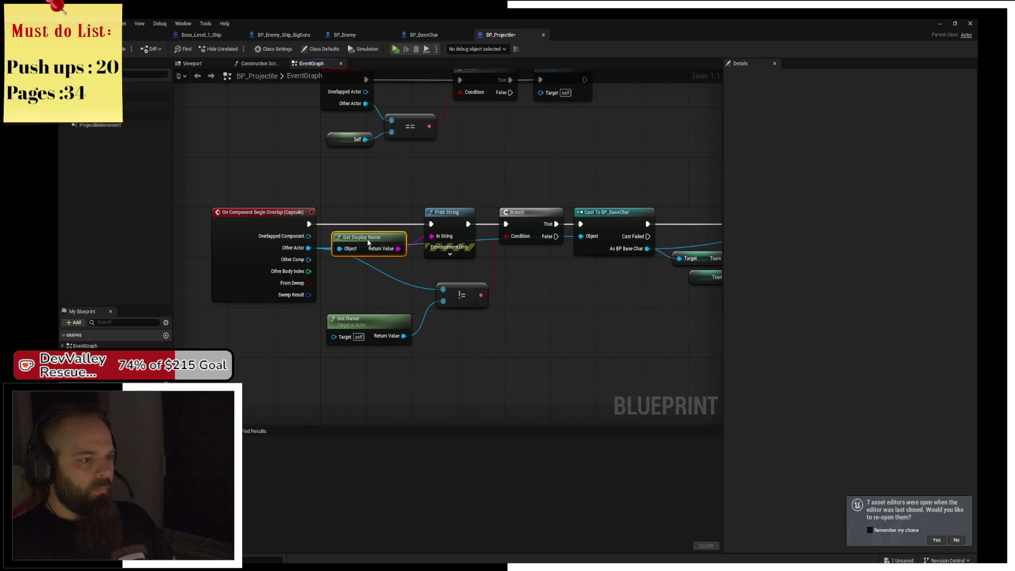
drag(536, 265, 393, 260)
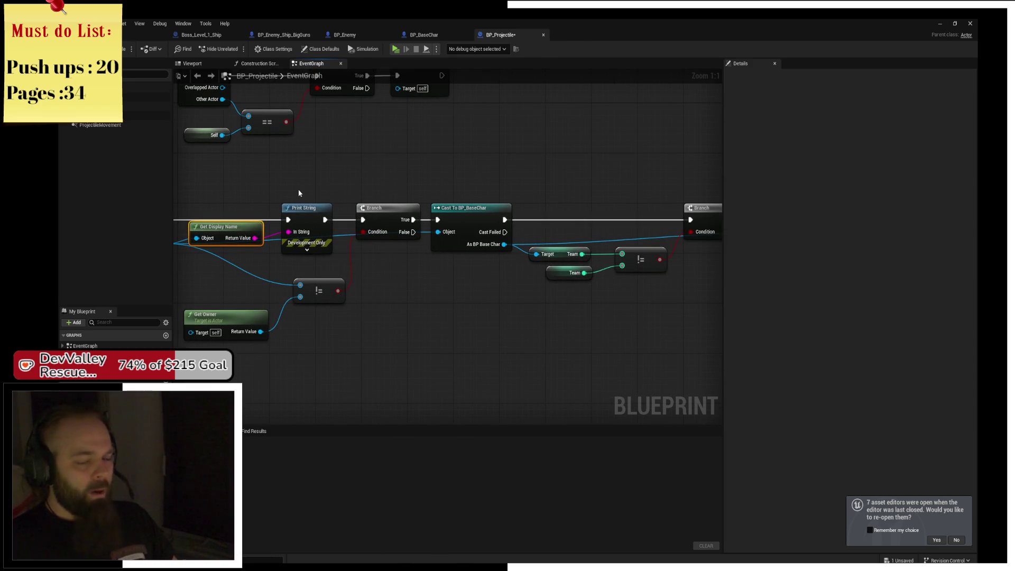
Place the Print String and Get Display Name nodes between Recive Damage and Destroy Actor
click(301, 245)
key(ctrl+x)
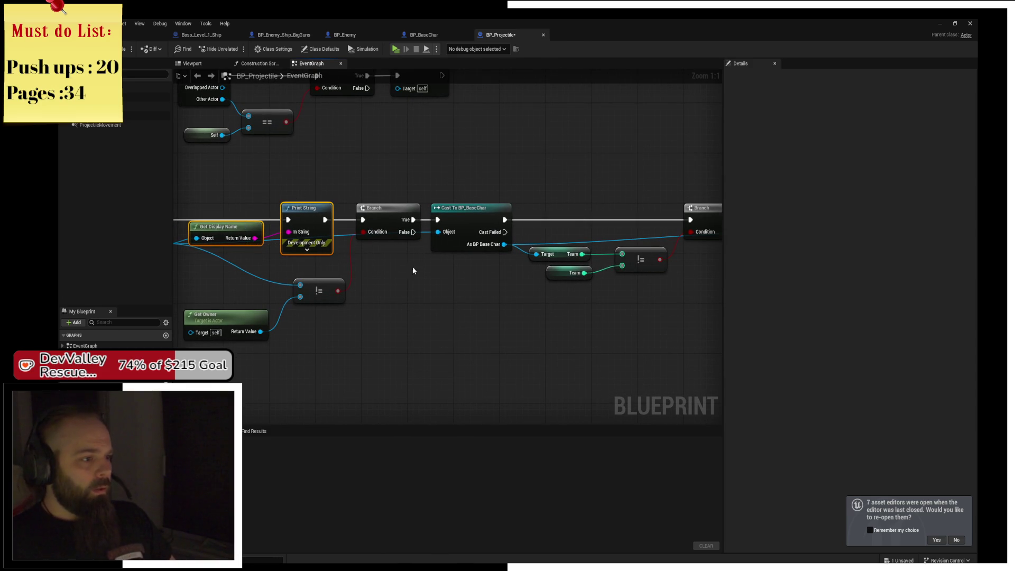
drag(475, 287, 261, 289)
key(ctrl+v)
mouse_move(649, 275)
mouse_down()
mouse_move(525, 275)
mouse_move(605, 275)
mouse_up()
click(522, 284)
drag(522, 285, 443, 308)
drag(559, 217, 675, 218)
mouse_move(590, 268)
mouse_down()
mouse_move(583, 218)
mouse_move(647, 222)
mouse_up()
alt+click(608, 221)
click(591, 252)
Make that message red, feed Other Actor into Get Display Name, save, and play
click(603, 273)
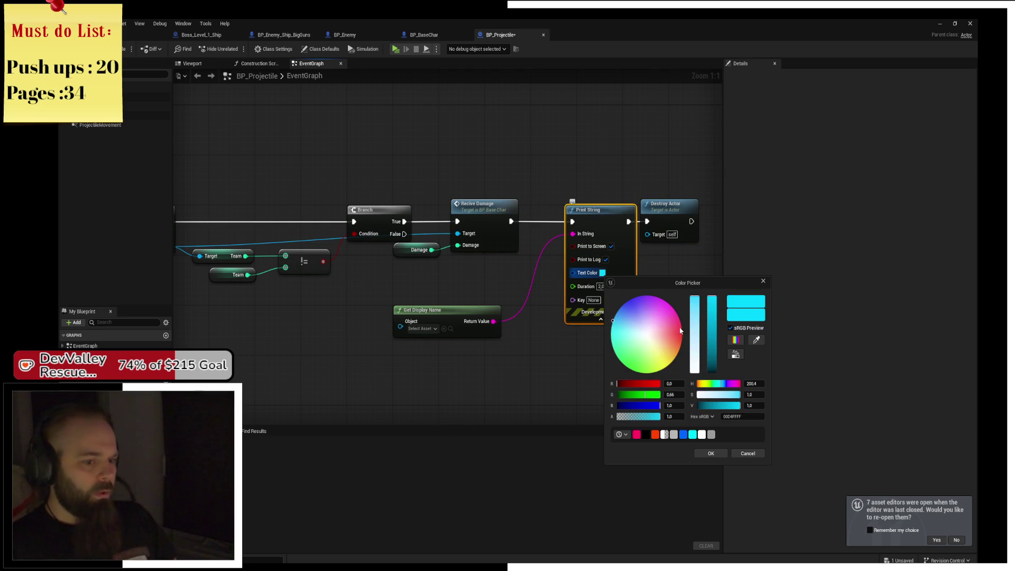
click(655, 434)
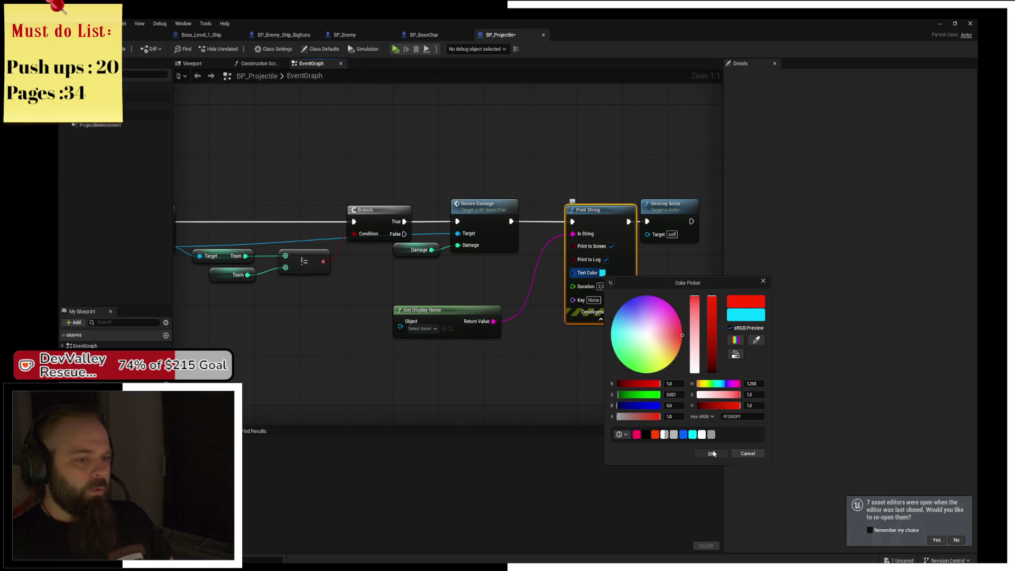
click(711, 453)
mouse_move(400, 326)
mouse_down()
mouse_move(340, 331)
mouse_move(333, 312)
mouse_move(253, 245)
mouse_up()
key(ctrl+s)
click(398, 48)
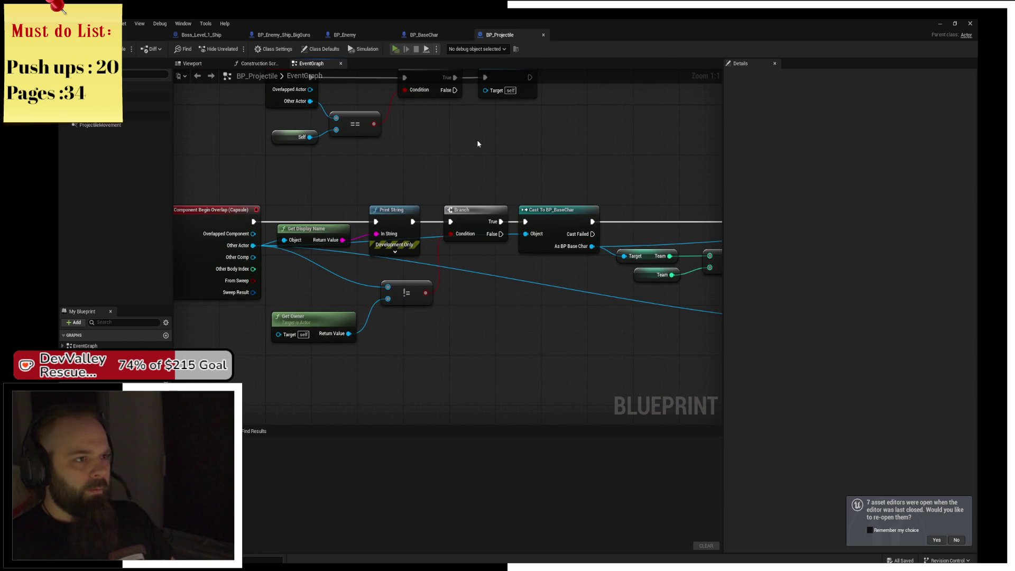
Fly the plane around in the preview to test the overlap prints, then return to the editor
key(s)
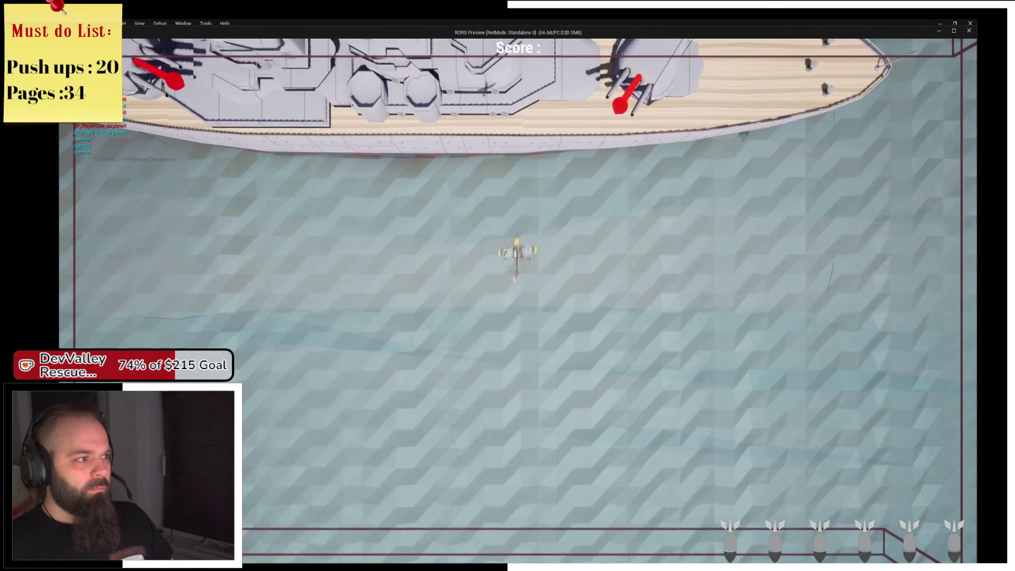
key(a)
key(d)
key(d)
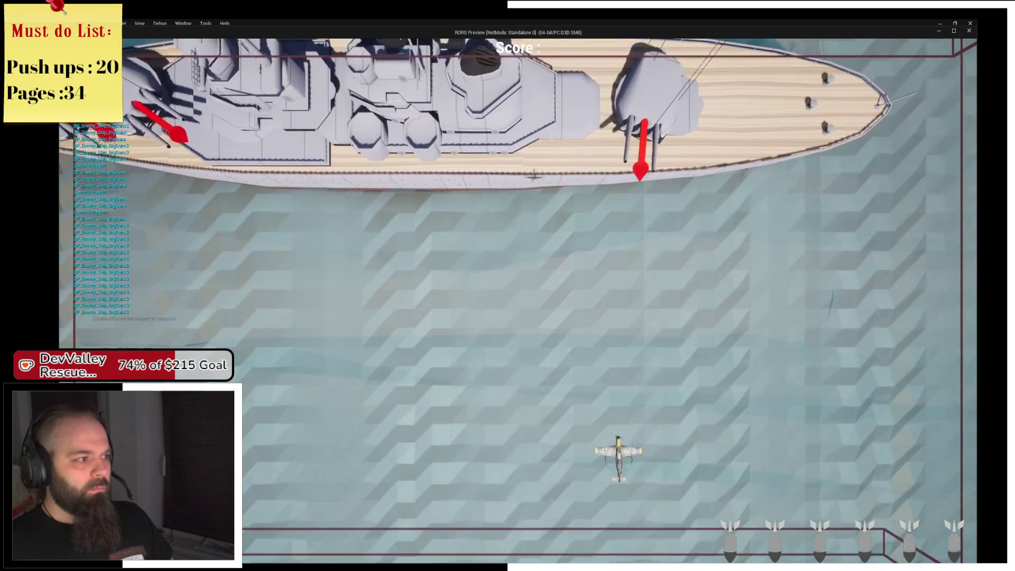
key(s)
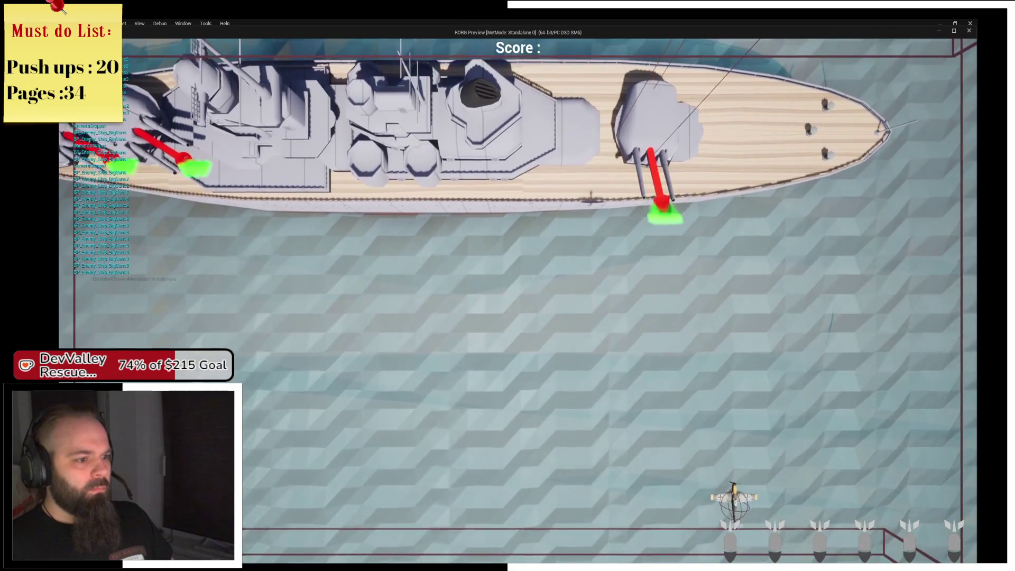
key(d)
key(w)
key(w)
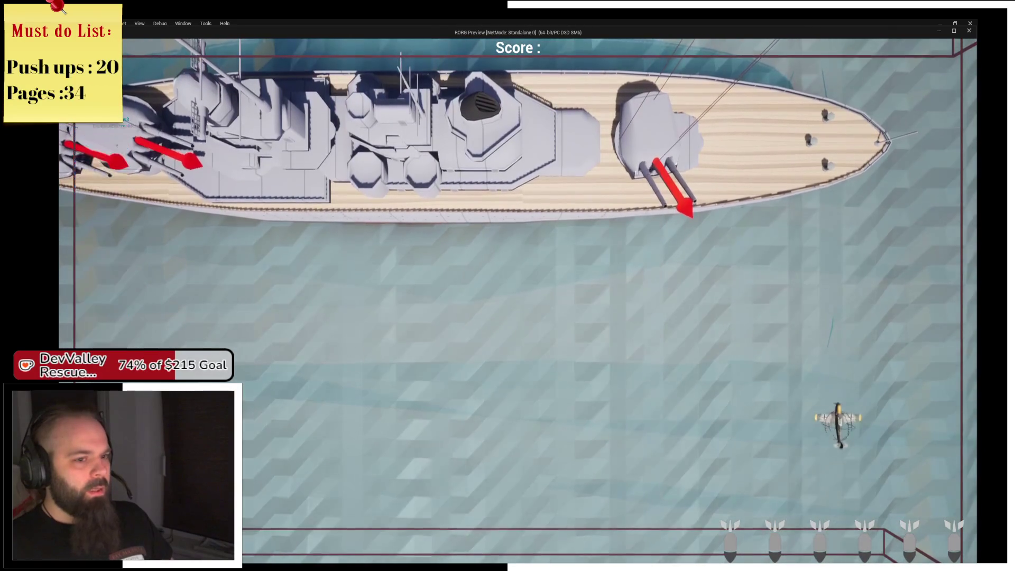
key(d)
key(alt+Tab)
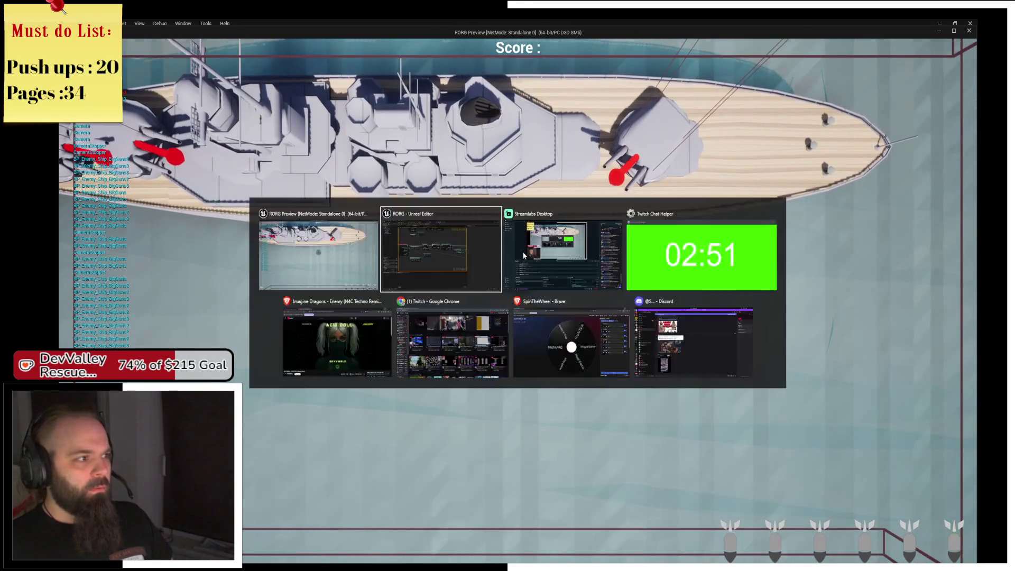
Connect Recive Damage straight to Destroy Actor and drive the red Print String from Branch False
drag(551, 201, 373, 167)
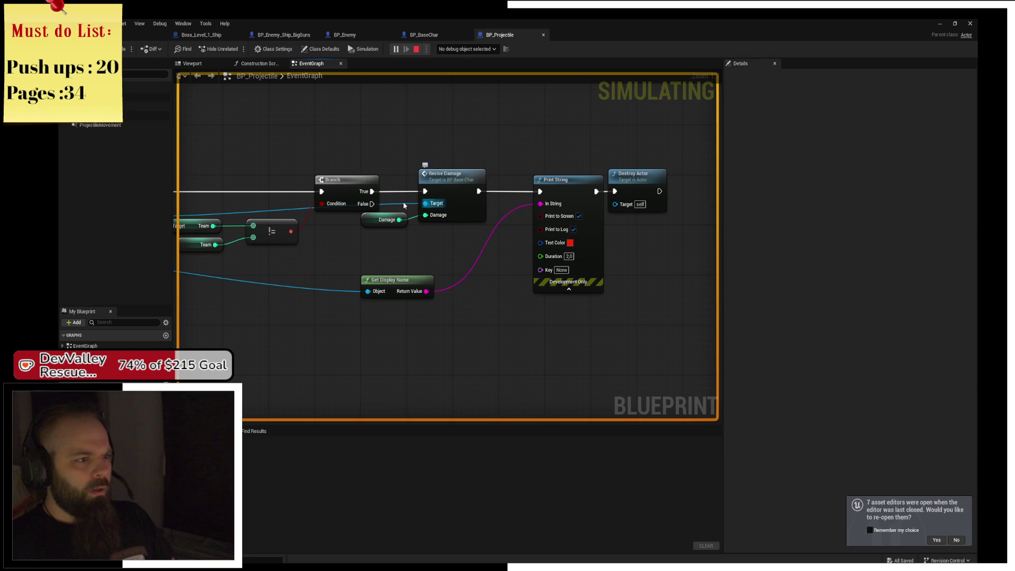
mouse_move(372, 204)
mouse_down()
mouse_move(552, 203)
mouse_move(539, 191)
mouse_up()
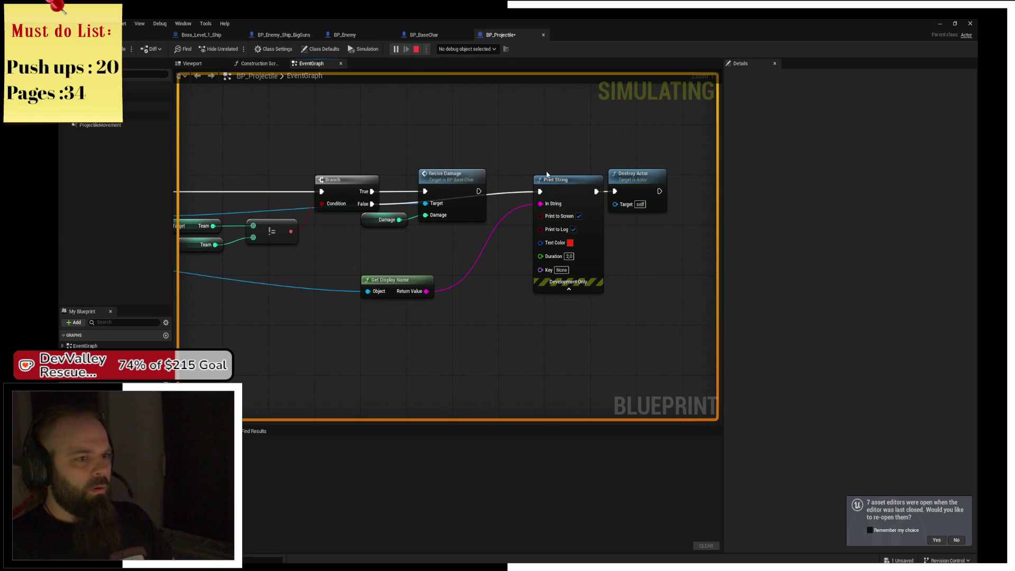
key(ctrl+z)
drag(562, 186, 551, 200)
click(498, 203)
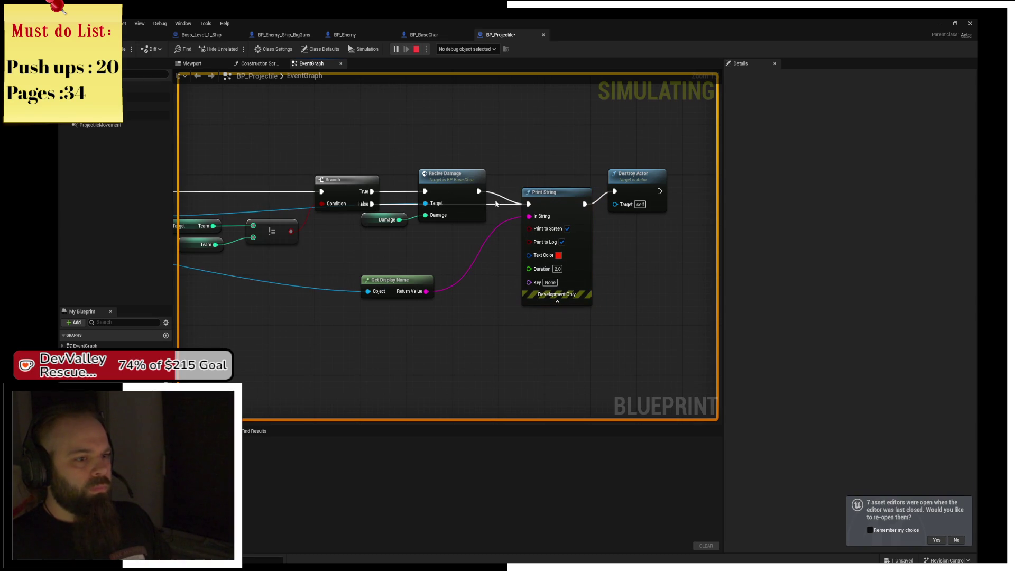
drag(550, 194, 544, 225)
drag(481, 193, 614, 191)
drag(523, 236, 372, 204)
click(528, 144)
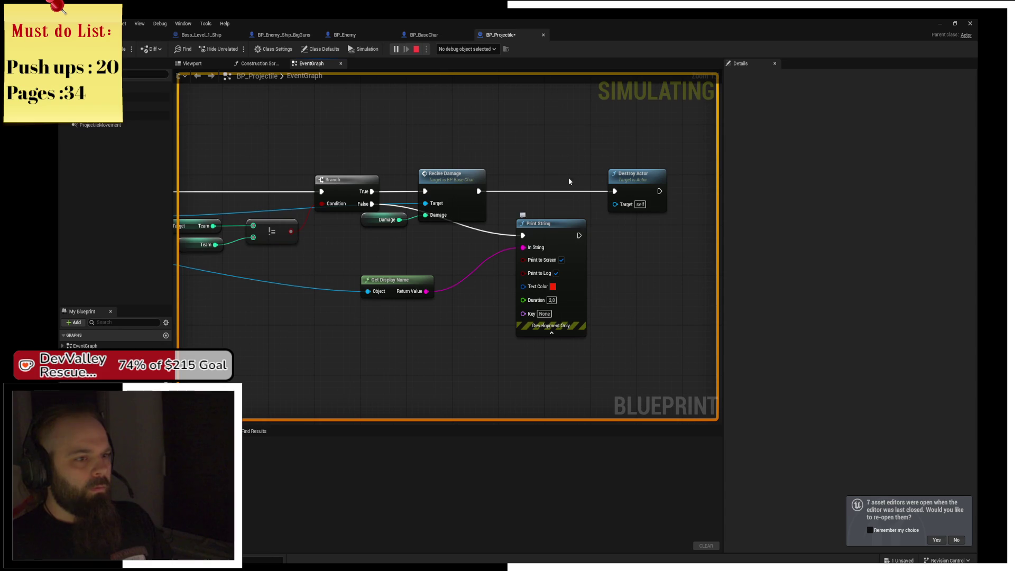
Restart the game preview, fly the plane briefly, then close it and pan back to the overlap event
click(417, 50)
key(alt+p)
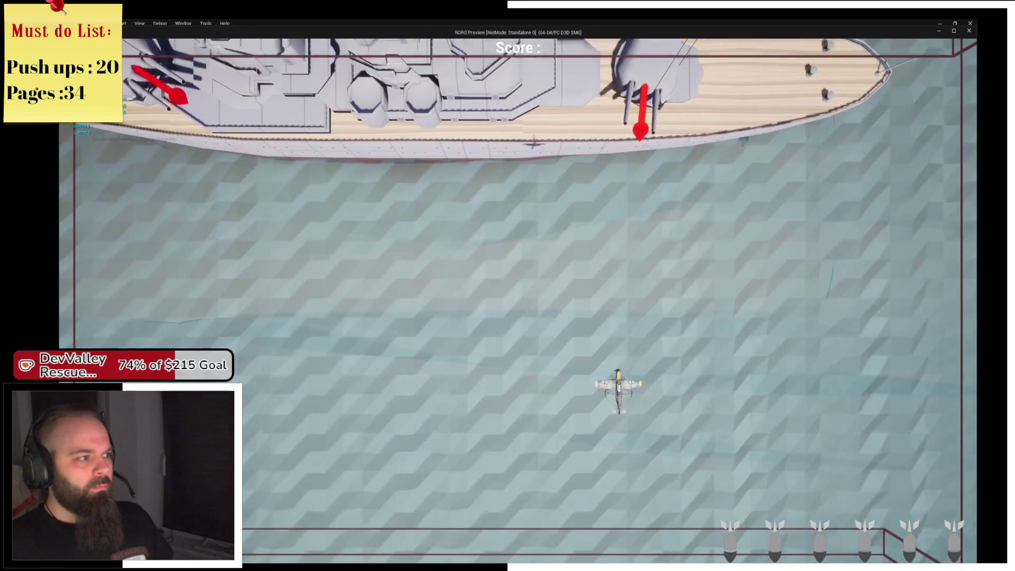
key(a)
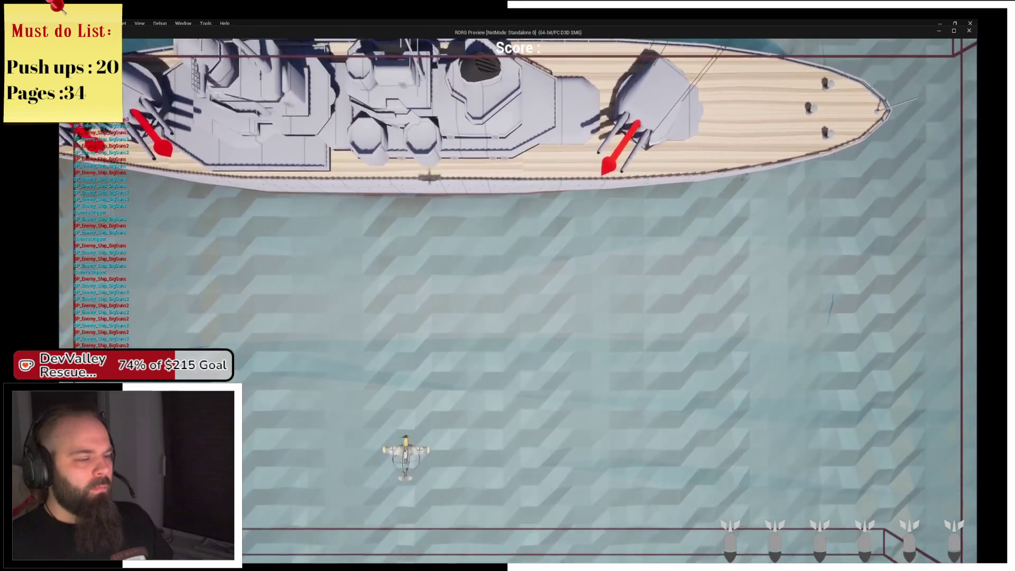
key(d)
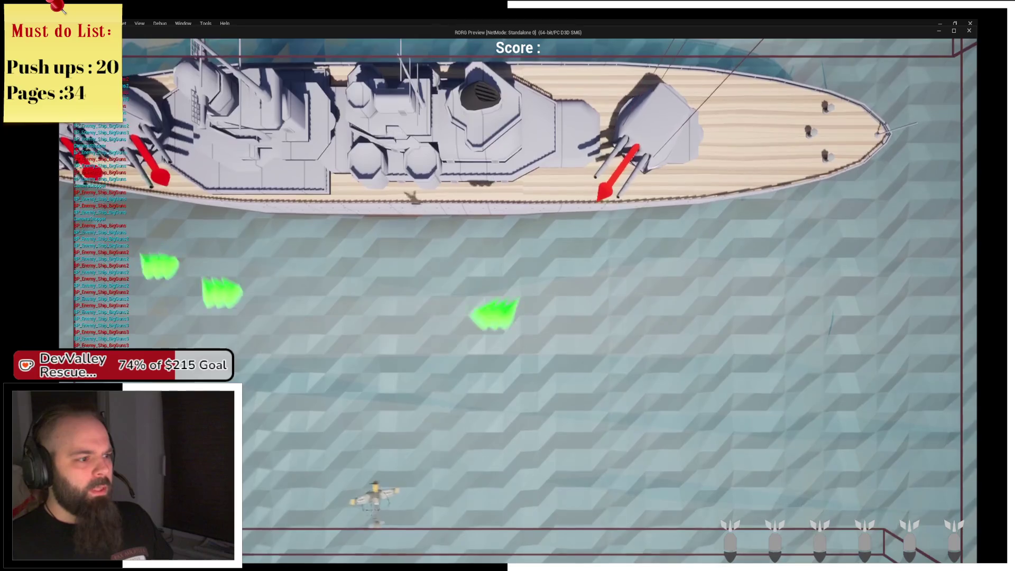
key(Escape)
drag(178, 259, 506, 258)
drag(368, 265, 514, 259)
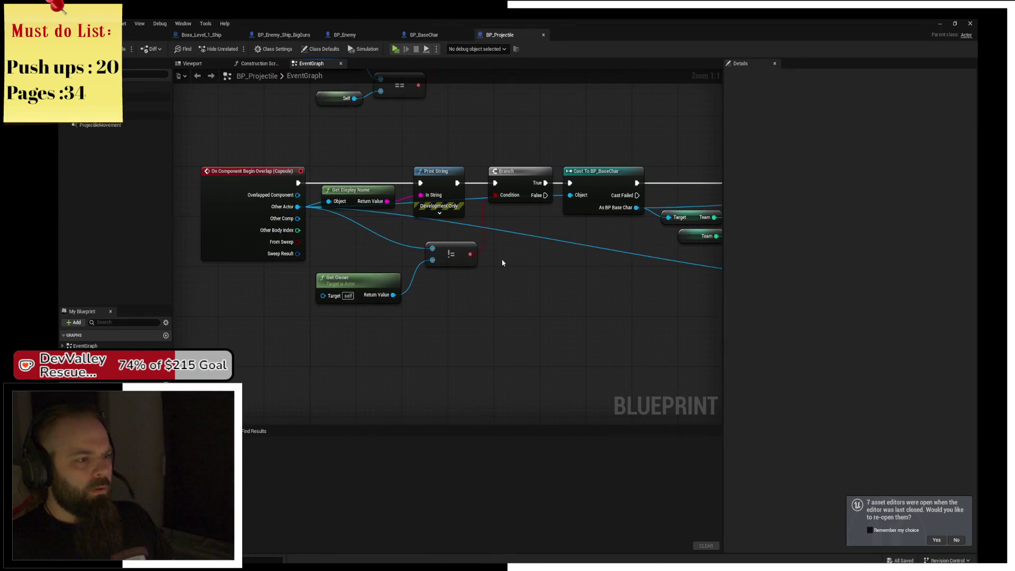
drag(579, 249, 261, 251)
drag(525, 177, 455, 184)
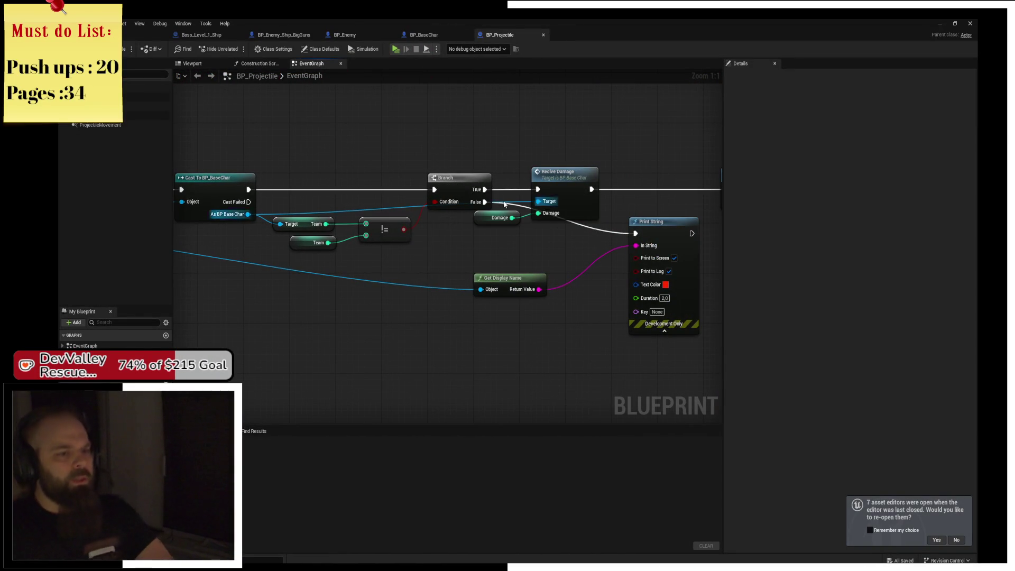
drag(564, 239, 422, 244)
click(528, 234)
mouse_move(528, 234)
mouse_down()
mouse_move(472, 245)
mouse_move(495, 235)
mouse_move(529, 247)
mouse_up()
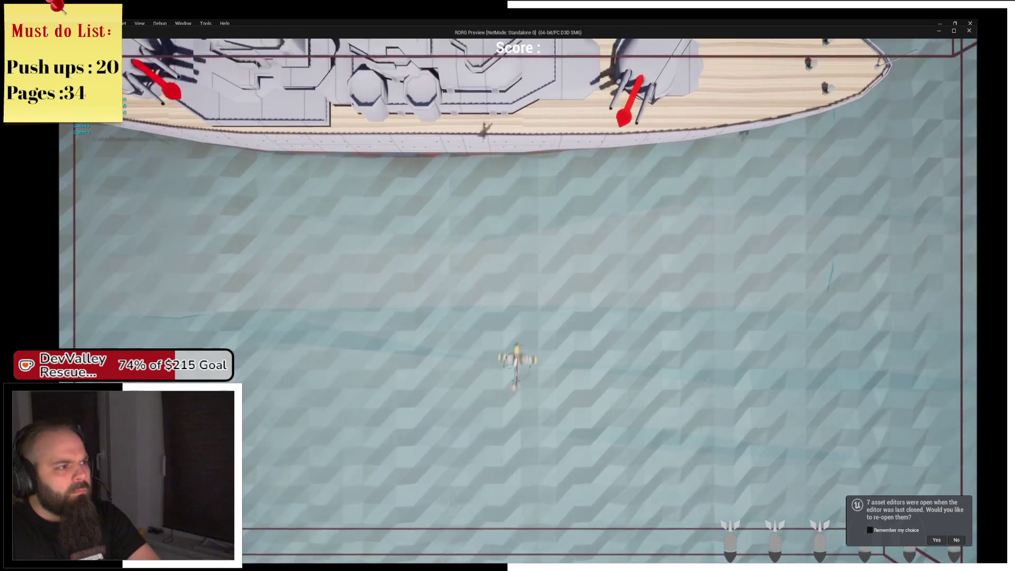
key(a)
key(s)
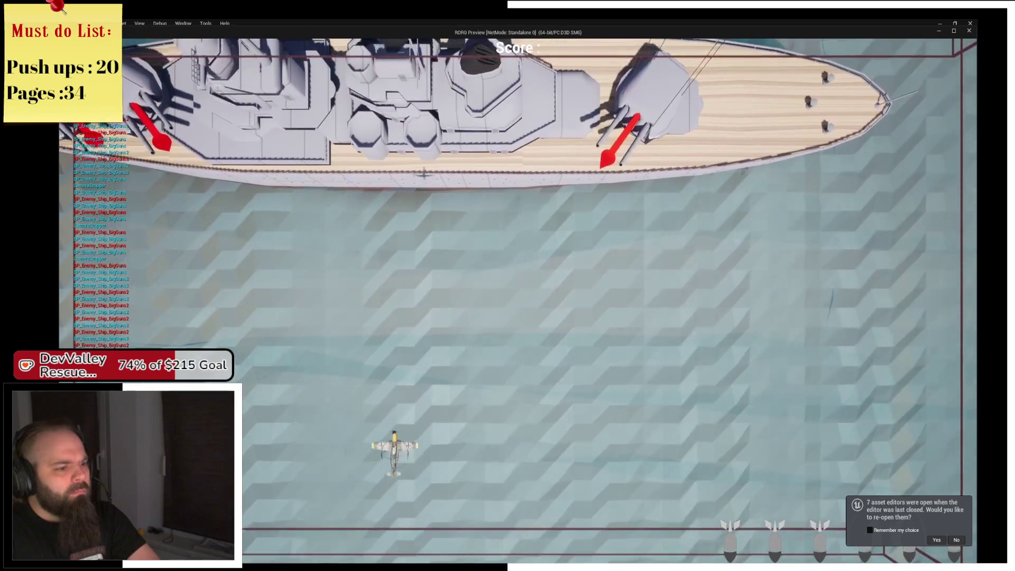
key(d)
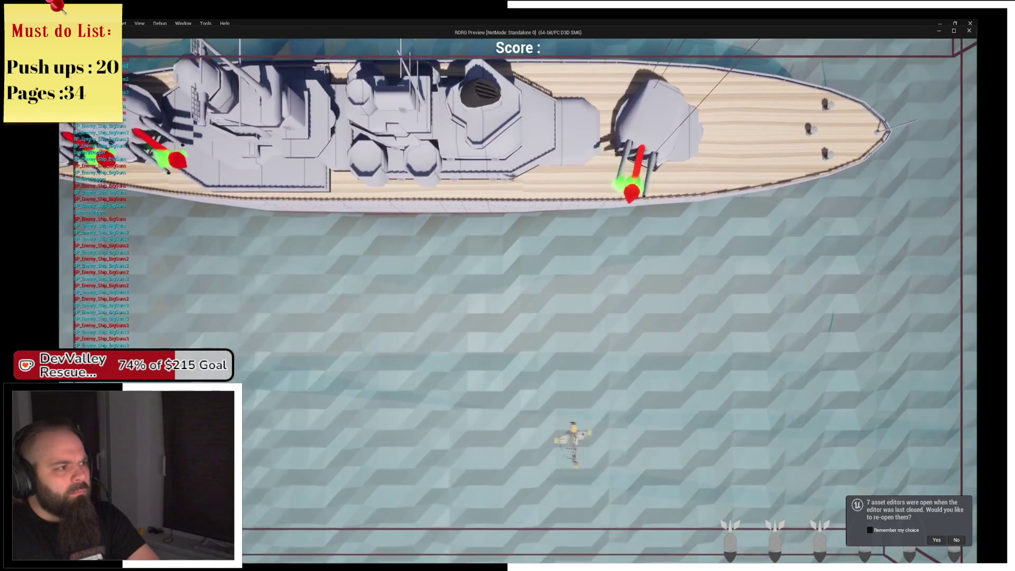
key(d)
key(a)
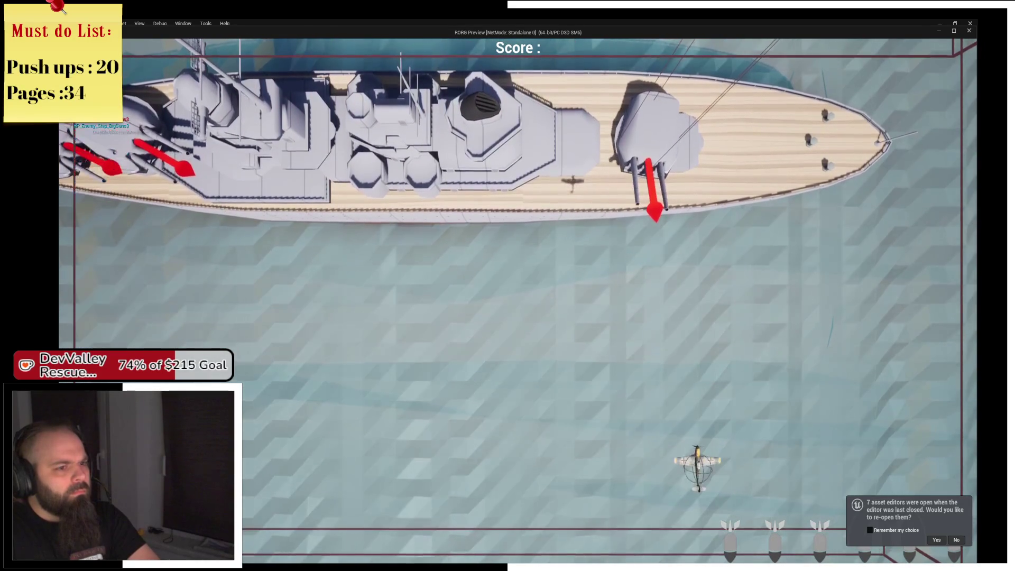
key(w)
key(a)
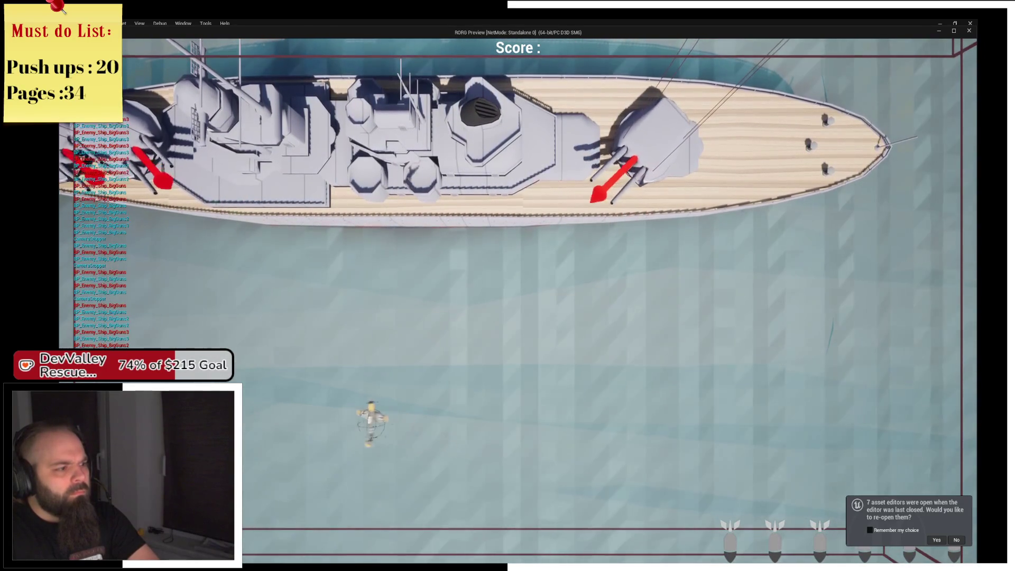
key(alt+Tab)
click(417, 49)
mouse_move(557, 258)
mouse_down()
mouse_move(301, 261)
mouse_move(379, 206)
mouse_move(295, 208)
mouse_up()
drag(385, 217, 367, 219)
drag(499, 223, 409, 223)
drag(484, 234, 439, 247)
click(348, 122)
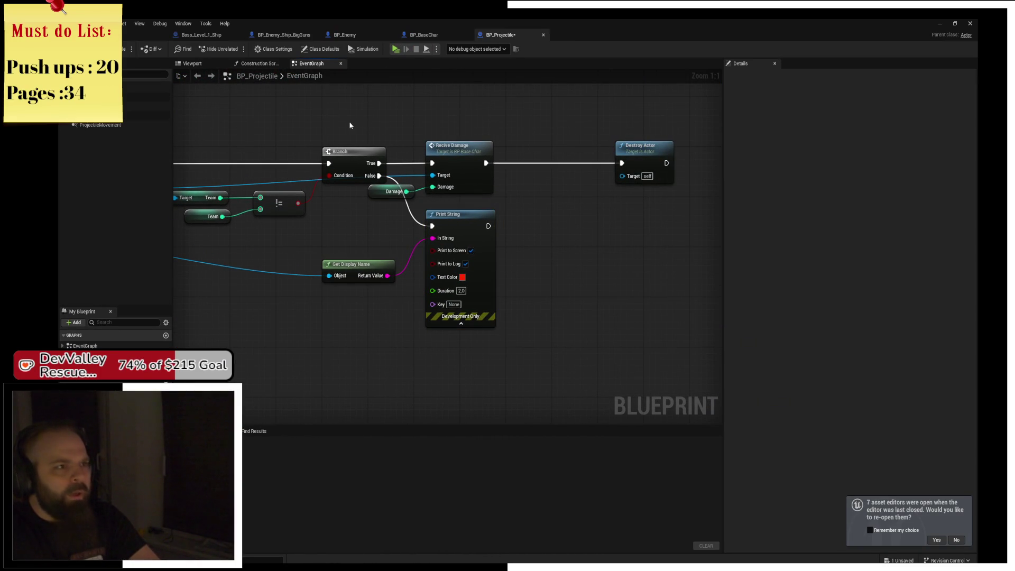
click(122, 86)
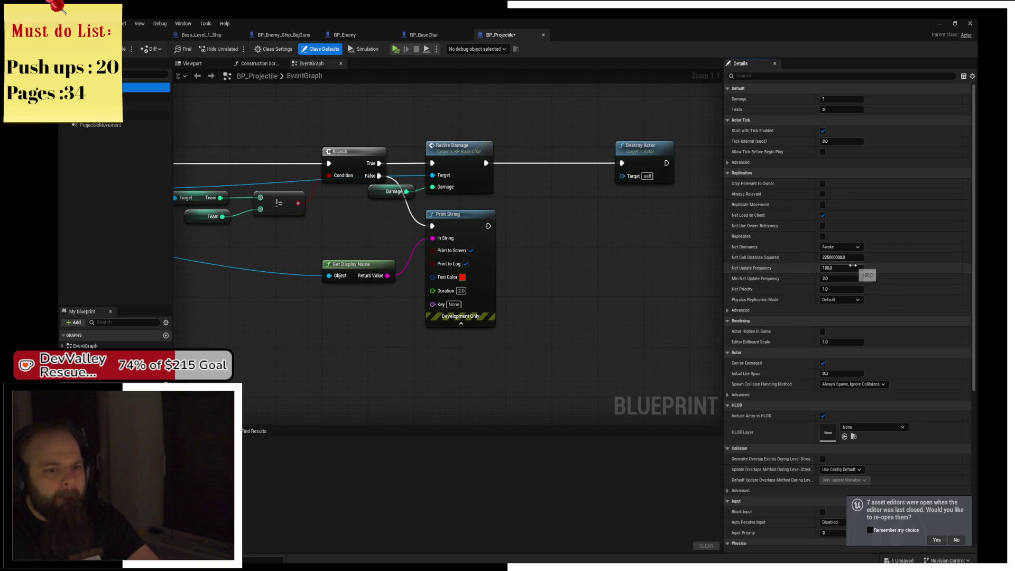
Add an On Destroyed event binding from Details and chain it after the end-overlap binding
click(774, 77)
key(BackSpace)
key(BackSpace)
text(s)
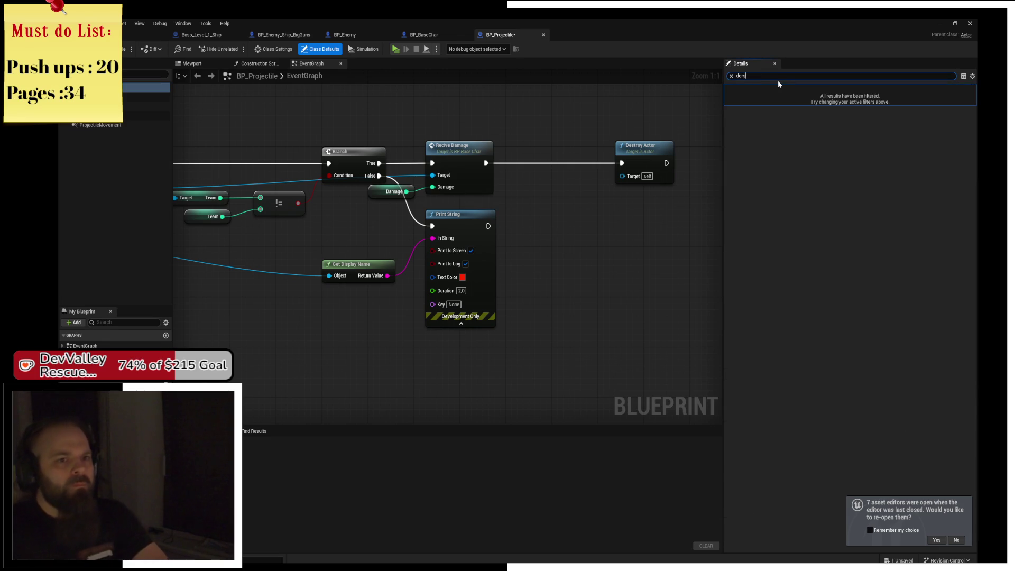
text(tr)
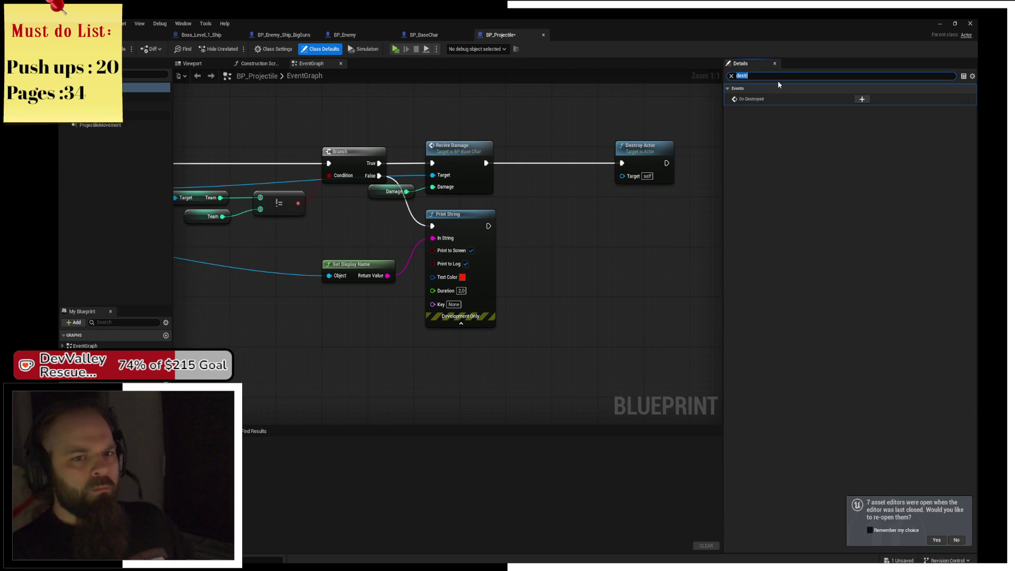
click(861, 100)
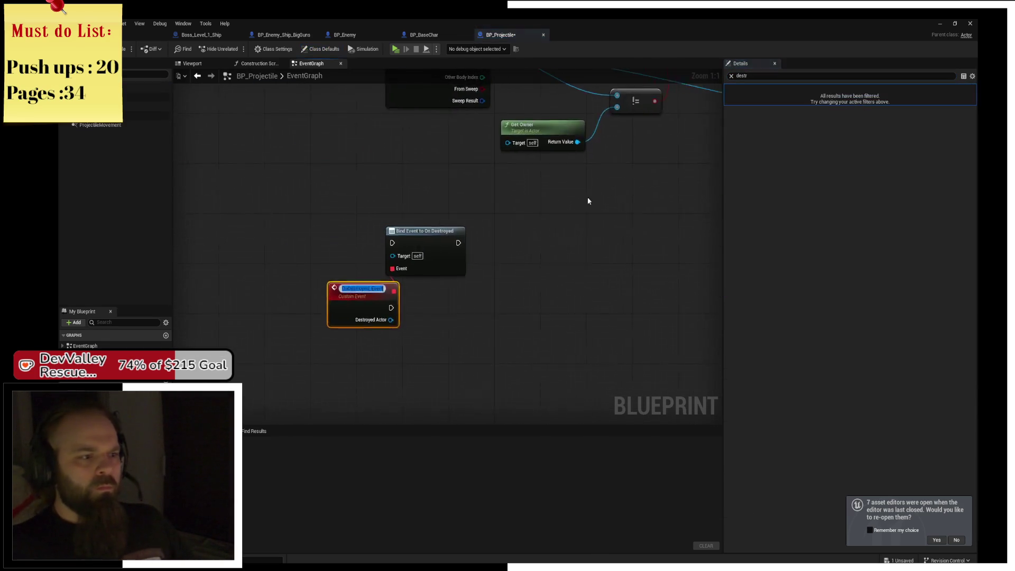
drag(445, 280, 333, 220)
mouse_move(453, 228)
mouse_down()
mouse_move(540, 105)
mouse_move(674, 234)
mouse_move(579, 288)
mouse_up()
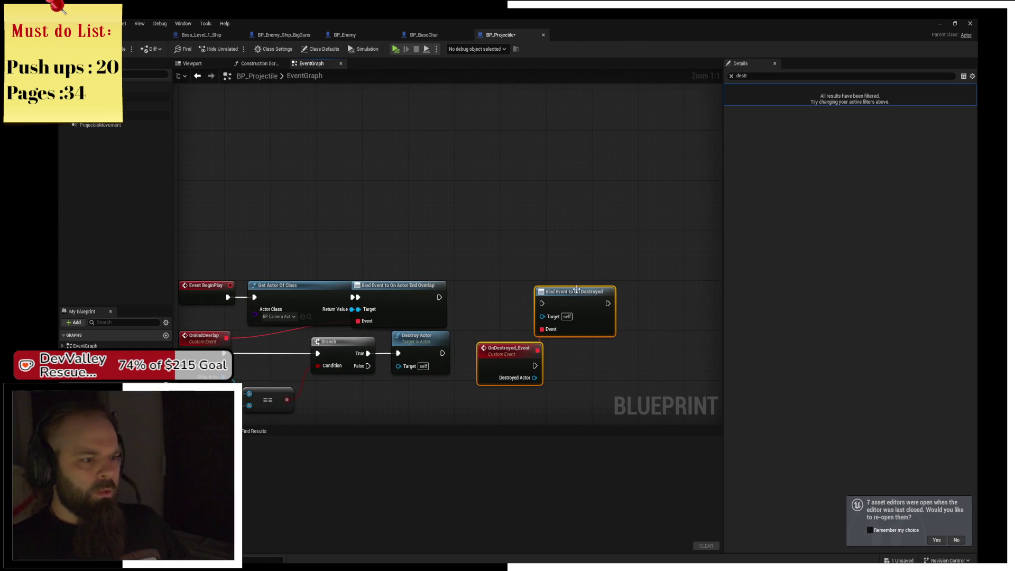
drag(439, 297, 542, 303)
drag(432, 296, 472, 293)
Tidy the binding nodes, save BP_Projectile, and test-play the game briefly
drag(331, 423, 418, 332)
click(418, 335)
key(ctrl+s)
scroll(476, 291, up, 1)
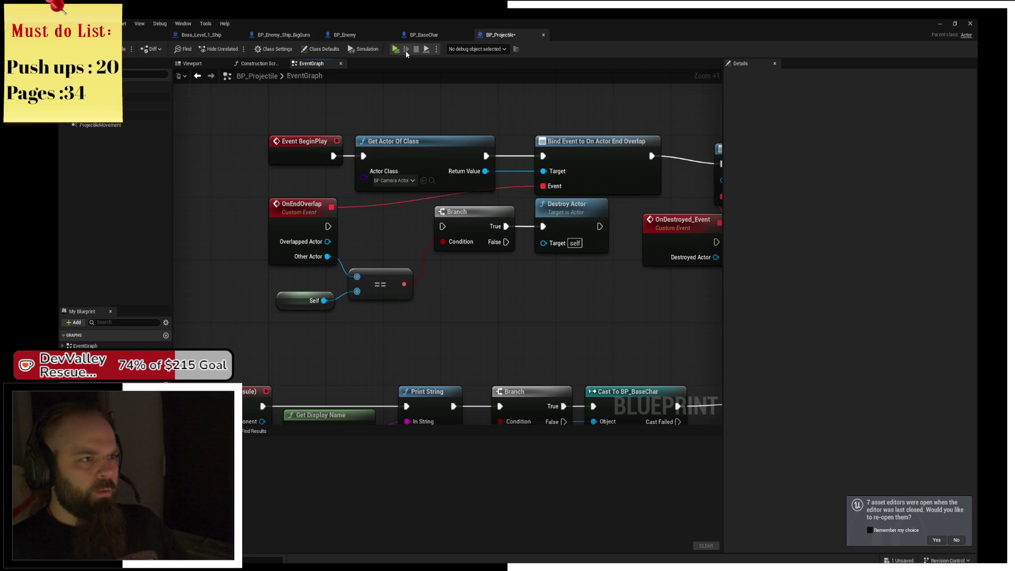
key(alt+p)
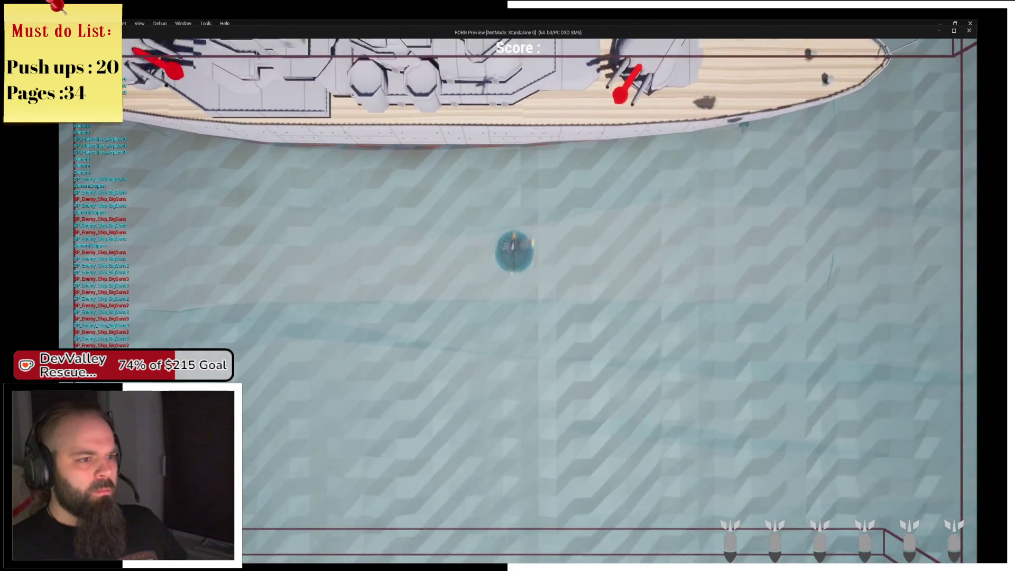
key(a)
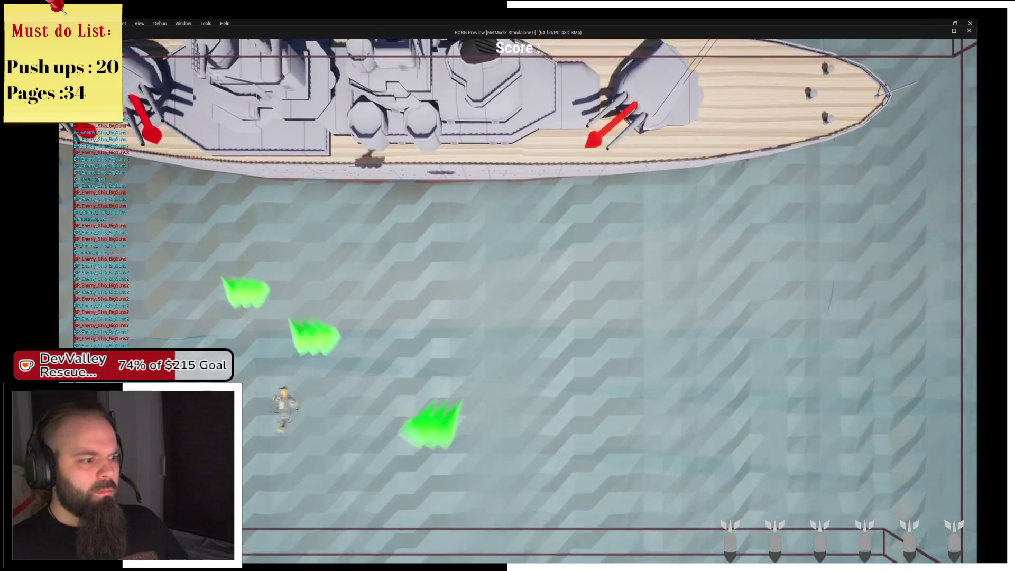
key(d)
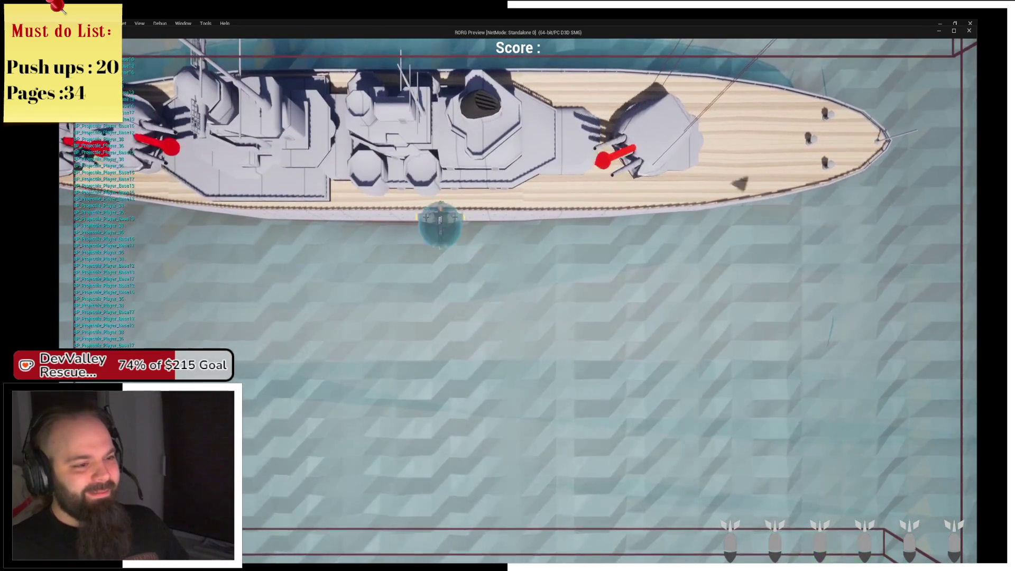
key(Escape)
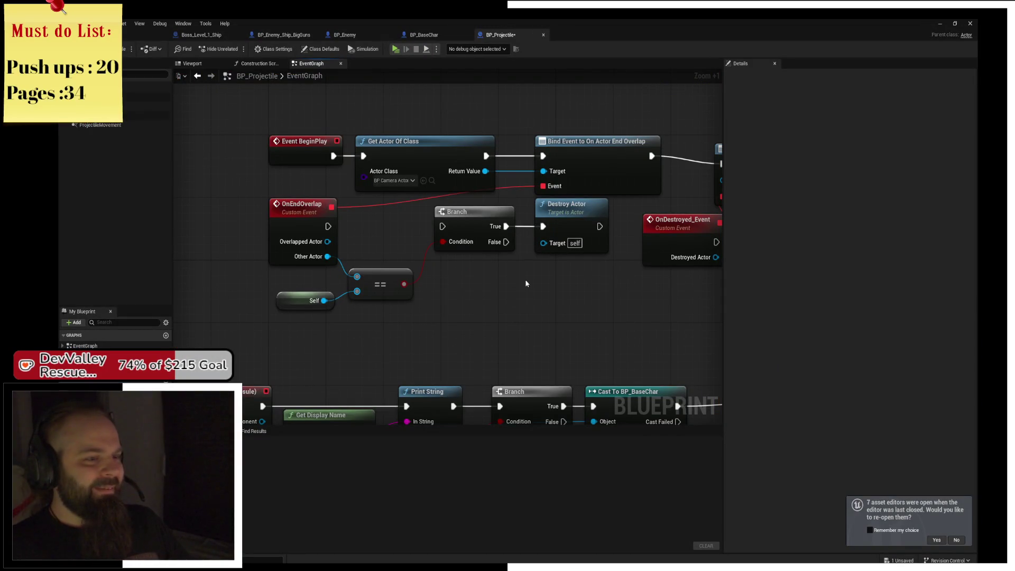
Wrap the end-overlap destroy nodes in a titled comment and save the blueprint
drag(526, 284, 468, 276)
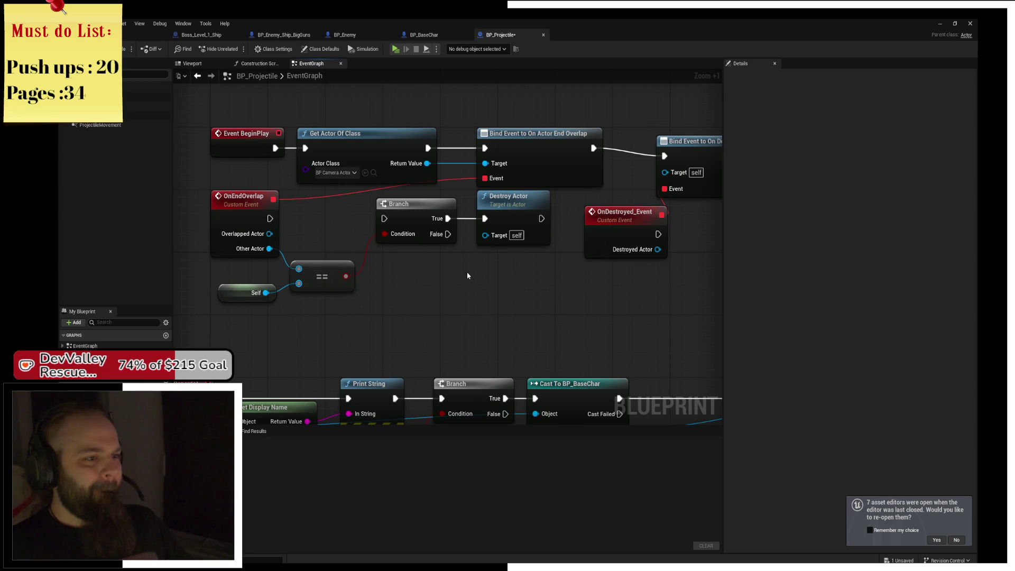
mouse_move(253, 296)
mouse_down()
mouse_move(552, 191)
mouse_move(499, 238)
mouse_up()
text(cMi)
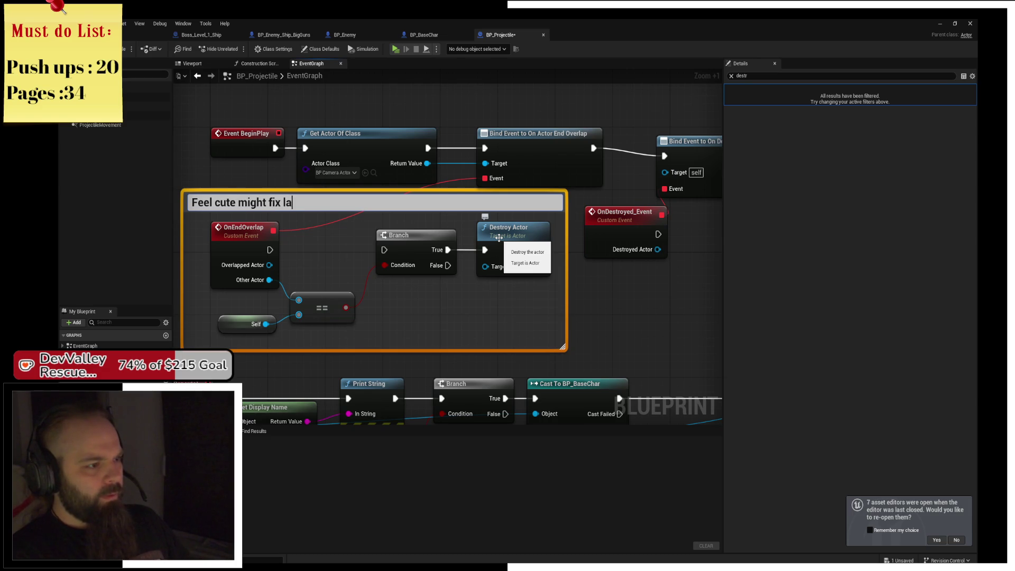
text(no)
key(Return)
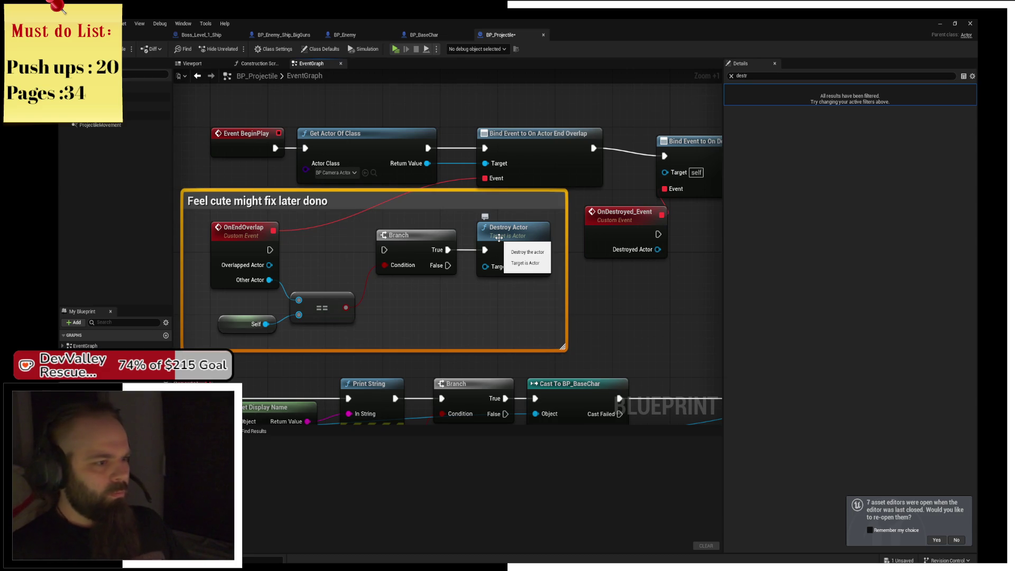
click(576, 294)
mouse_move(575, 295)
mouse_down()
mouse_move(512, 296)
mouse_move(541, 260)
mouse_up()
key(ctrl+s)
Delete the On Destroyed bind and event nodes and wire Begin Overlap straight to Branch
drag(513, 148, 549, 256)
key(Delete)
scroll(553, 229, down, 2)
drag(562, 325, 654, 332)
drag(309, 217, 508, 218)
mouse_move(450, 206)
mouse_down()
mouse_move(607, 342)
mouse_move(393, 240)
mouse_up()
scroll(533, 268, down, 1)
drag(532, 267, 570, 277)
Compile BP_Projectile and return to the Boss_Level_1_Ship level editor
click(122, 50)
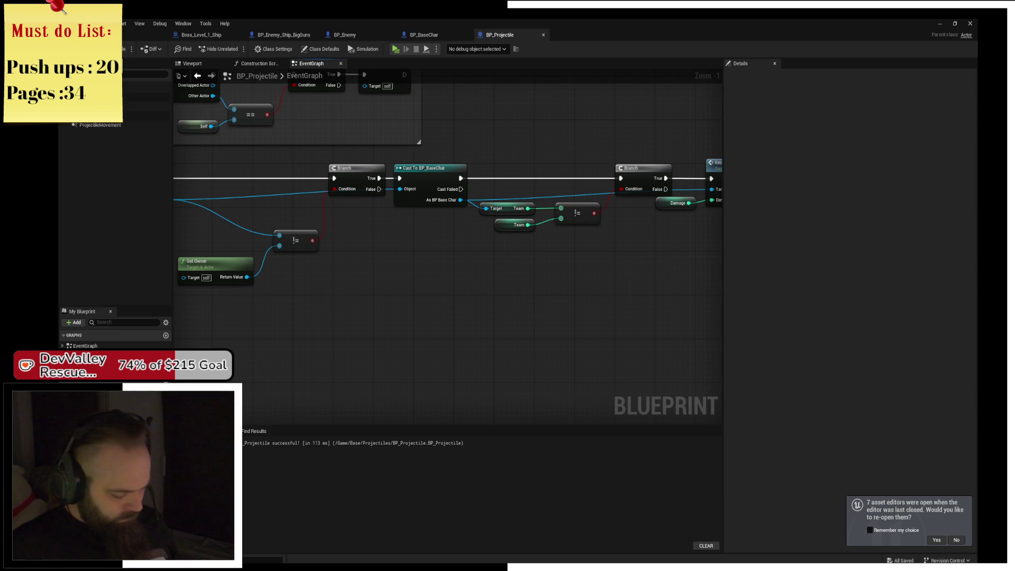
drag(380, 215, 426, 223)
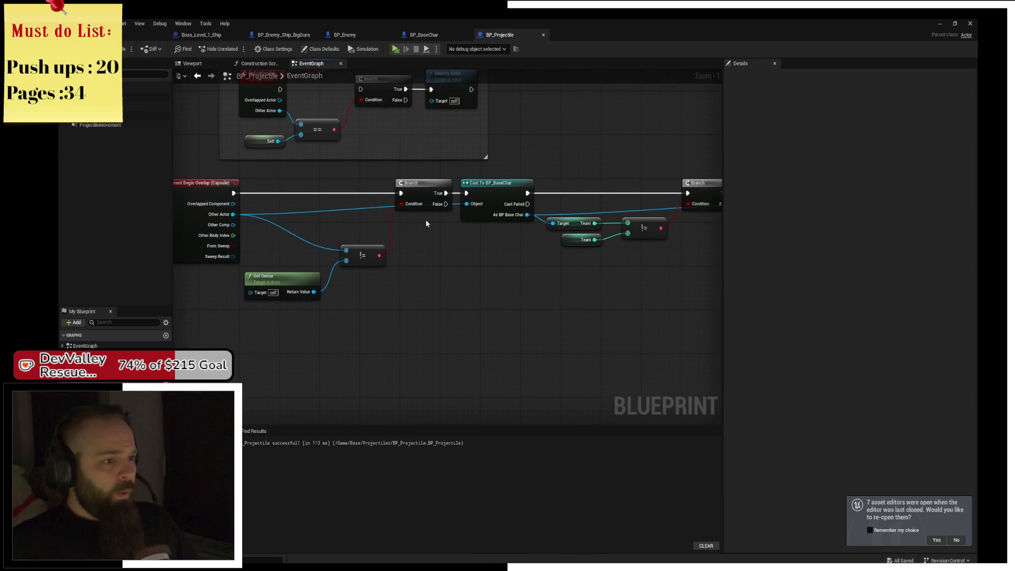
click(141, 37)
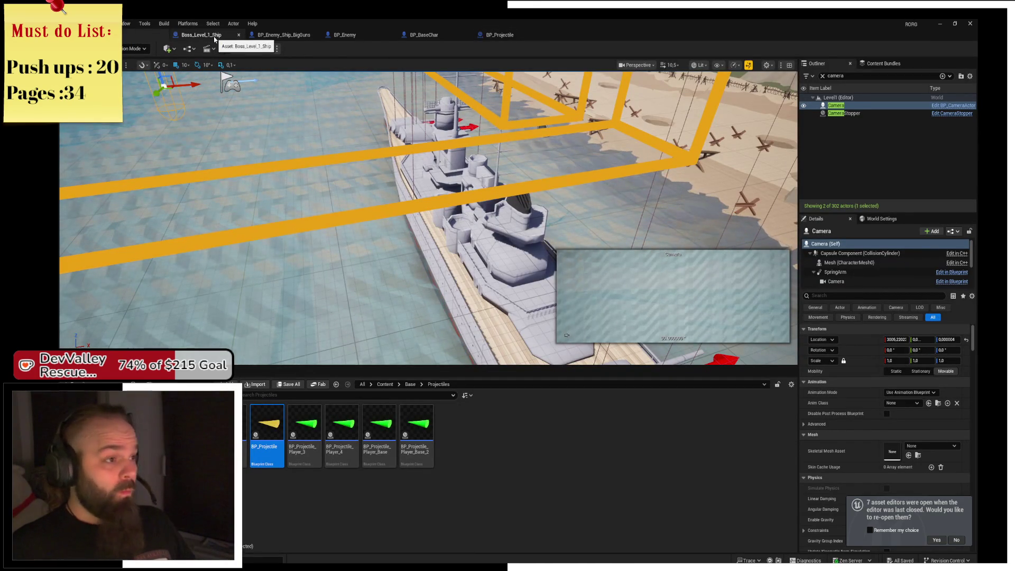
Create BP_Enemy_Ship_SmallGuns as a child of BP_Enemy_Ship_BigGuns in the Base folder and open it
click(288, 35)
click(141, 35)
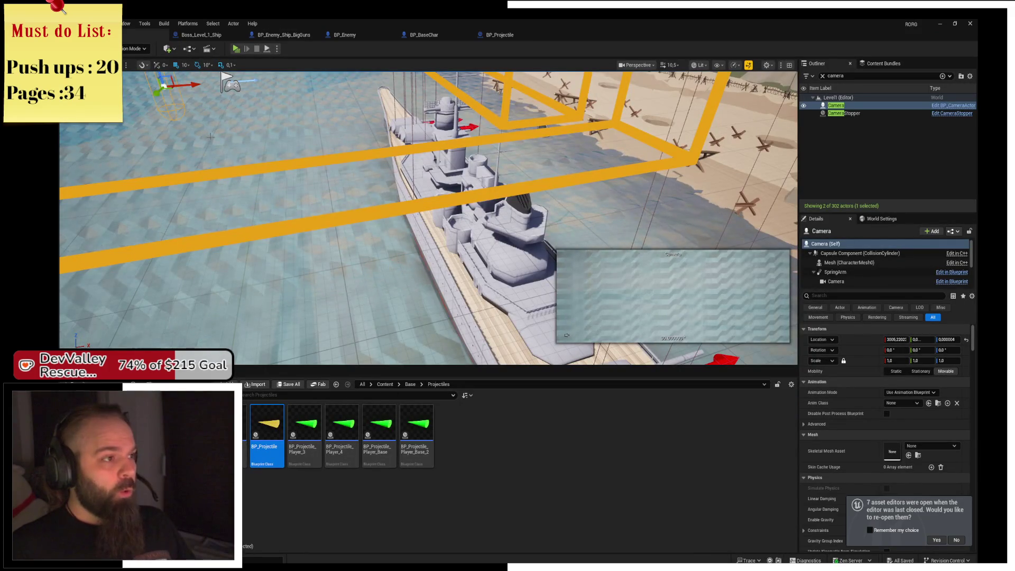
key(alt+Left)
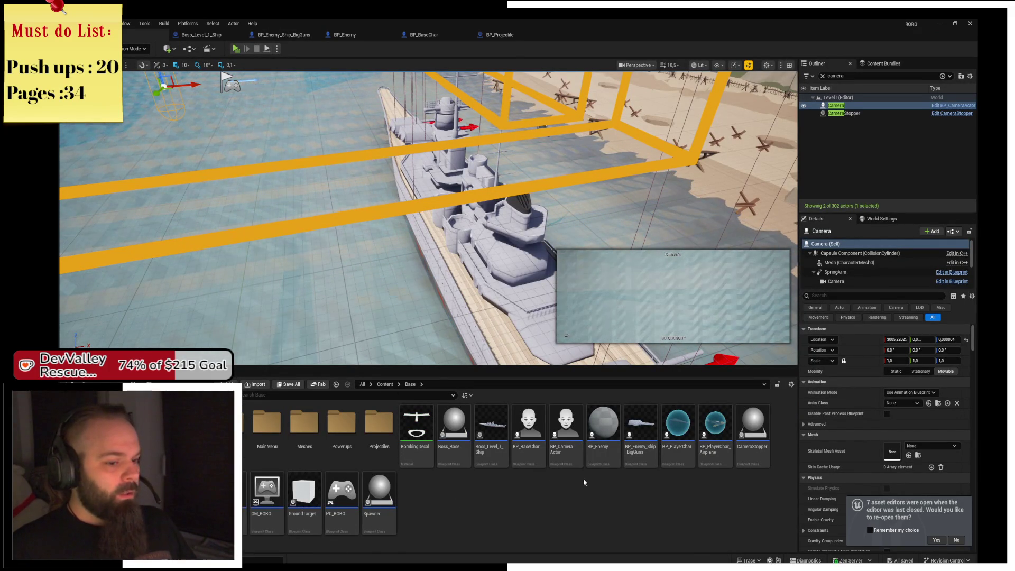
right_click(641, 439)
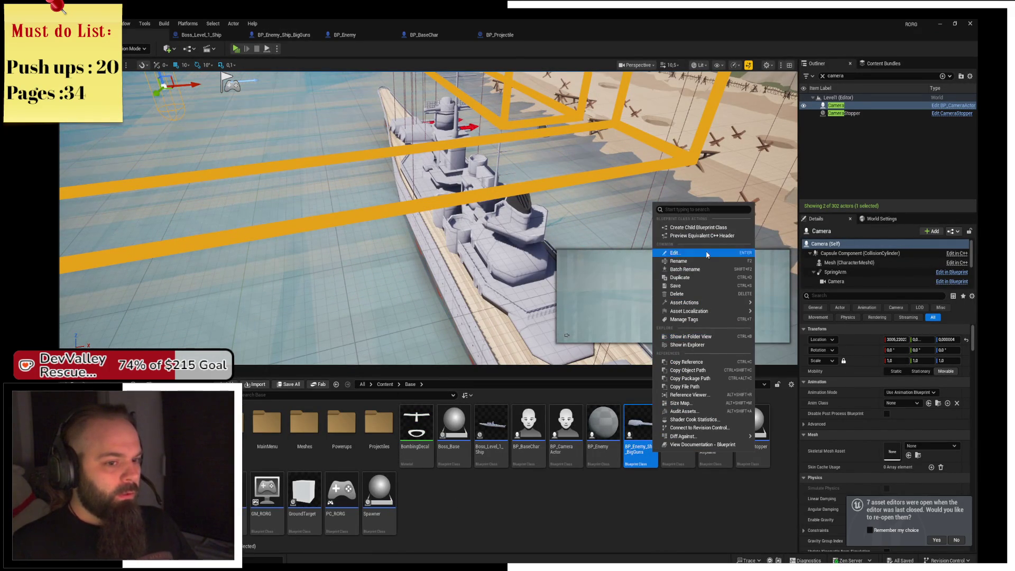
click(697, 227)
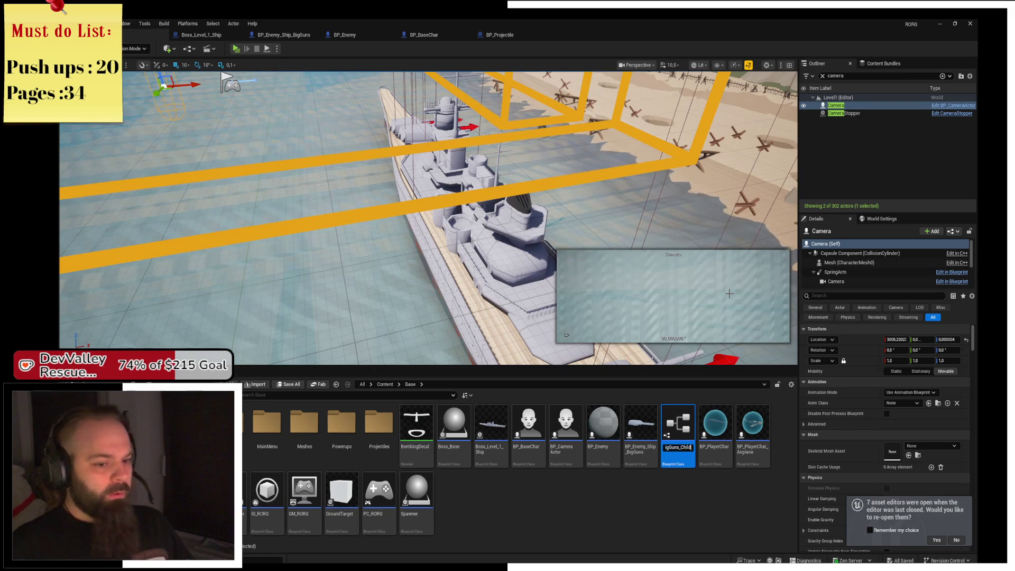
key(BackSpace)
key(BackSpace)
key(BackSpace)
key(Left)
key(Left)
key(Left)
key(BackSpace)
key(BackSpace)
key(BackSpace)
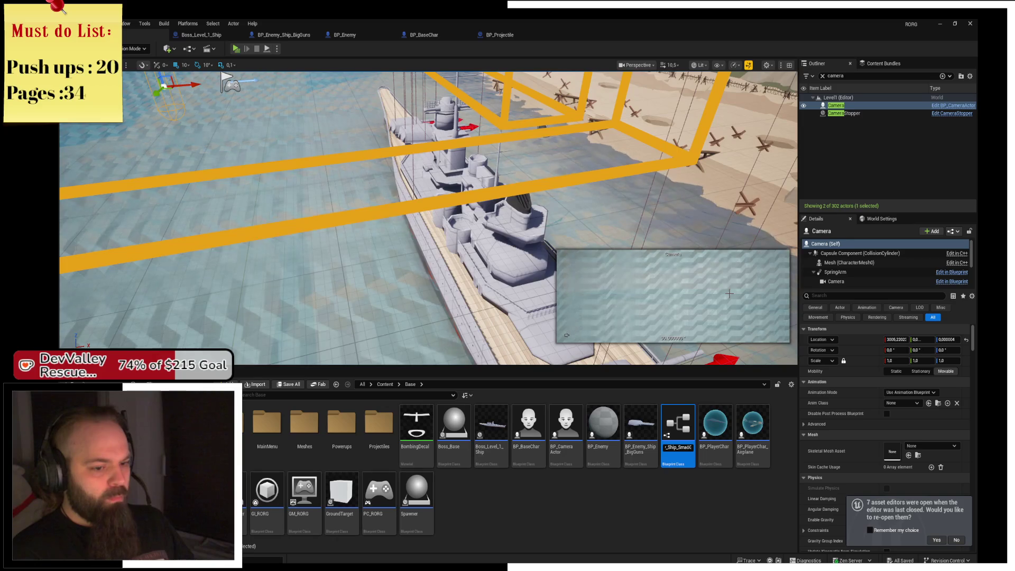
key(Return)
key(Return)
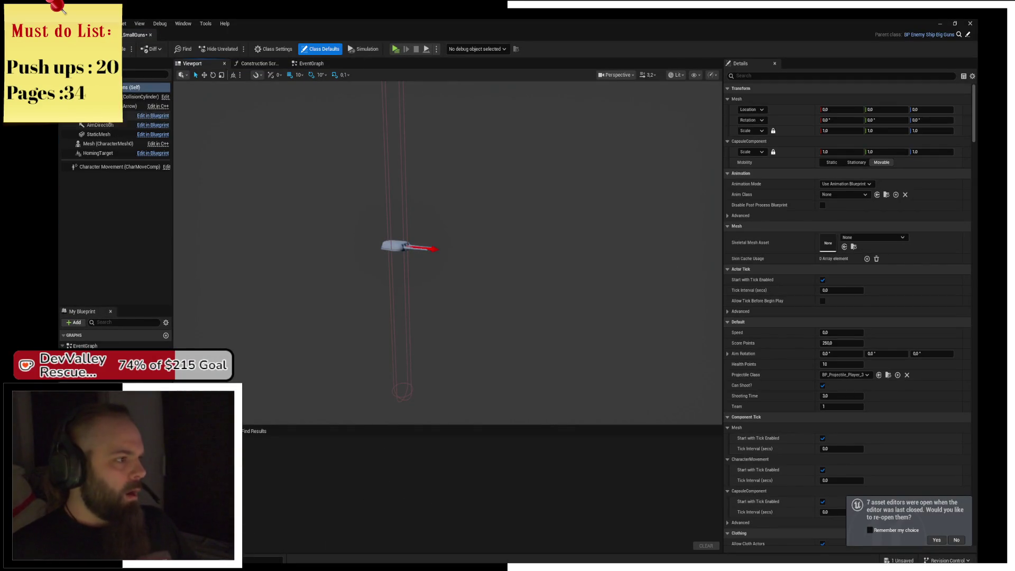
Set the CharacterMesh component's static mesh to Ship_AntiAir
click(108, 116)
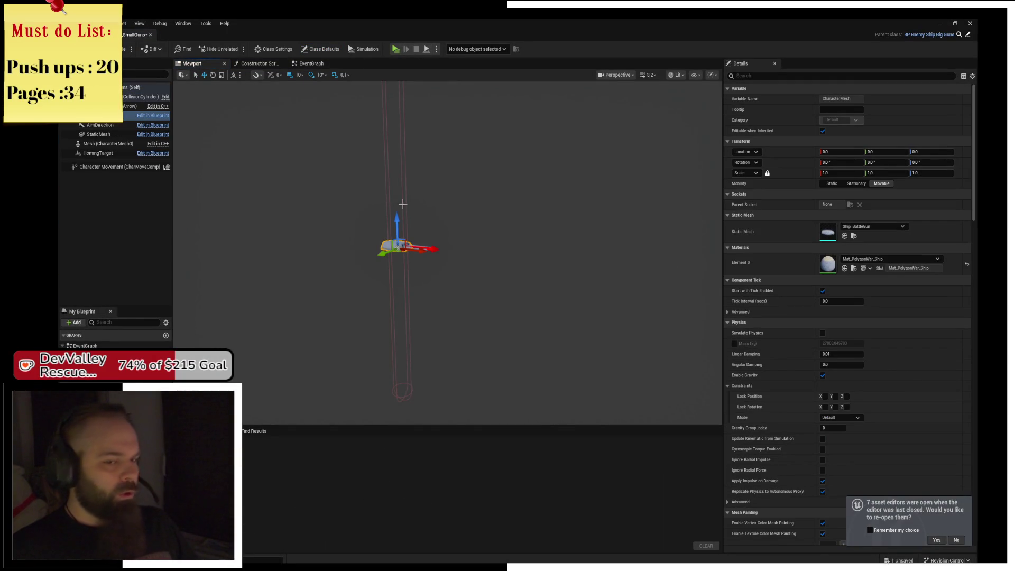
scroll(403, 204, up, 3)
scroll(531, 231, up, 3)
key(ctrl+space)
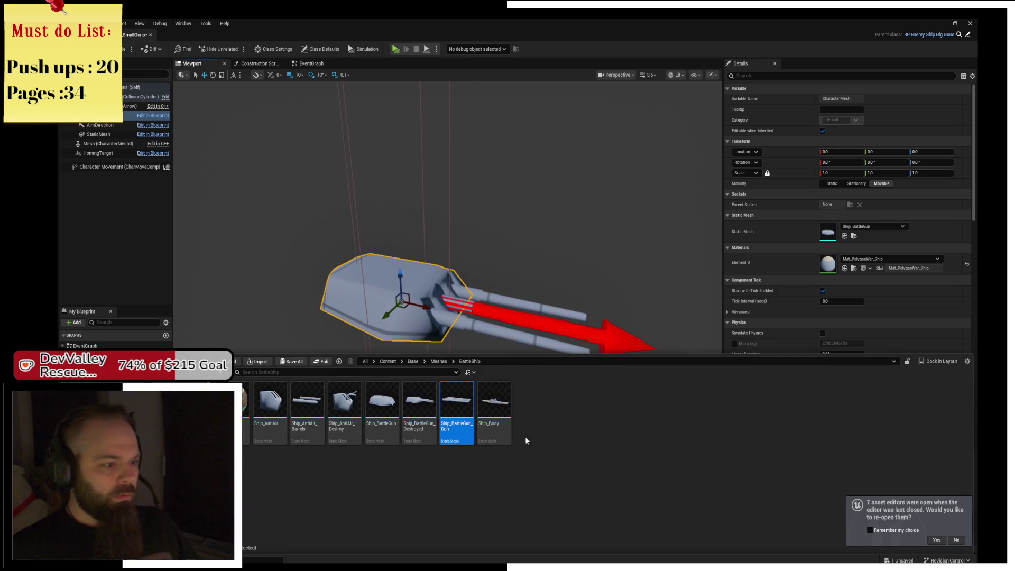
mouse_move(271, 401)
mouse_down()
mouse_move(675, 351)
mouse_move(821, 244)
mouse_up()
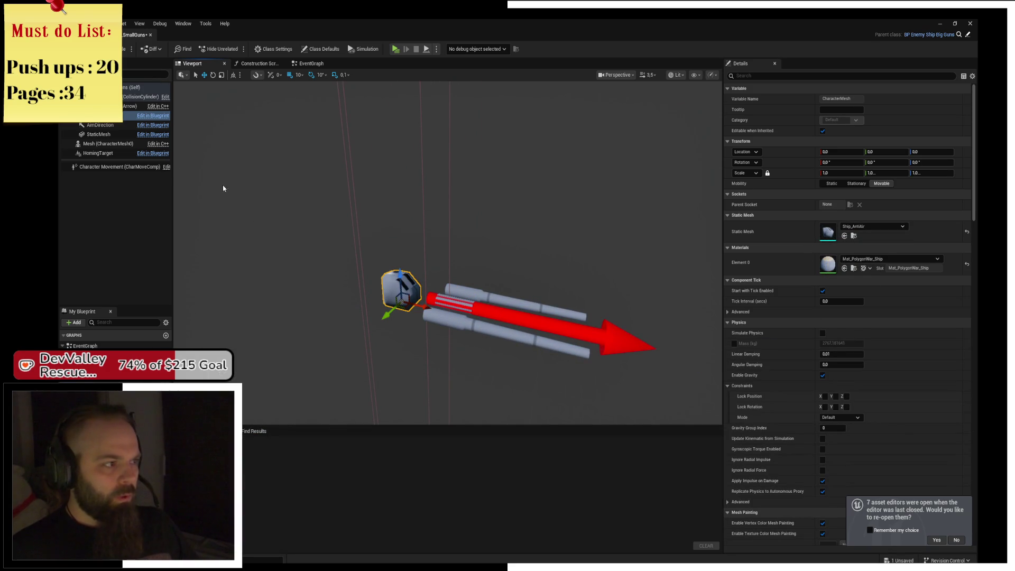
Give StaticMesh the Ship_AntiAir_Barrels mesh and slide the barrels back onto the turret
click(100, 134)
key(ctrl+space)
mouse_move(307, 412)
mouse_down()
mouse_move(506, 361)
mouse_move(769, 268)
mouse_move(825, 231)
mouse_up()
key(f)
mouse_move(496, 246)
mouse_down()
mouse_move(395, 259)
mouse_move(359, 217)
mouse_up()
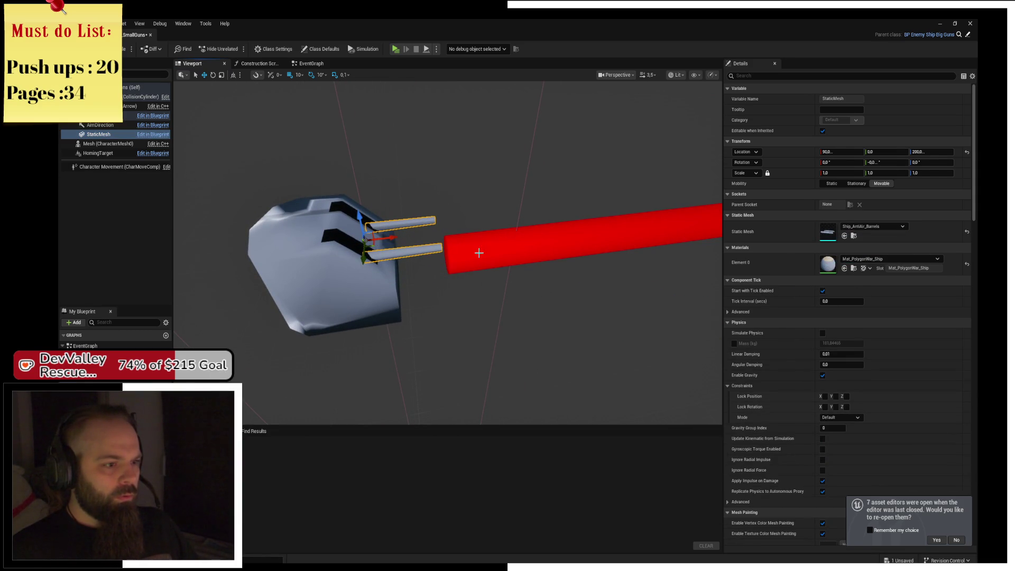
Select the AimDirection arrow and orbit the view around the turret to inspect it
click(479, 252)
key(f)
mouse_move(479, 252)
mouse_down()
mouse_move(455, 242)
mouse_move(425, 278)
mouse_up()
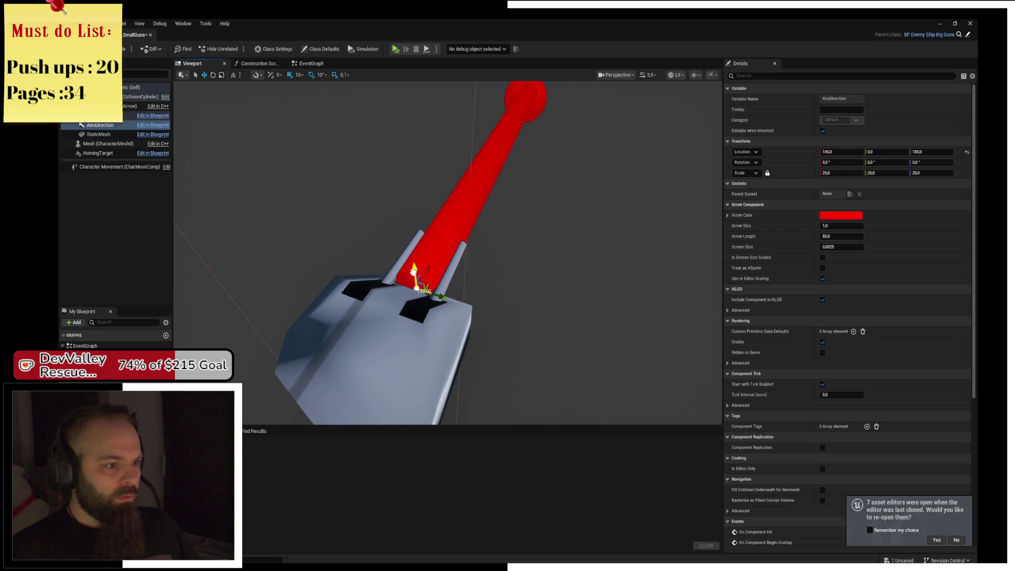
drag(420, 287, 562, 329)
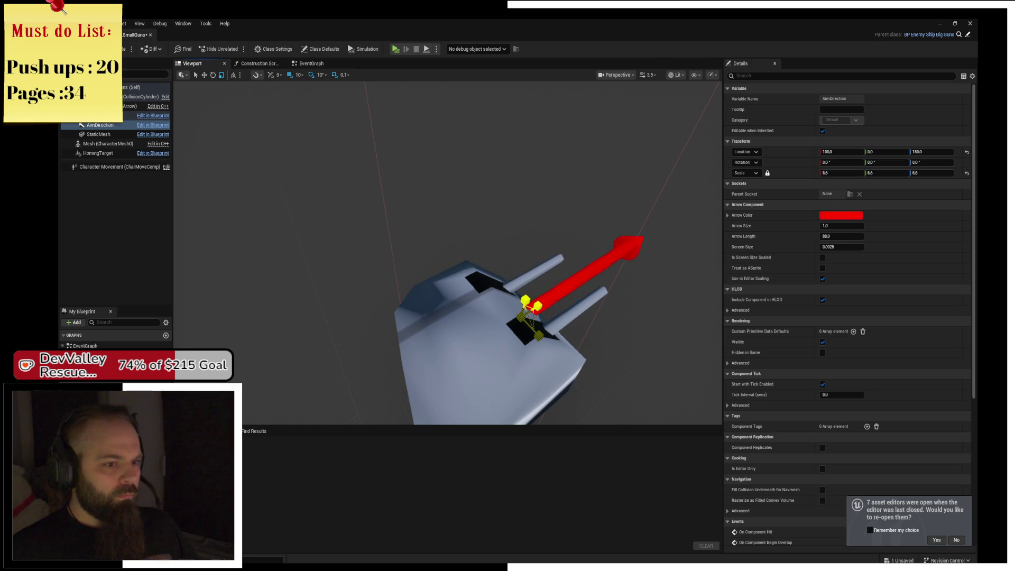
drag(607, 243, 600, 241)
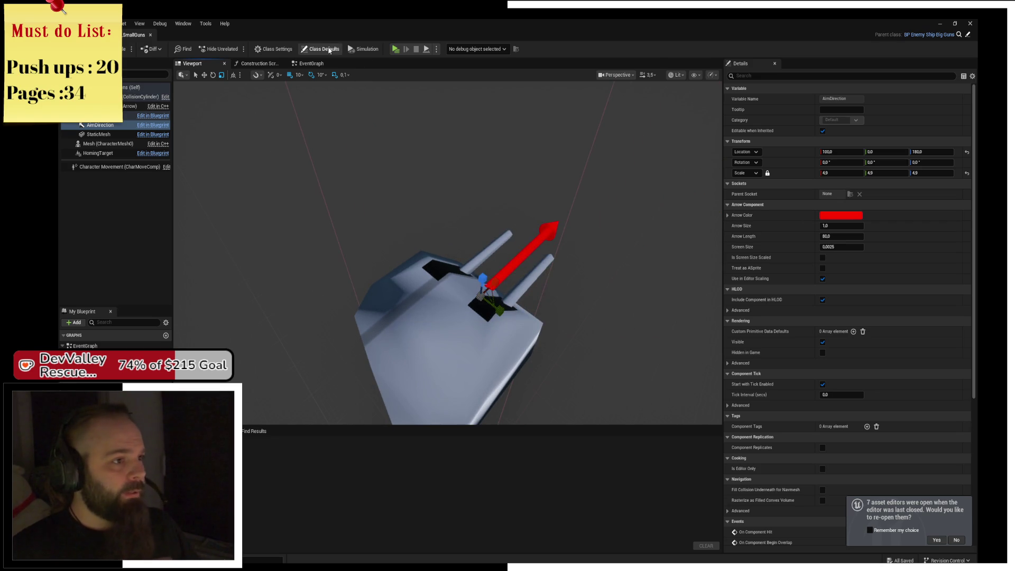
Set Projectile Class to BP_Projectile in class defaults, save, compile, and dock the blueprint tab
click(329, 50)
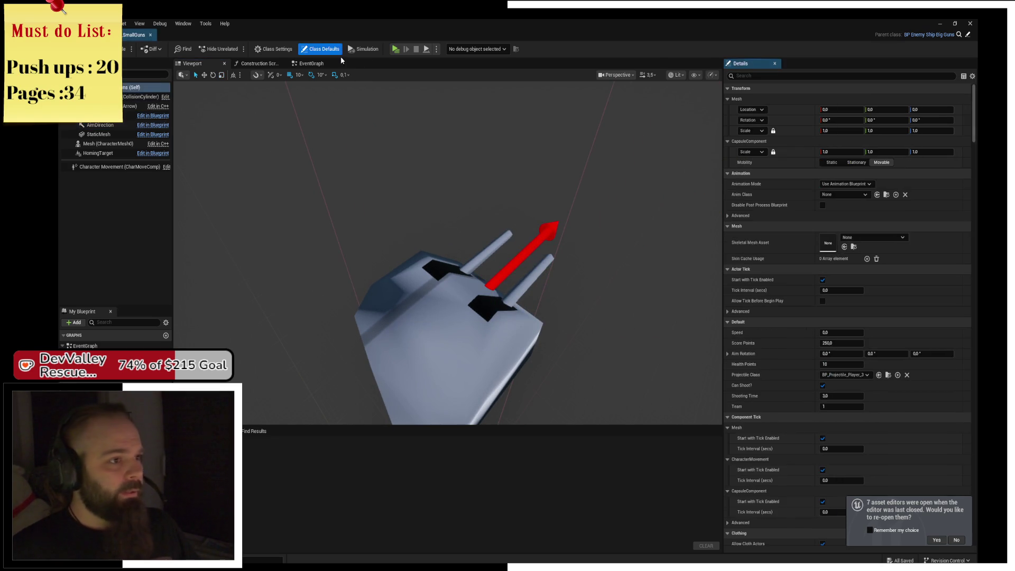
click(858, 377)
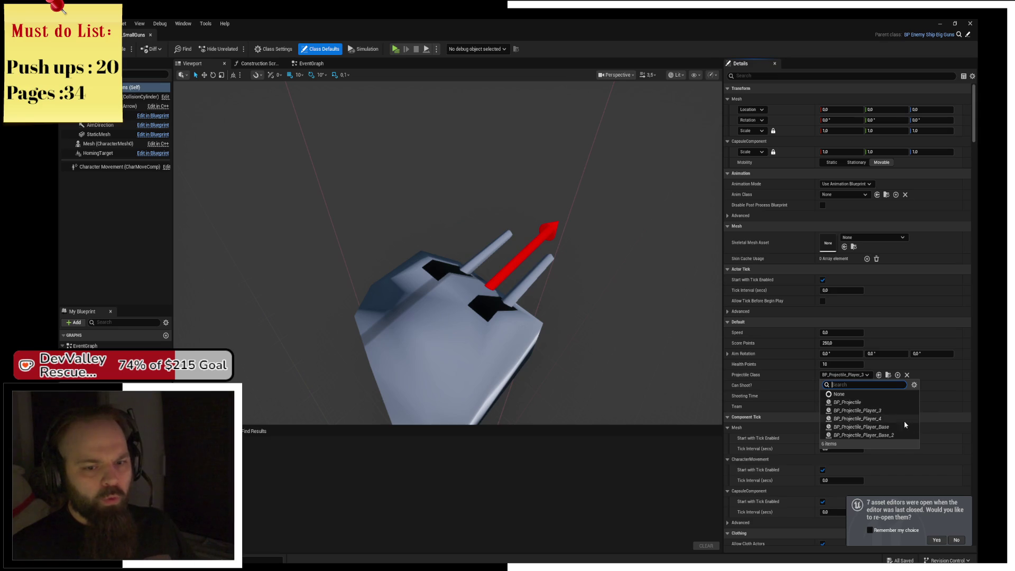
click(891, 402)
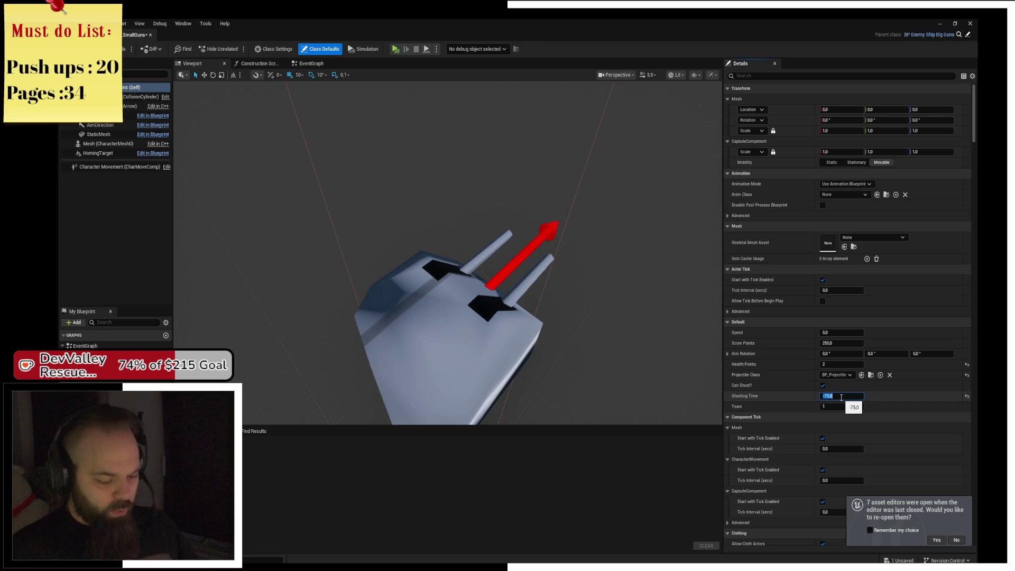
text(0.75)
key(ctrl+s)
click(125, 51)
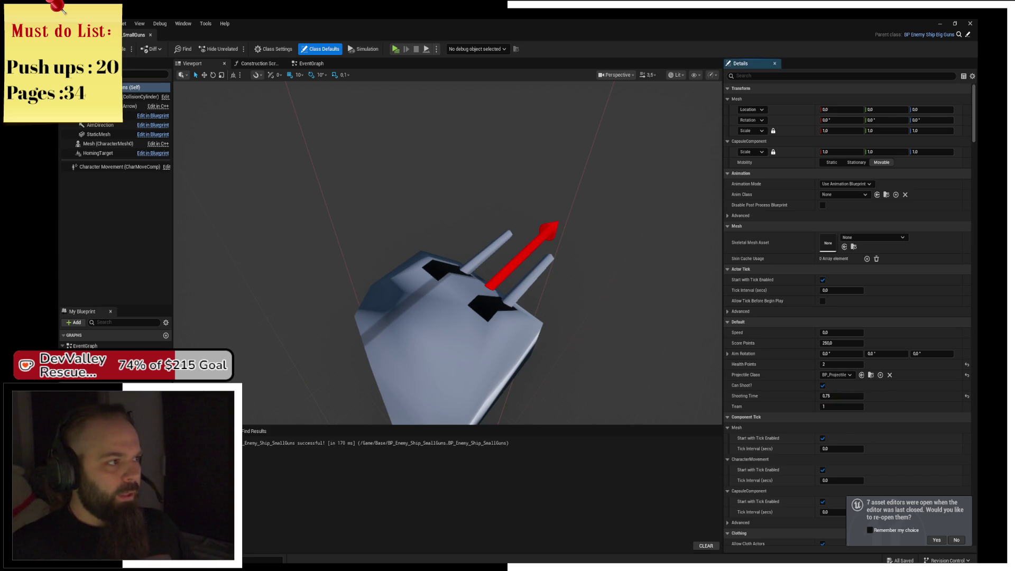
mouse_move(135, 34)
mouse_down()
mouse_move(183, 81)
mouse_move(571, 41)
mouse_up()
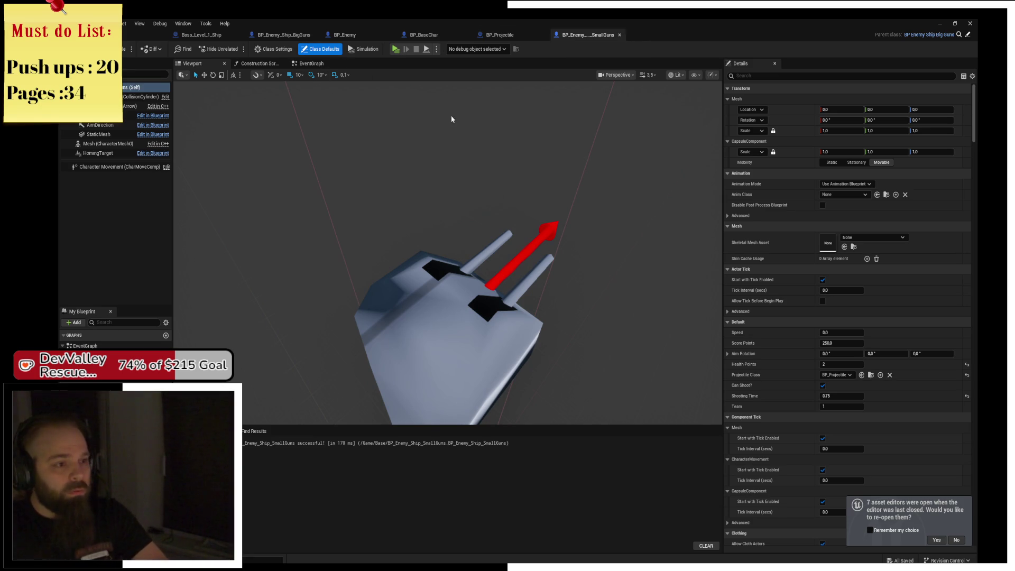
Drag a BP_Enemy_Ship_SmallGuns turret into the Boss_Level_1_Ship level near the ship
click(201, 35)
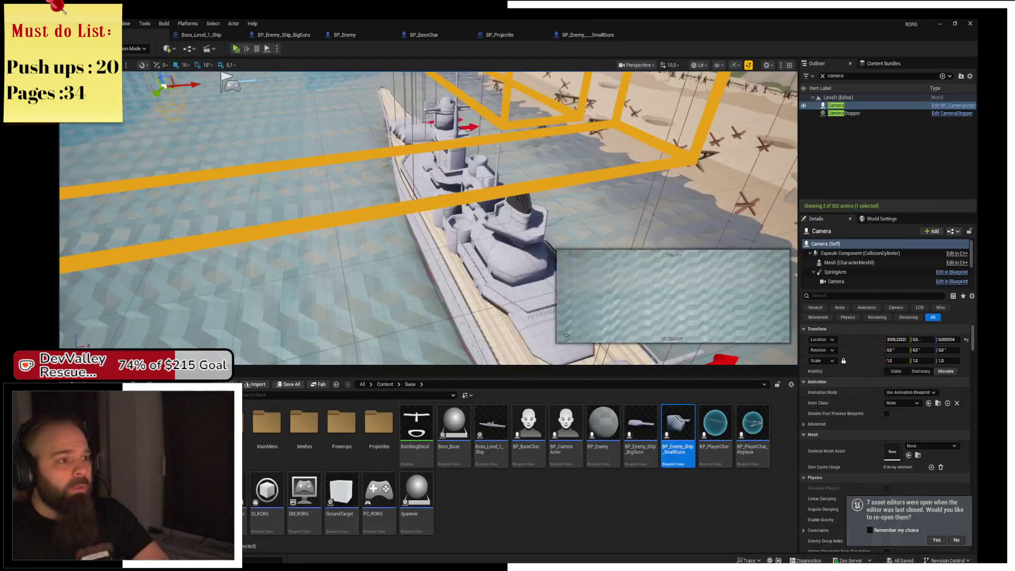
drag(566, 335, 567, 335)
drag(428, 217, 429, 217)
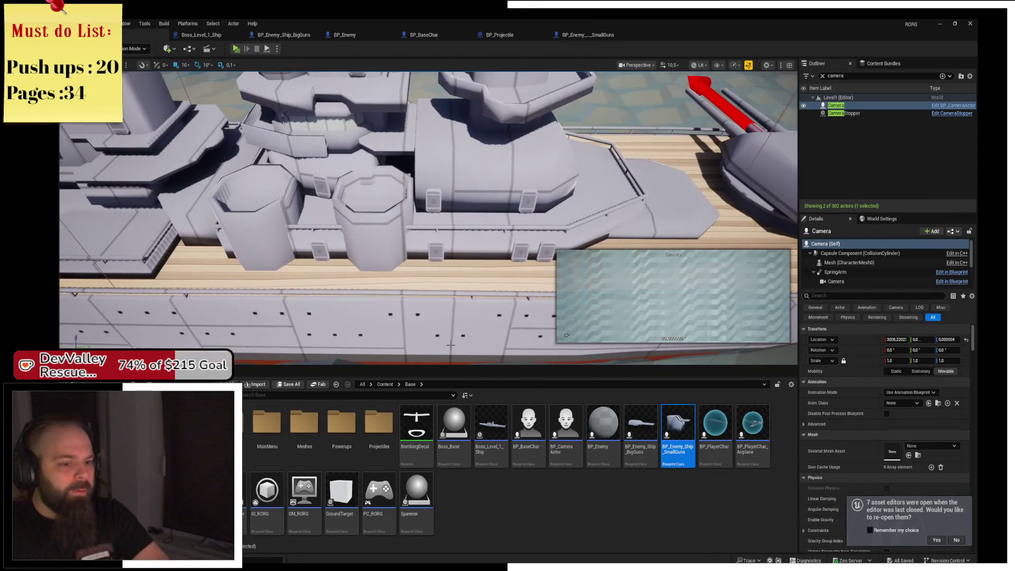
mouse_move(680, 454)
mouse_down()
mouse_move(367, 197)
mouse_move(363, 296)
mouse_move(388, 284)
mouse_up()
scroll(537, 290, down, 10)
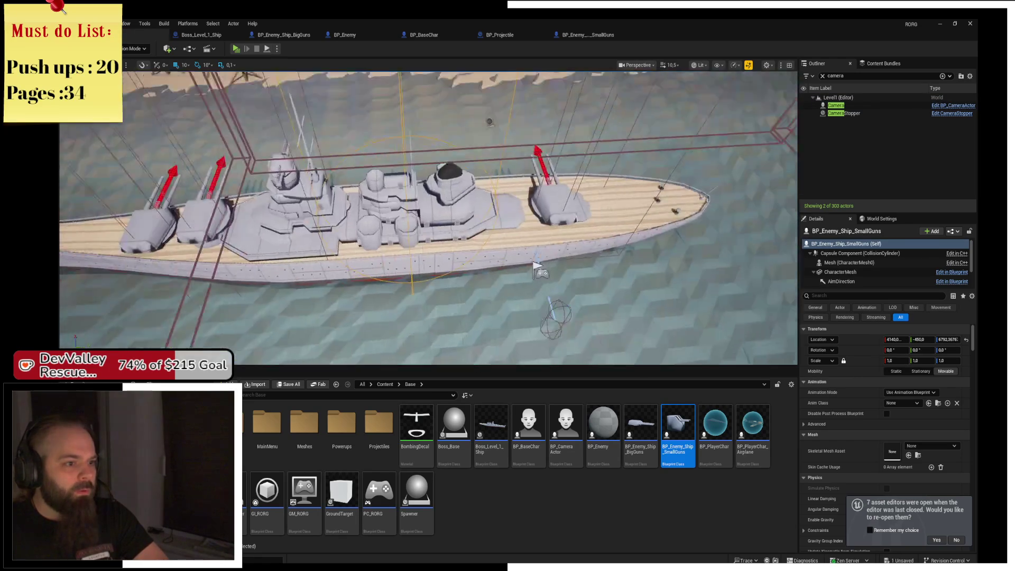
drag(536, 291, 536, 291)
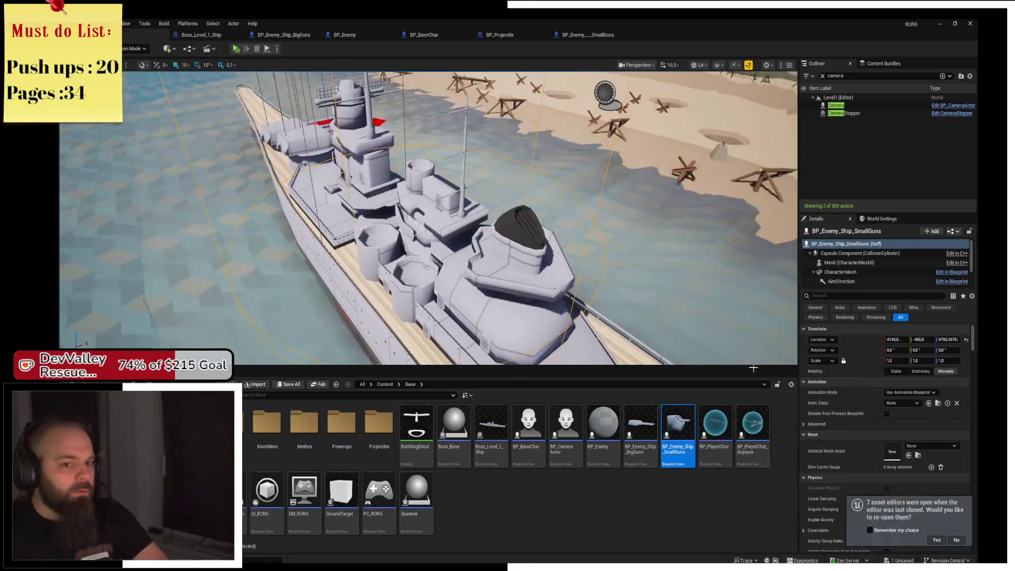
Set the turret's scale to 0.2, view it from below, and type 'smallgu' into a search
click(900, 359)
text(0.2)
key(Return)
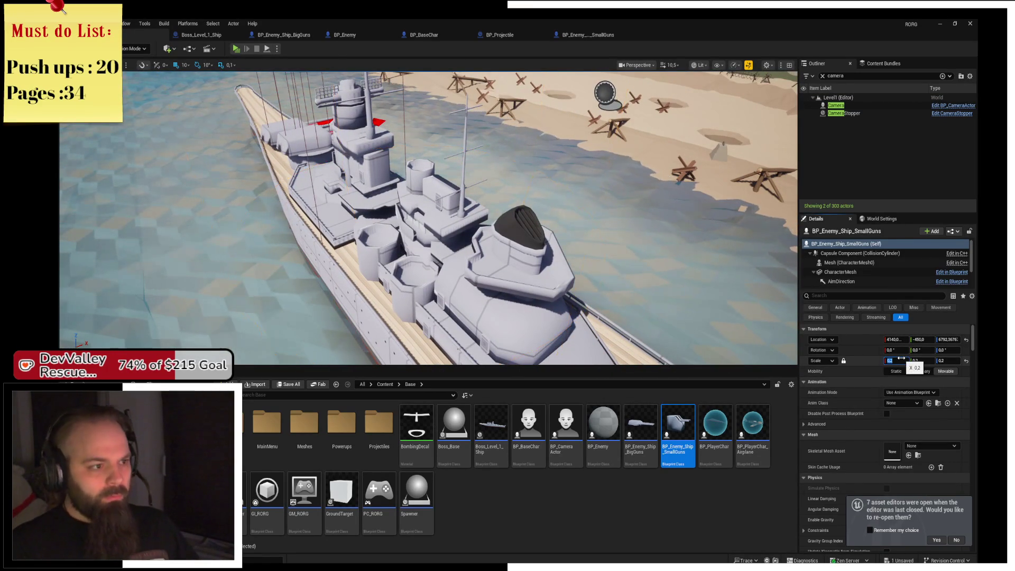
drag(537, 291, 537, 291)
drag(368, 270, 554, 214)
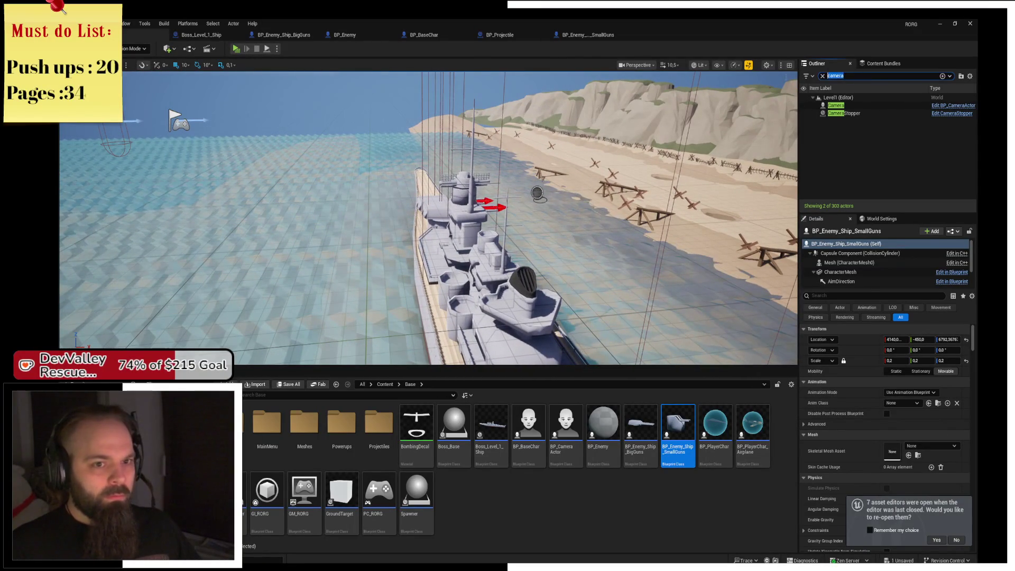
text(small)
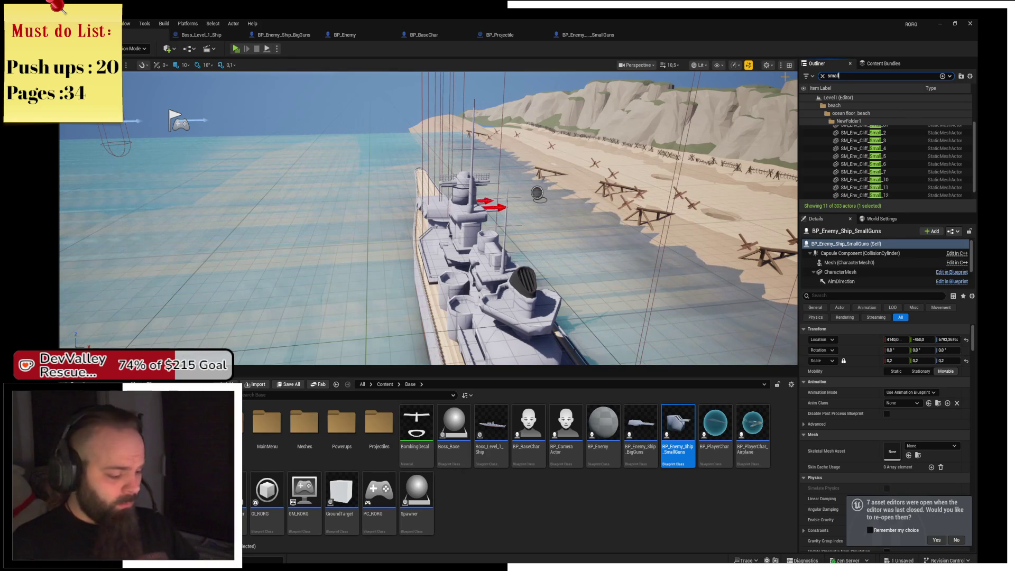
text(gun)
Frame the SmallGuns turret and sink it into the turret pit on the ship deck
double_click(851, 105)
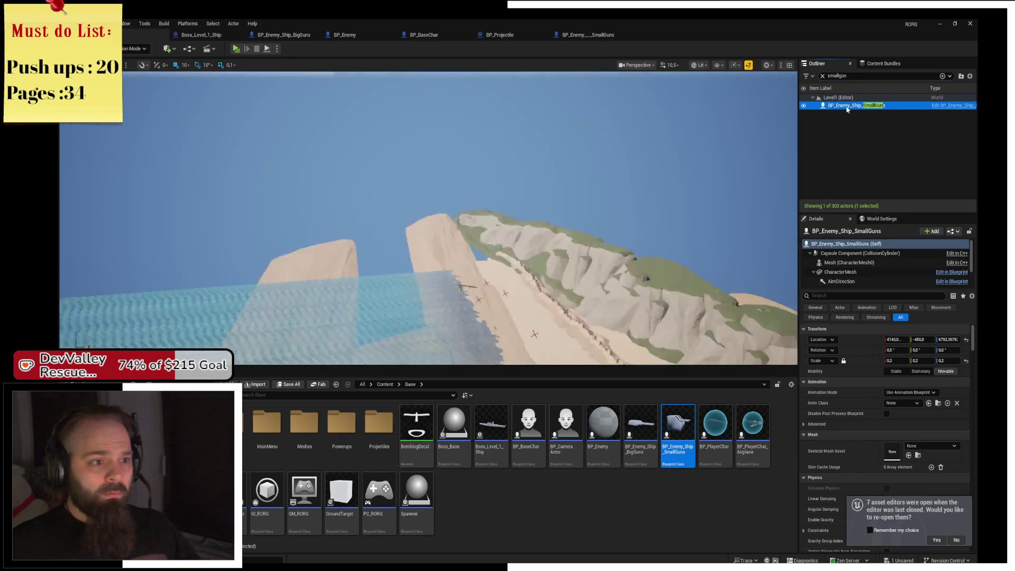
key(End)
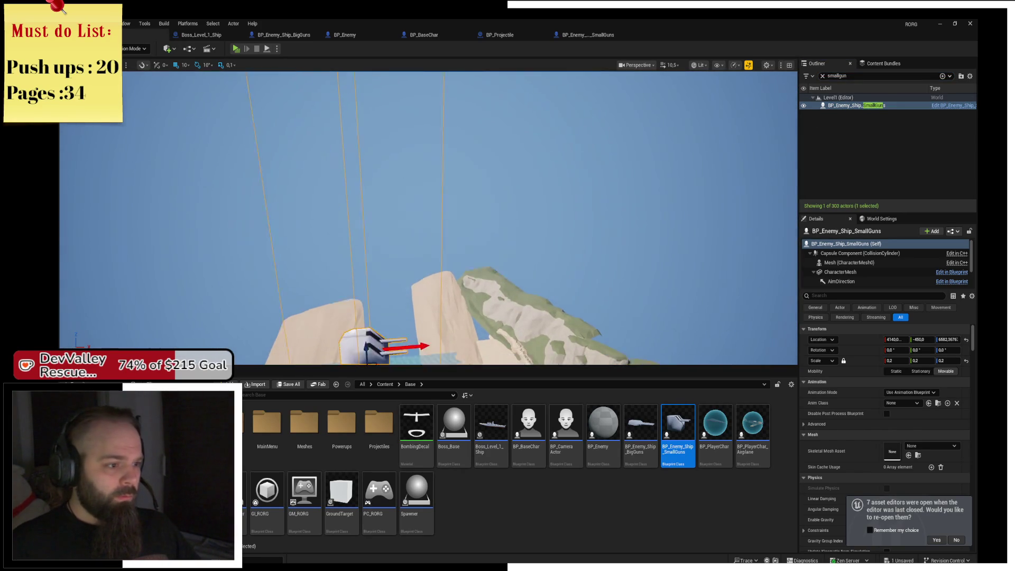
key(f)
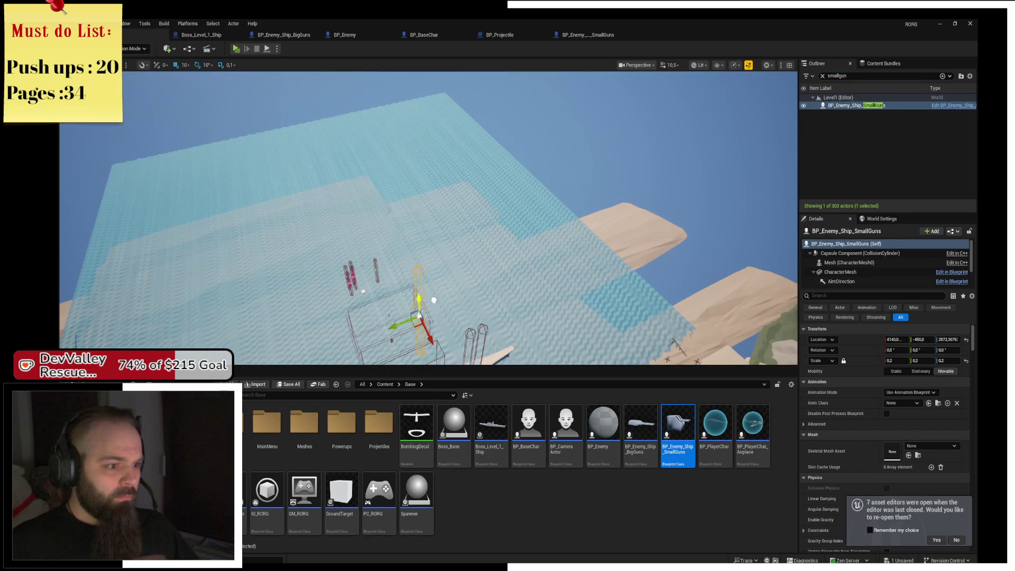
key(f)
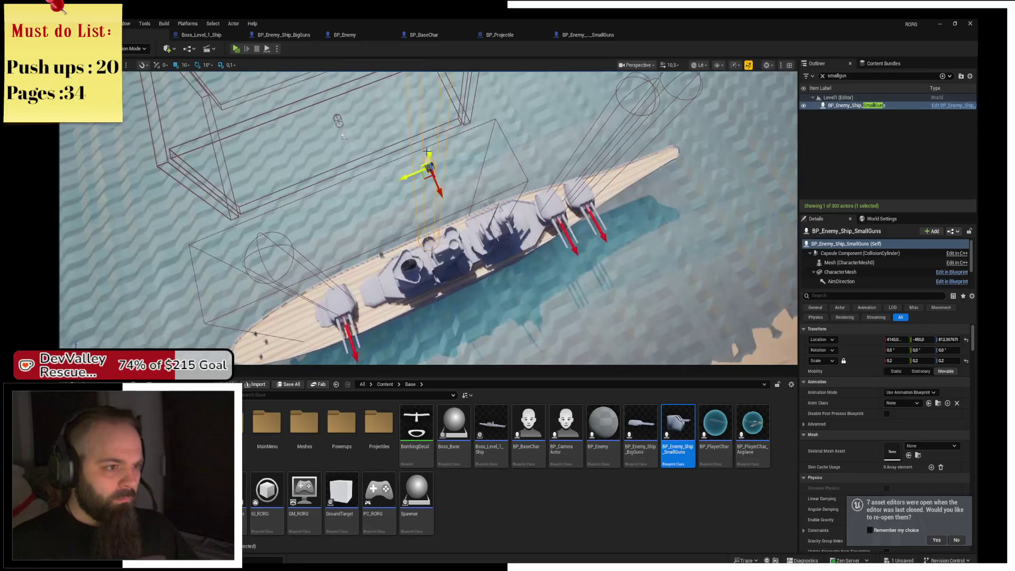
key(End)
key(f)
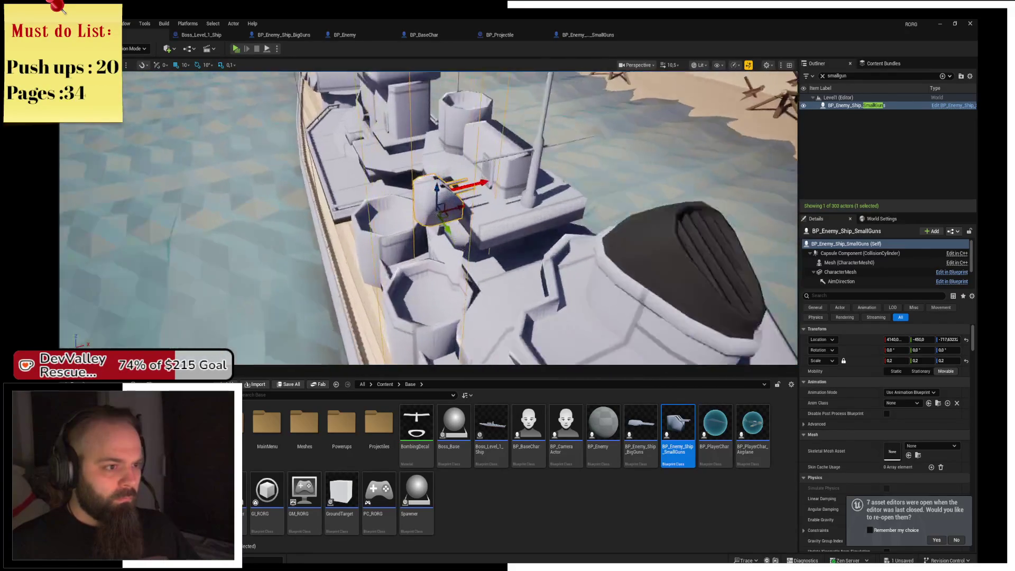
drag(435, 185, 436, 286)
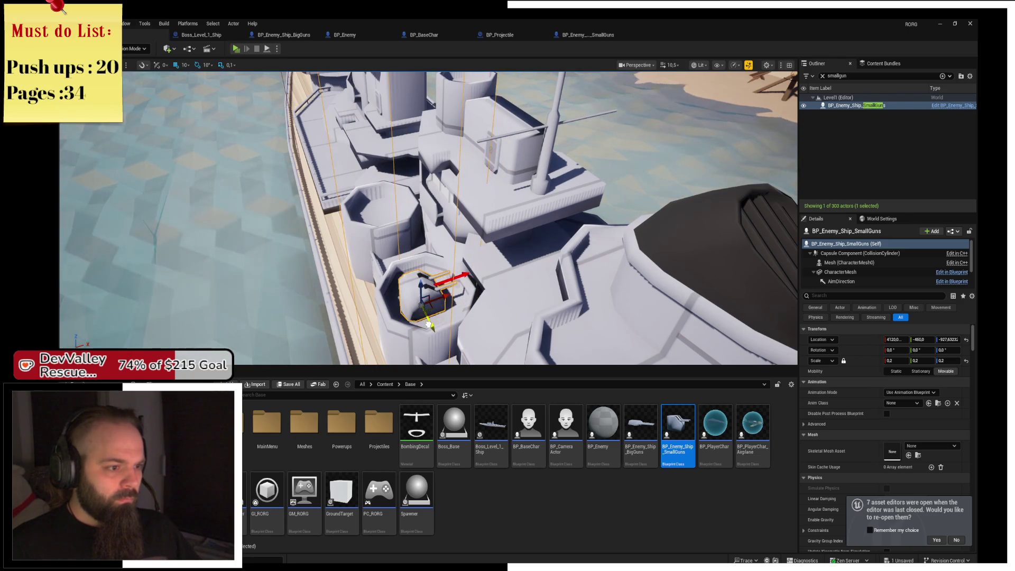
Turn the turret to about -150 degrees yaw
drag(458, 290, 444, 278)
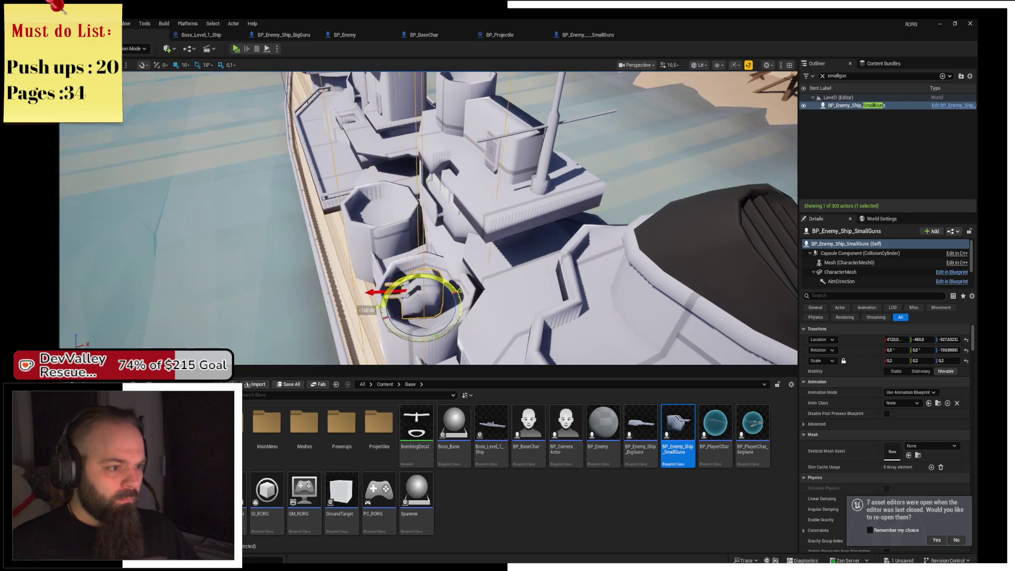
drag(376, 323, 413, 335)
mouse_move(428, 218)
mouse_down()
mouse_move(454, 216)
mouse_move(379, 261)
mouse_up()
Duplicate the turret along the deck until four SmallGuns turrets sit on it
key(w)
drag(469, 248, 385, 250)
ctrl+click(447, 246)
mouse_move(447, 246)
mouse_down()
mouse_move(423, 227)
mouse_move(509, 222)
mouse_up()
mouse_move(678, 423)
mouse_down()
mouse_move(476, 212)
mouse_move(449, 164)
mouse_move(459, 112)
mouse_up()
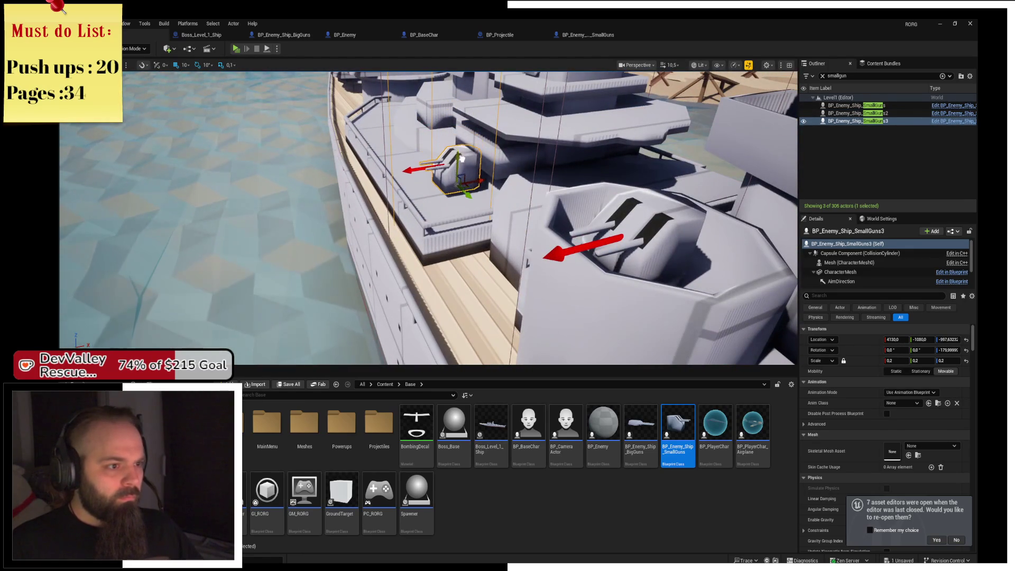
drag(459, 112, 461, 98)
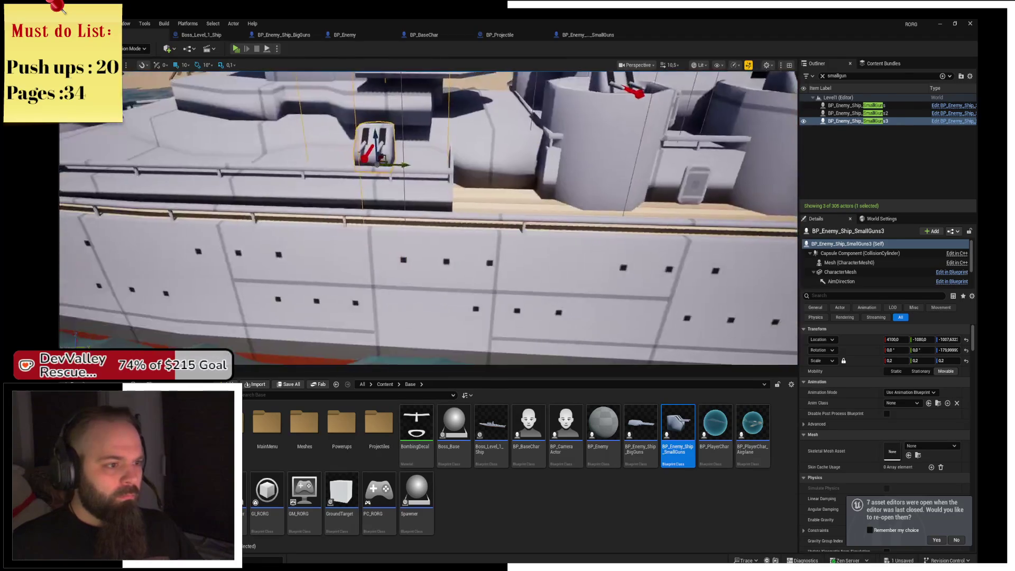
key(ctrl+d)
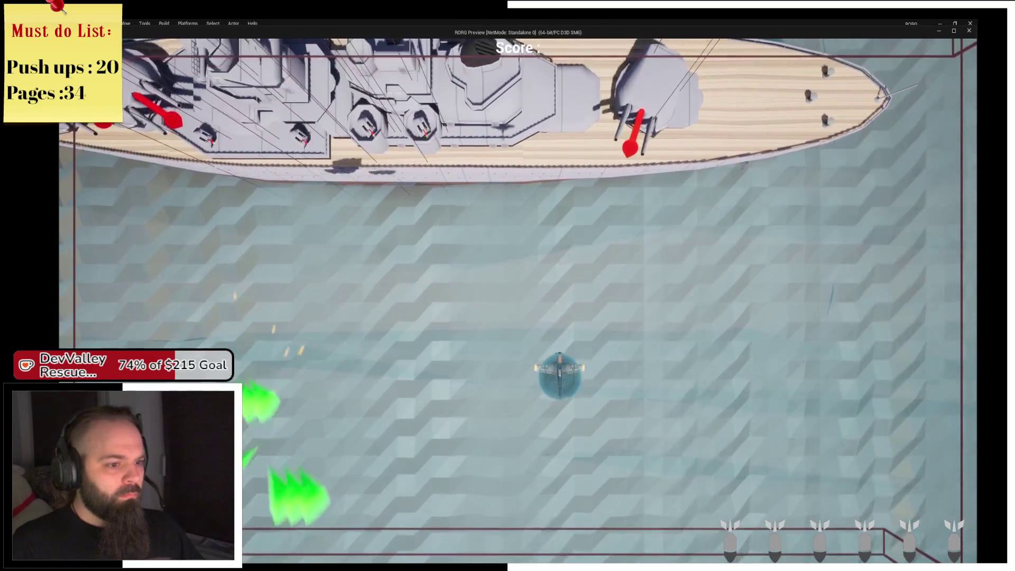
Fly the plane left and right under the battleship, dodging fire, until the score reaches 500
key(space)
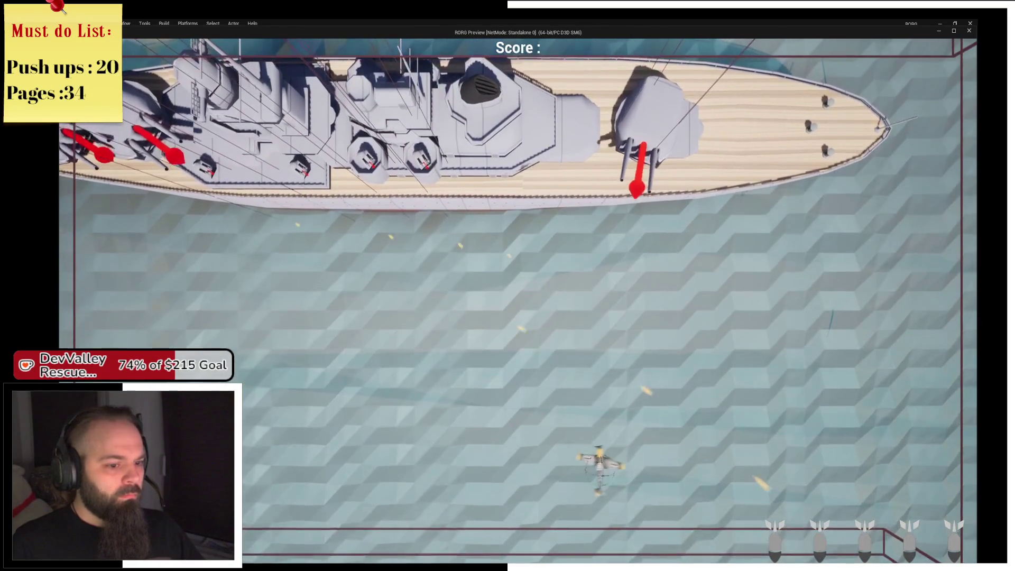
key(a)
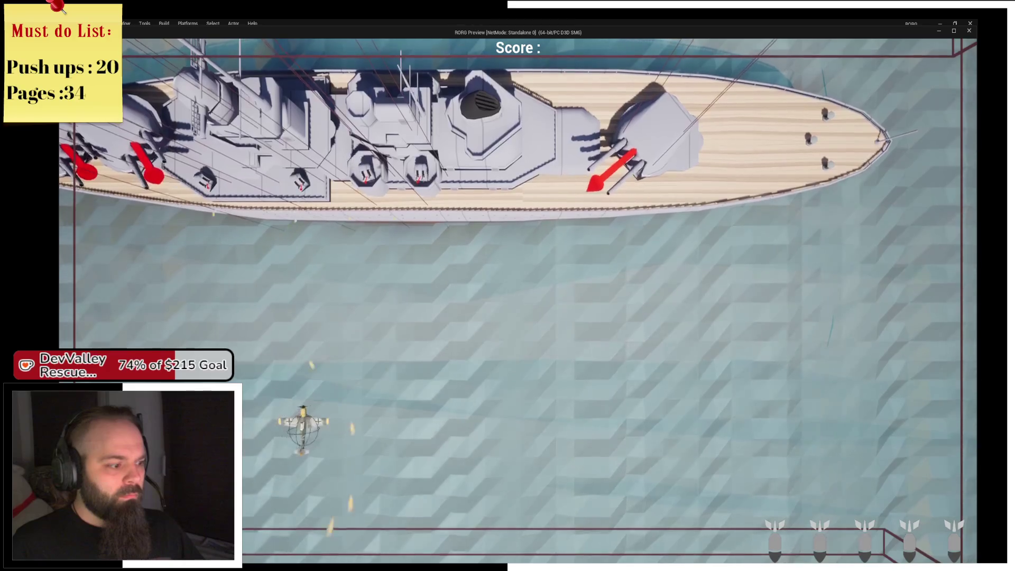
key(d)
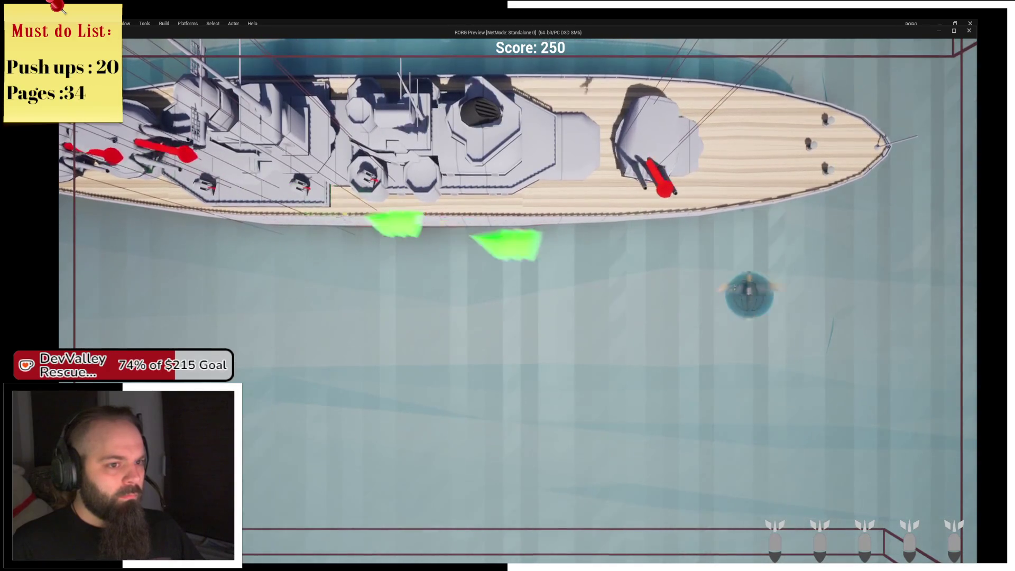
key(a)
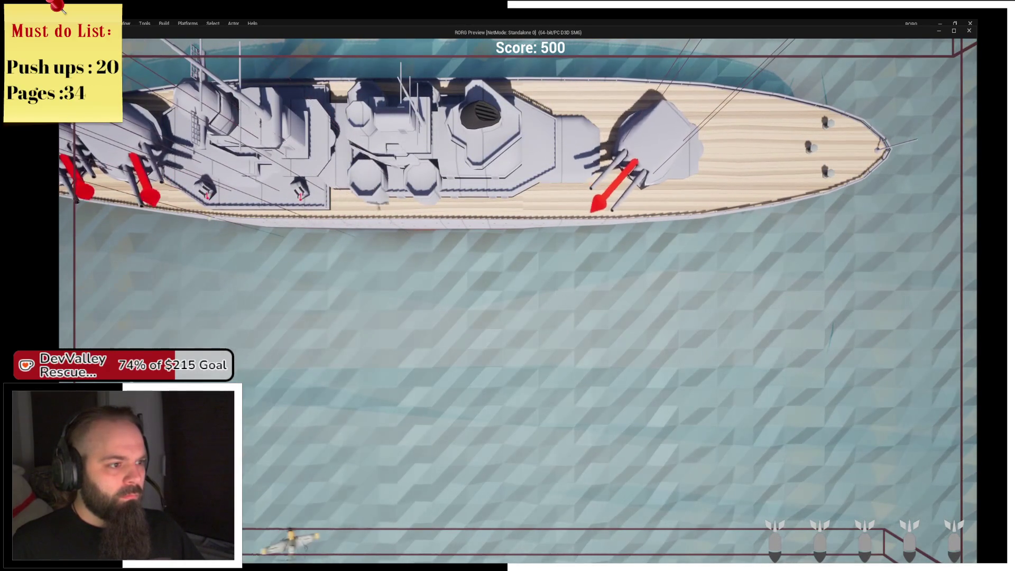
key(d)
key(a)
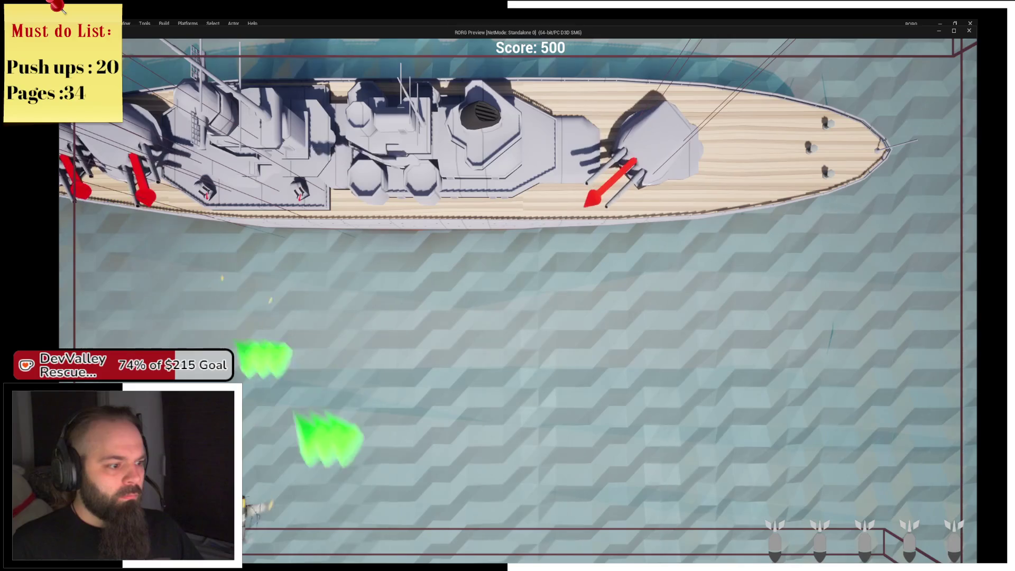
key(d)
key(a)
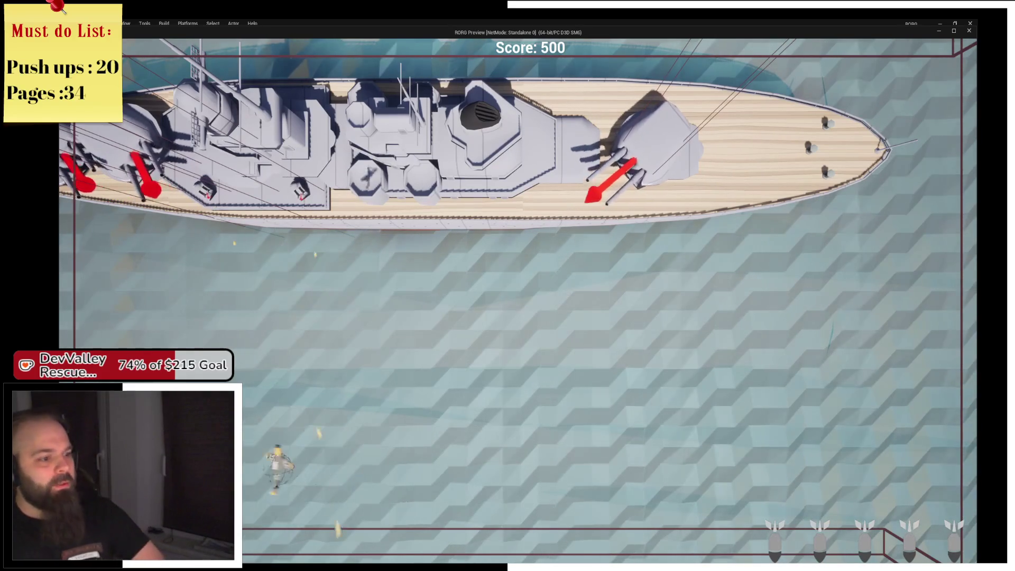
key(d)
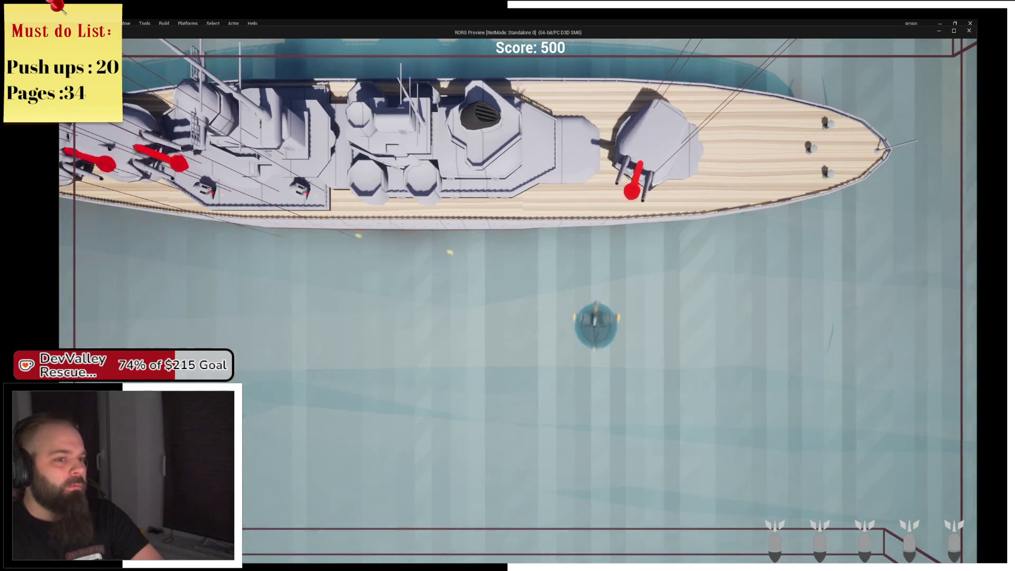
key(a)
key(a)
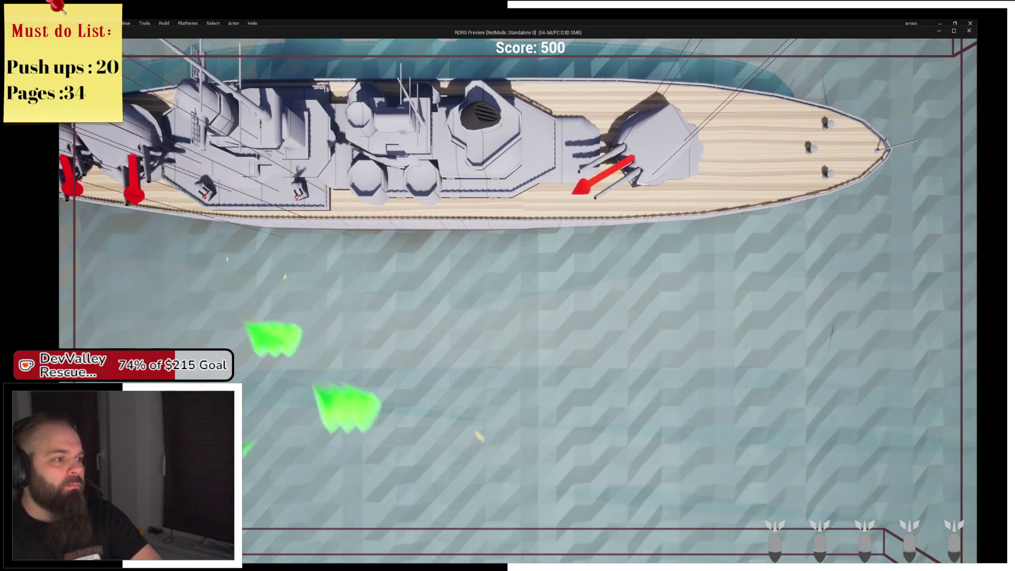
key(d)
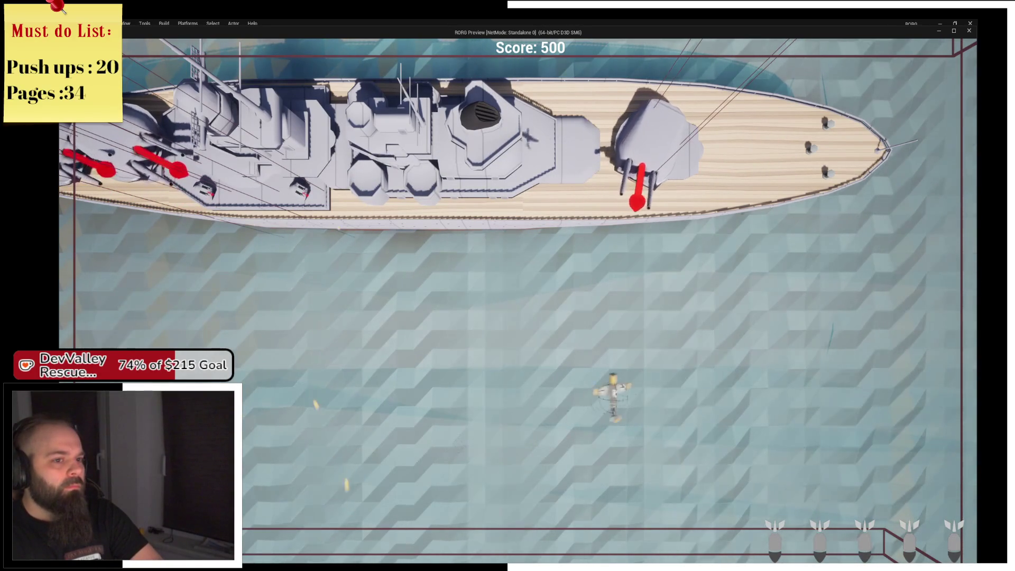
key(a)
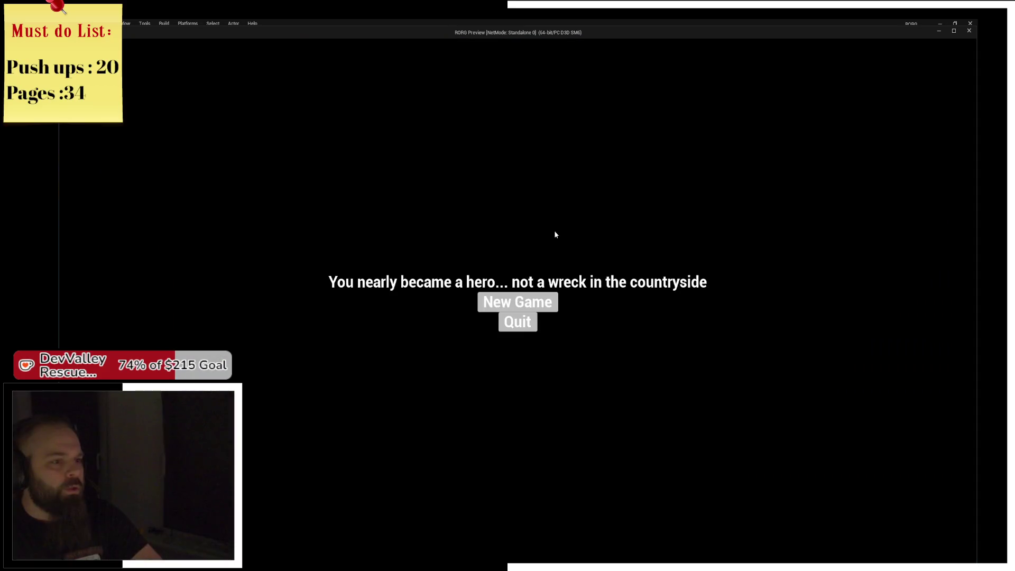
key(alt+Tab)
Stop play, open BP_Enemy_Ship_BigGuns, and filter its Class Defaults for 'tick'
click(257, 48)
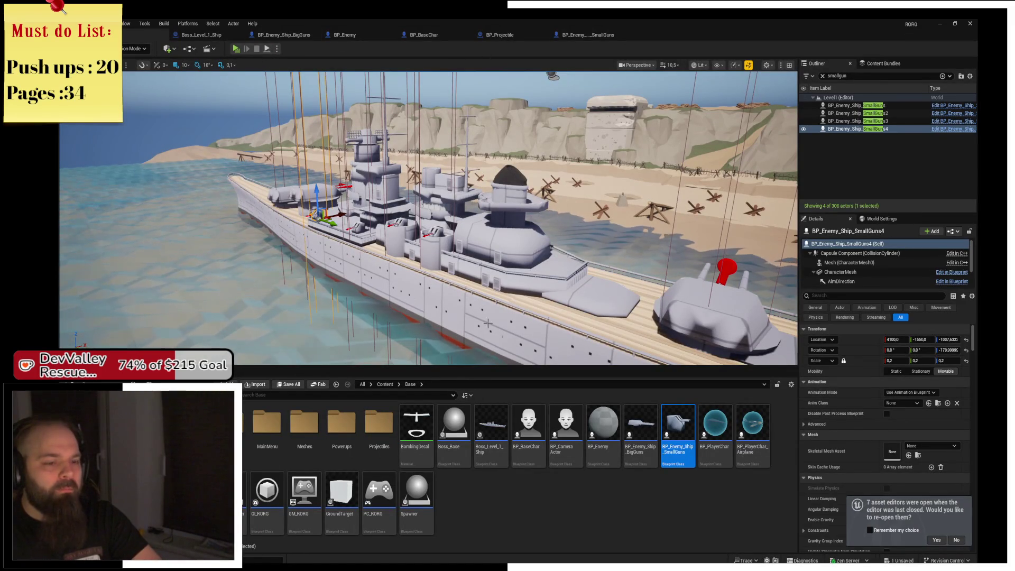
click(637, 447)
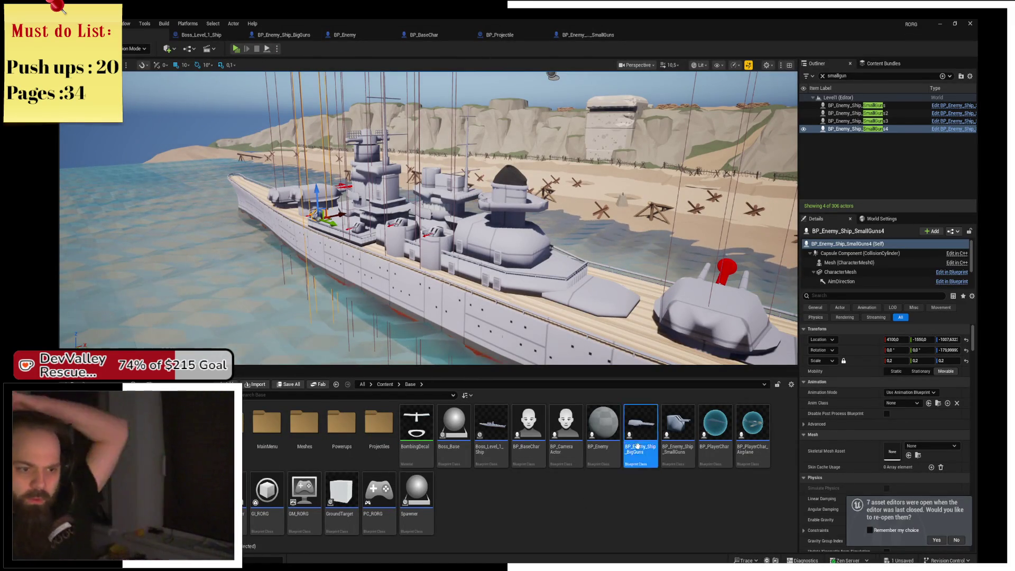
double_click(637, 446)
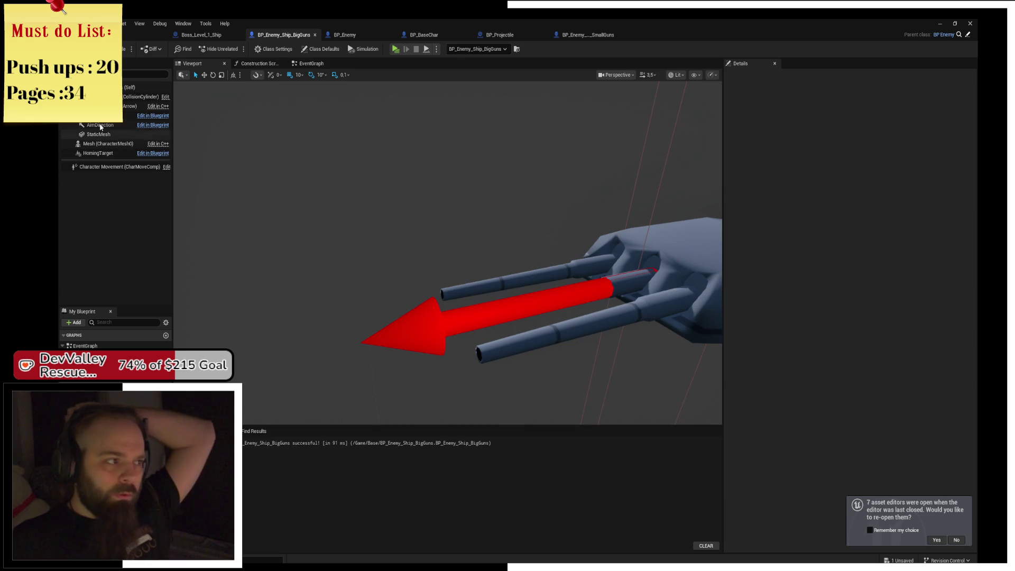
click(317, 51)
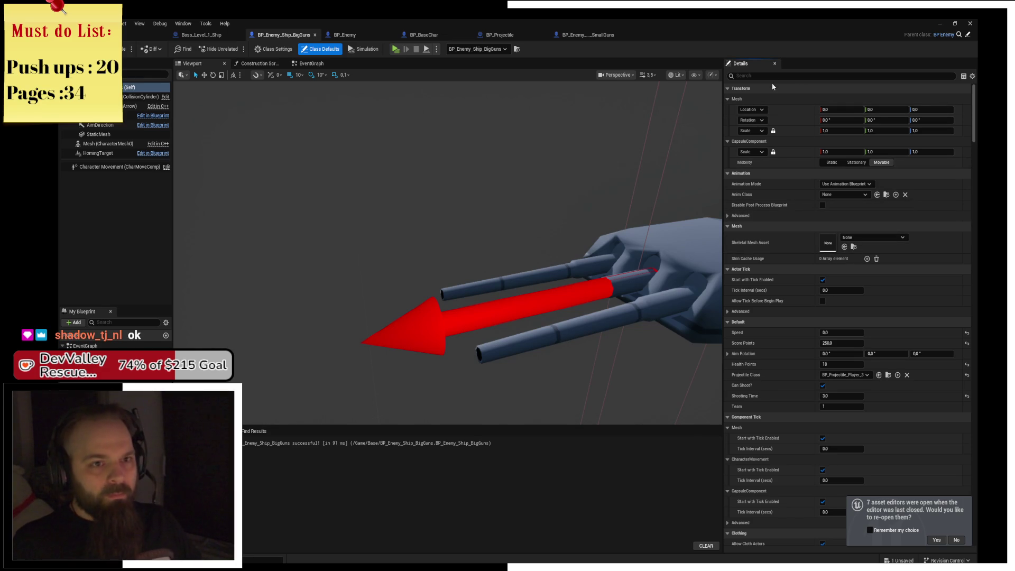
text(t)
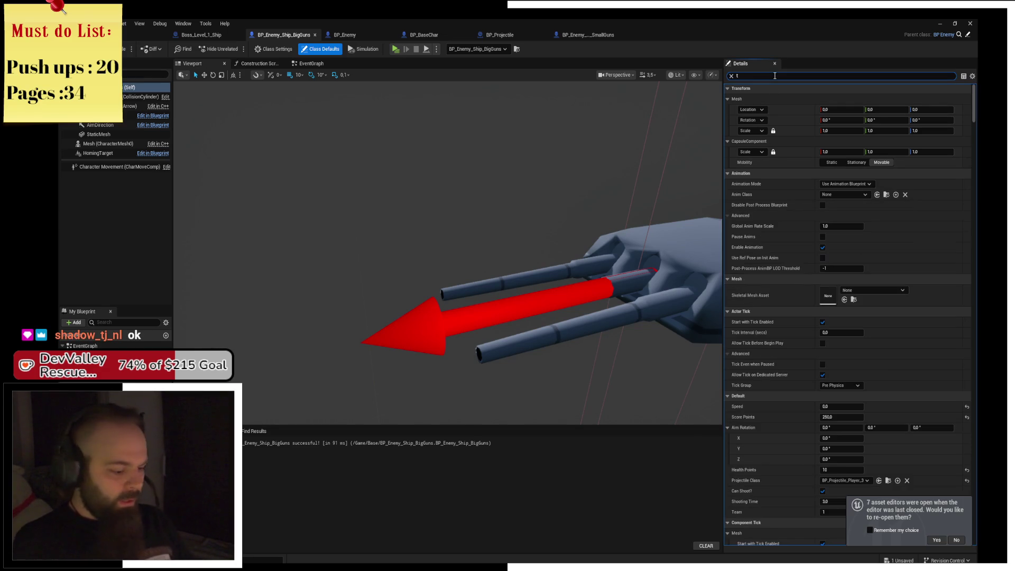
text(ick)
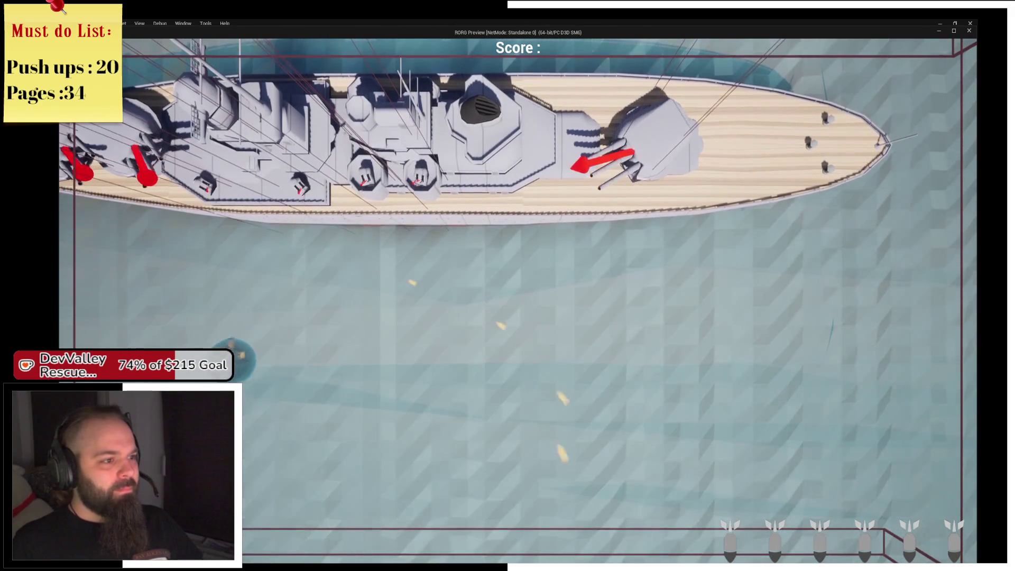
Set Tick Interval (secs) to 0.0, compile the blueprint, and relaunch the game
key(Escape)
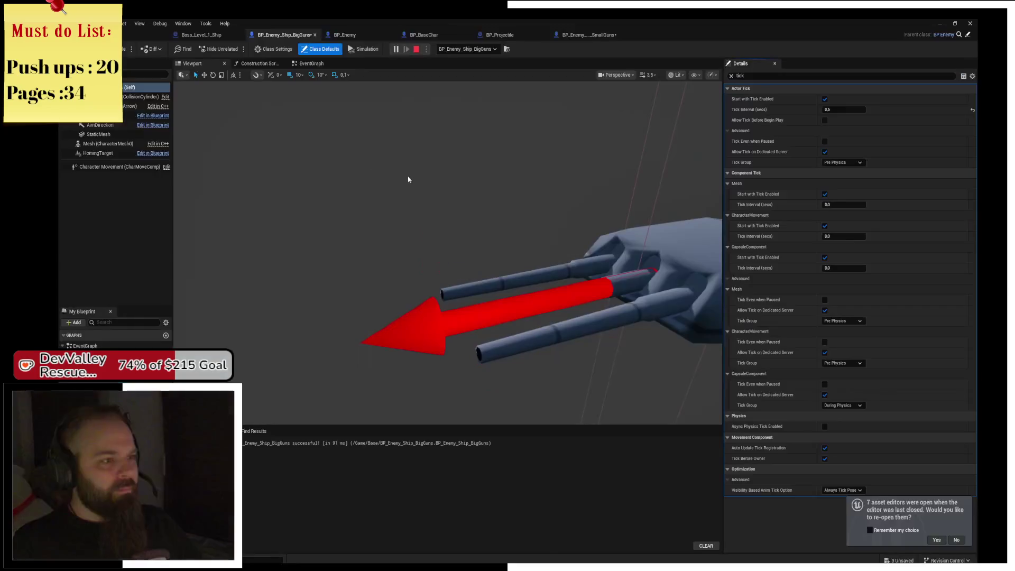
click(416, 48)
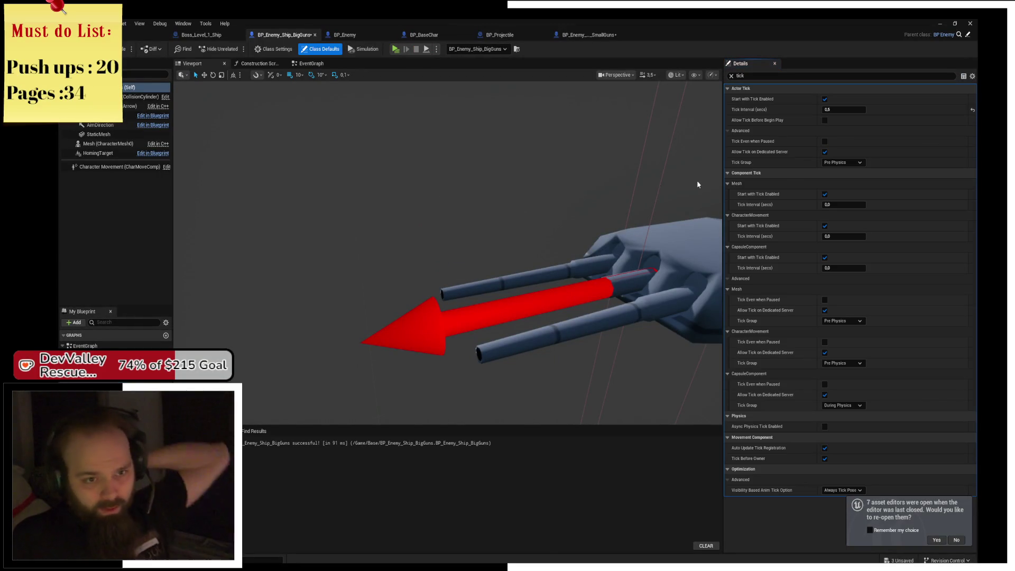
click(837, 111)
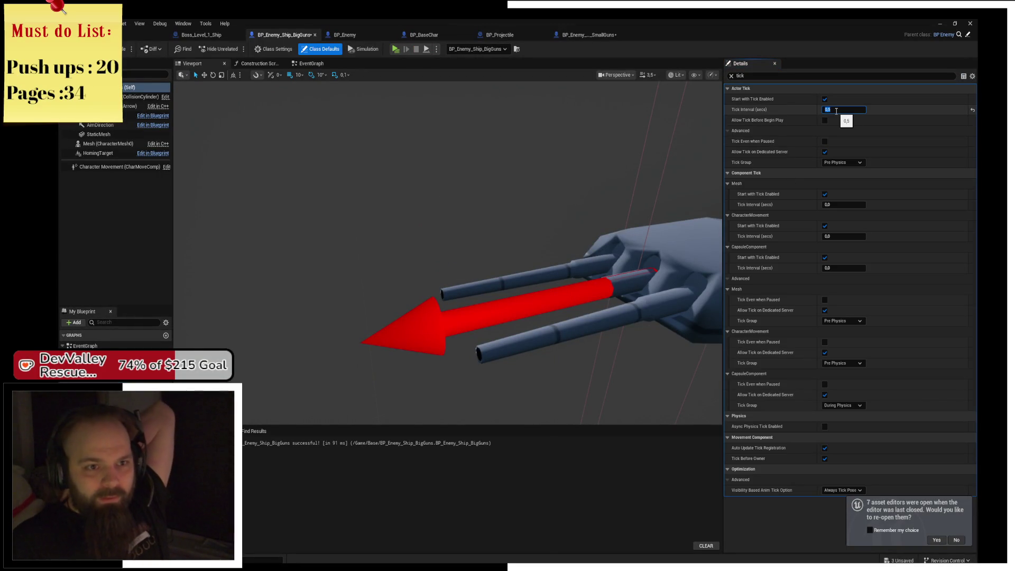
text(0)
click(127, 53)
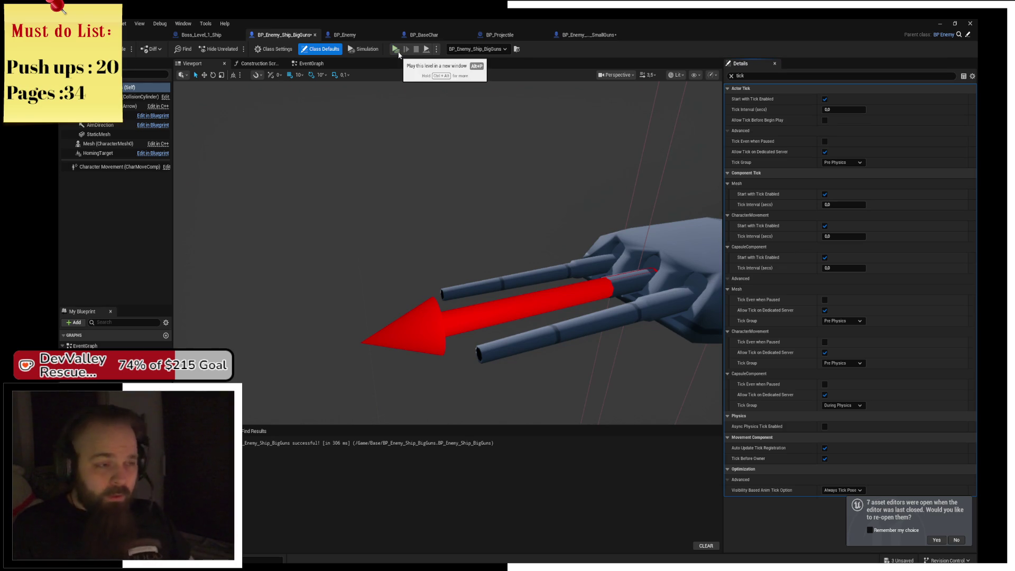
click(399, 55)
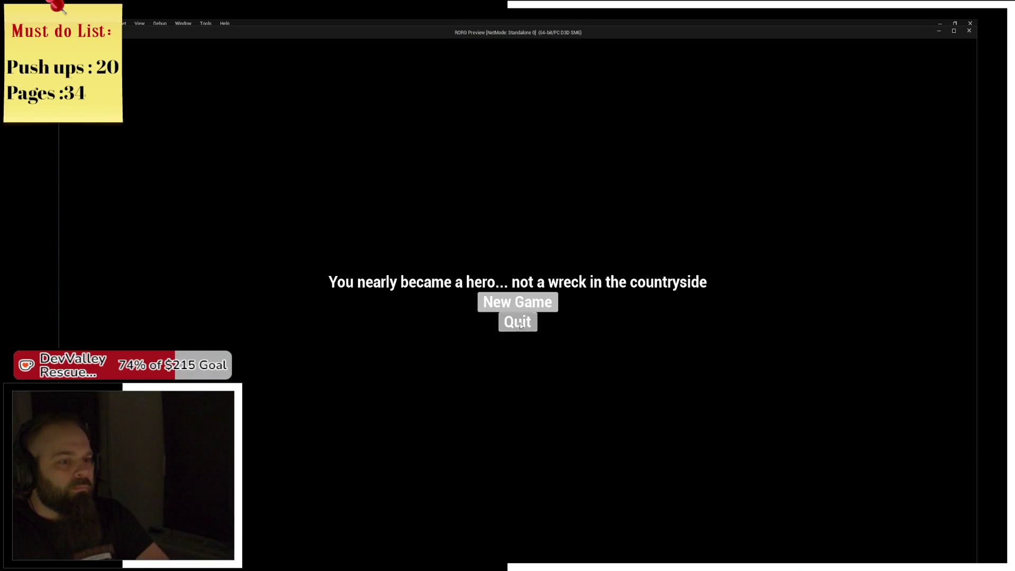
click(519, 322)
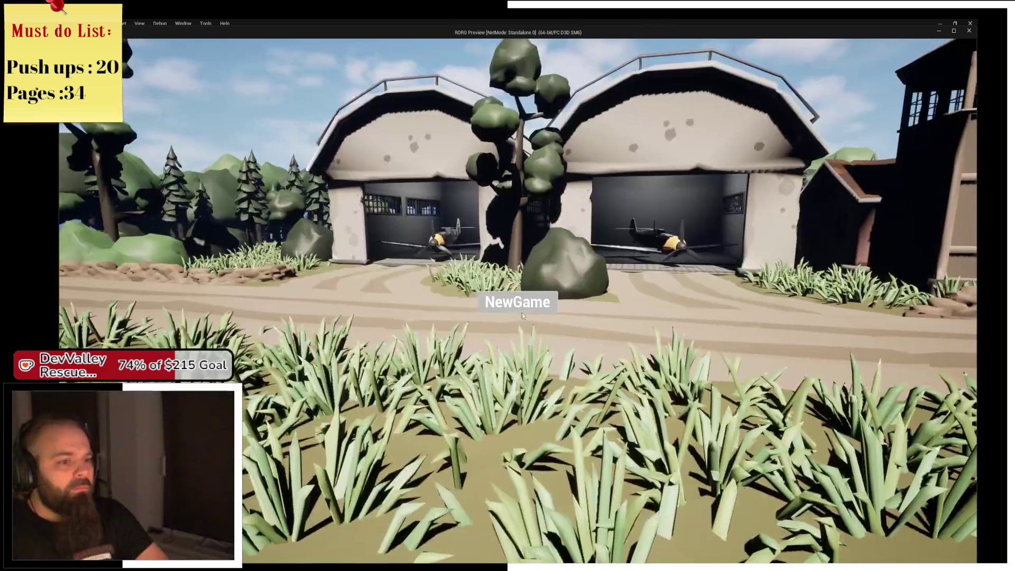
key(Escape)
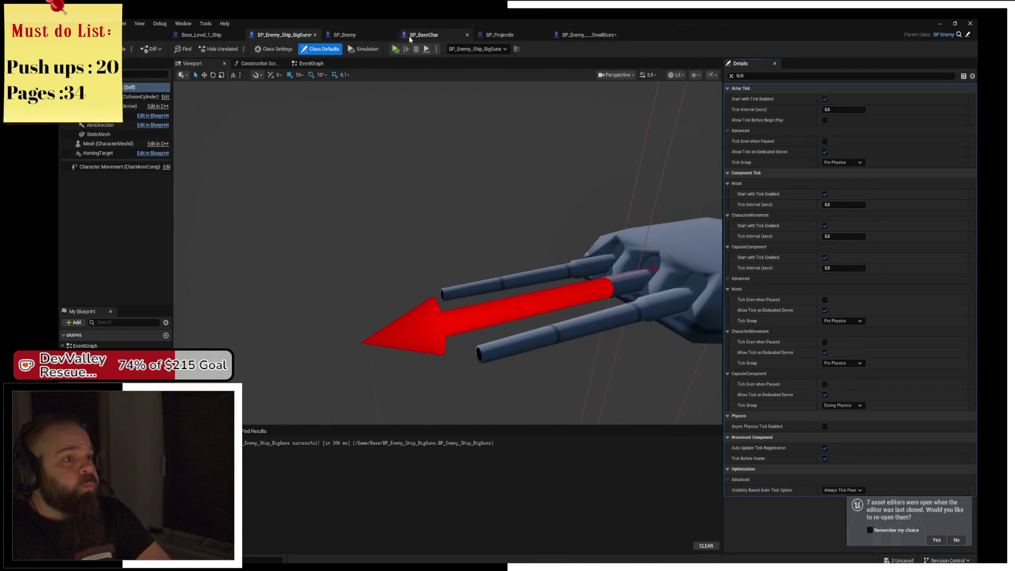
Add a breakpoint to the SpawnActor node in BP_BaseChar's event graph
click(349, 37)
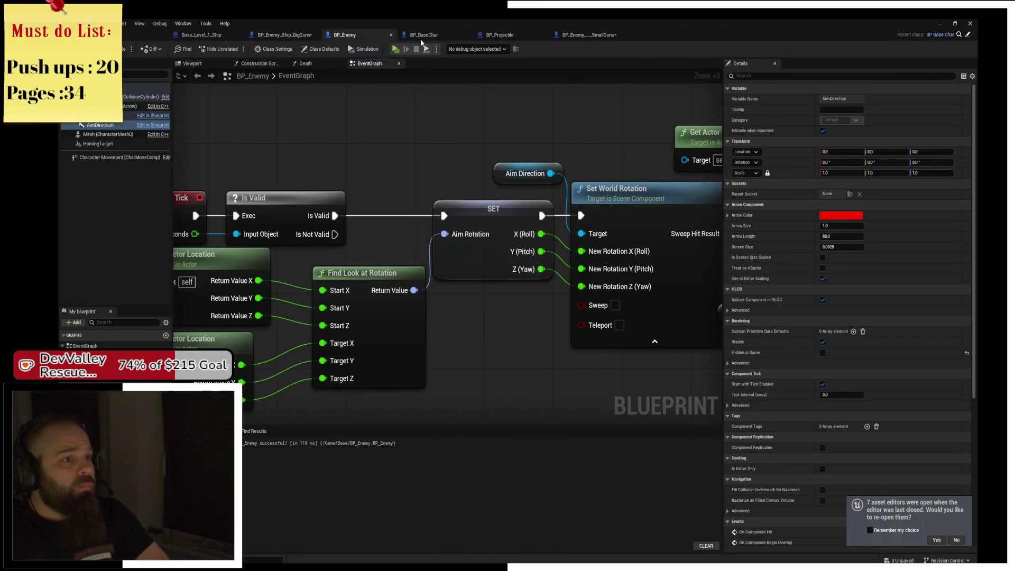
click(423, 35)
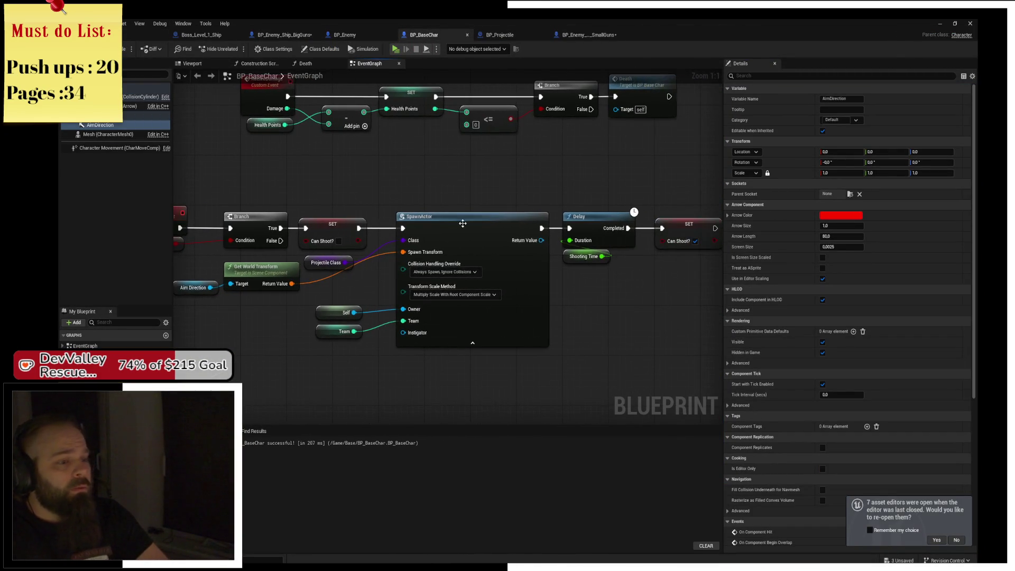
click(476, 217)
key(F9)
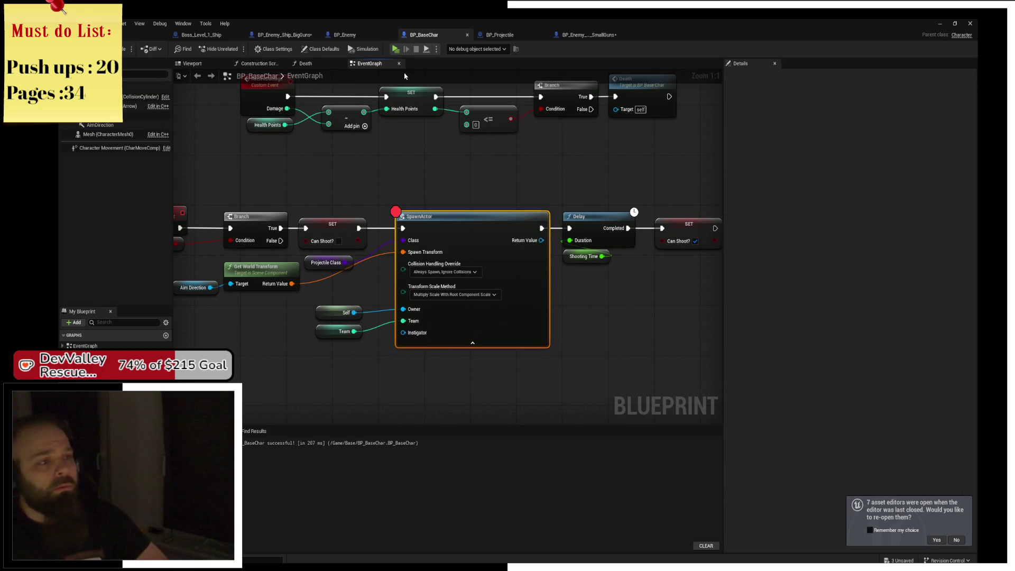
Run the game and debug the BP_PlayerChar_Airplane0 instance at the breakpoint
key(alt+p)
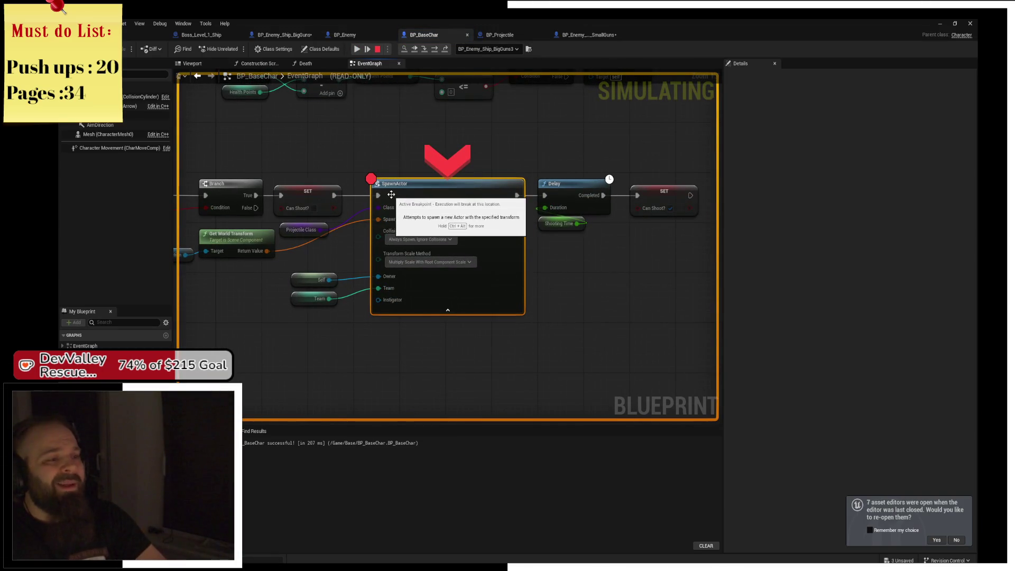
click(491, 50)
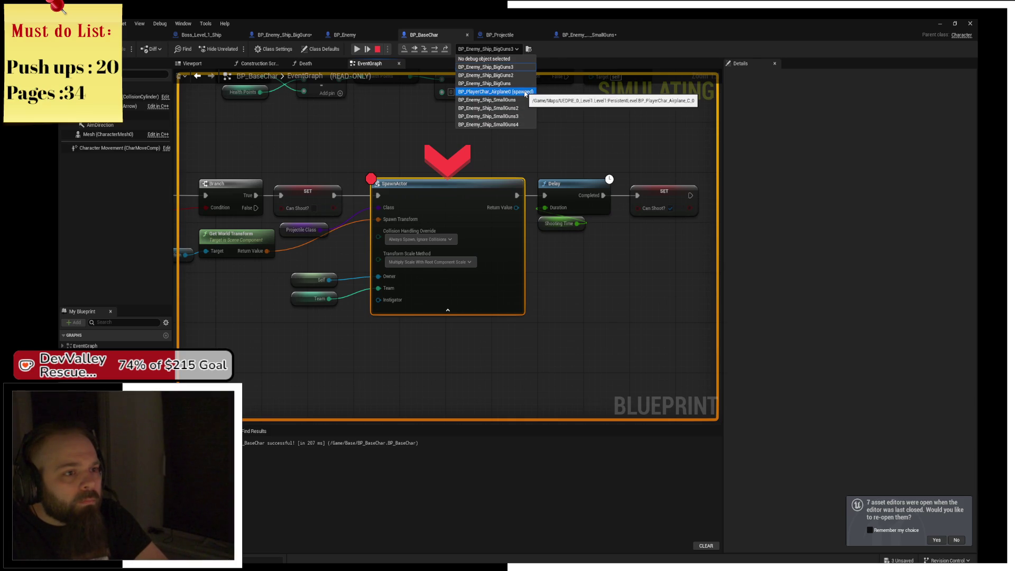
click(526, 93)
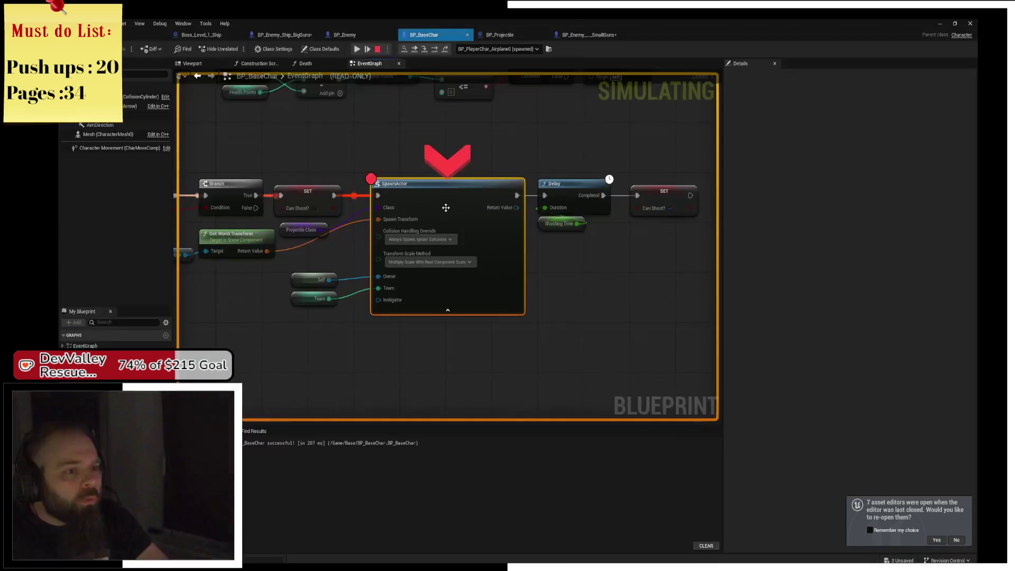
mouse_move(384, 212)
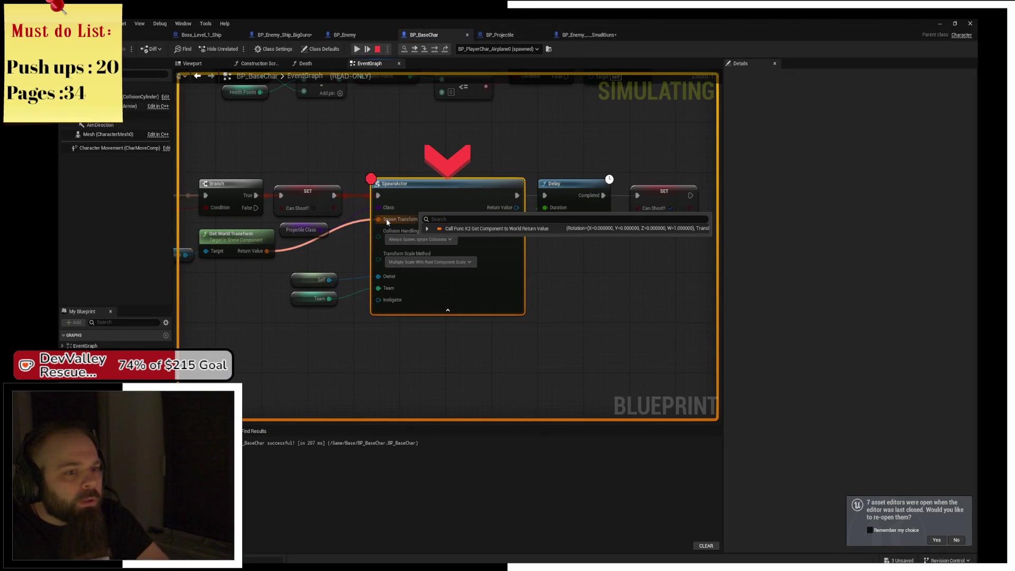
mouse_move(310, 247)
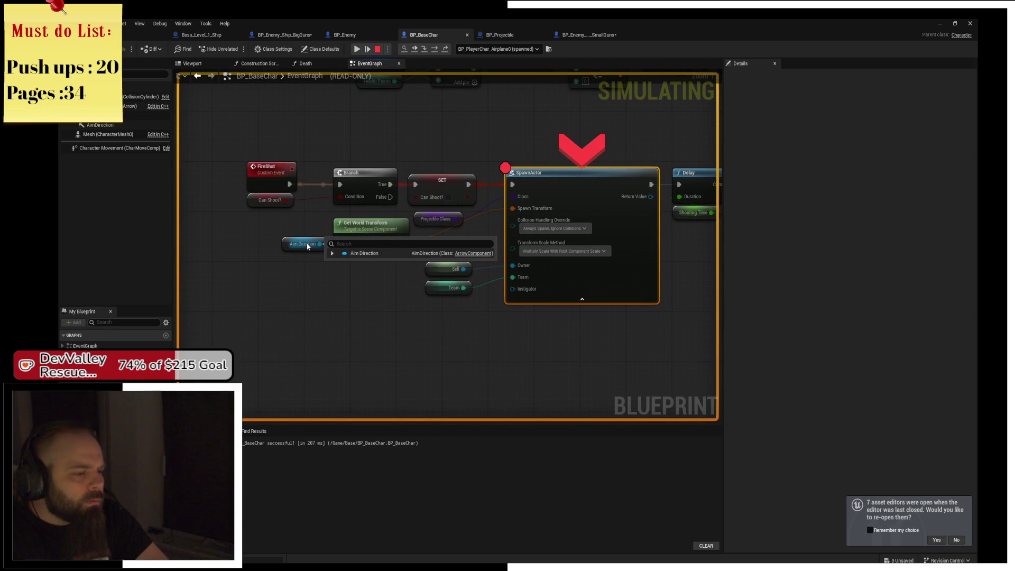
Stop the simulation and inspect the Aim Direction and CameraPawn variables in the graph
click(112, 126)
mouse_move(313, 147)
mouse_down()
mouse_move(303, 204)
mouse_move(349, 264)
mouse_move(317, 256)
mouse_move(403, 195)
mouse_move(471, 174)
mouse_move(442, 281)
mouse_move(467, 193)
mouse_move(469, 166)
mouse_move(456, 162)
mouse_up()
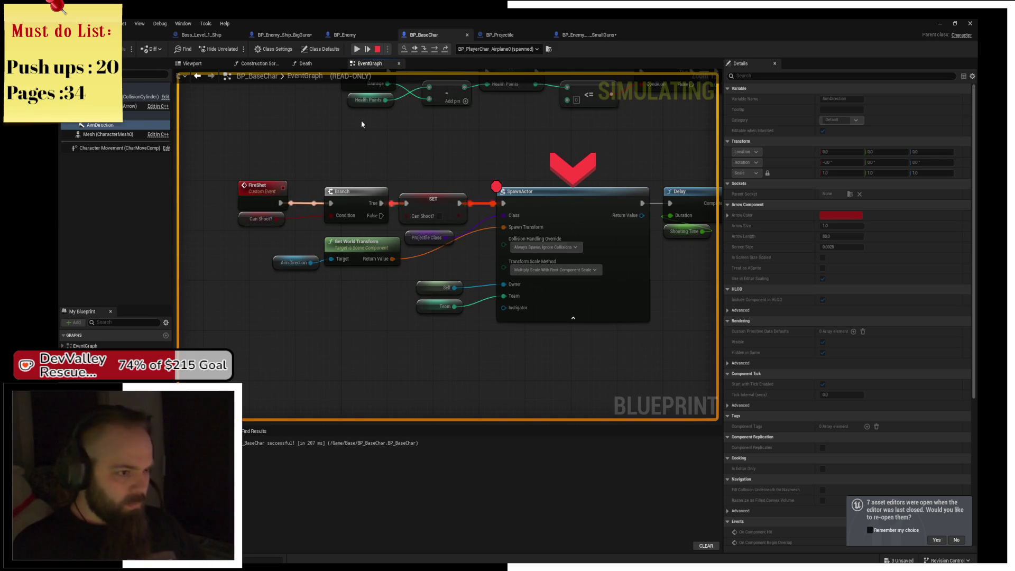
click(378, 49)
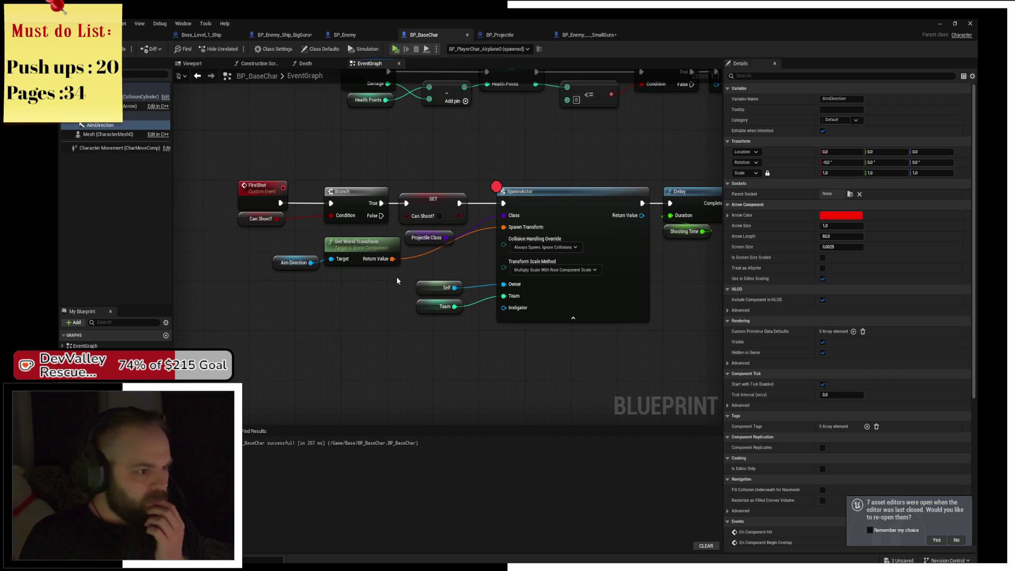
click(294, 259)
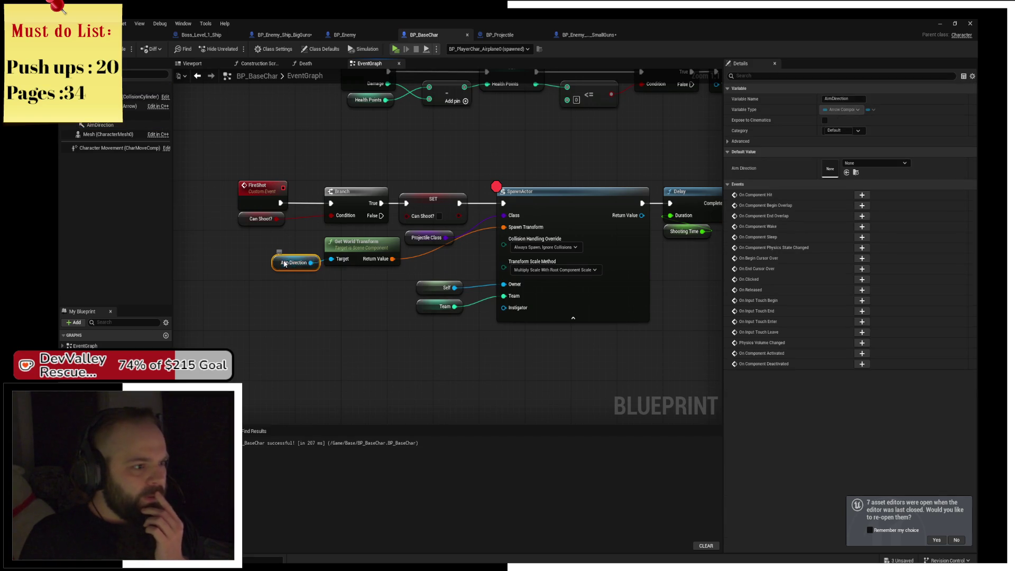
scroll(416, 175, down, 2)
mouse_move(417, 175)
mouse_down()
mouse_move(402, 208)
mouse_move(426, 346)
mouse_up()
click(468, 140)
mouse_move(222, 208)
mouse_down()
mouse_move(221, 127)
mouse_move(242, 84)
mouse_up()
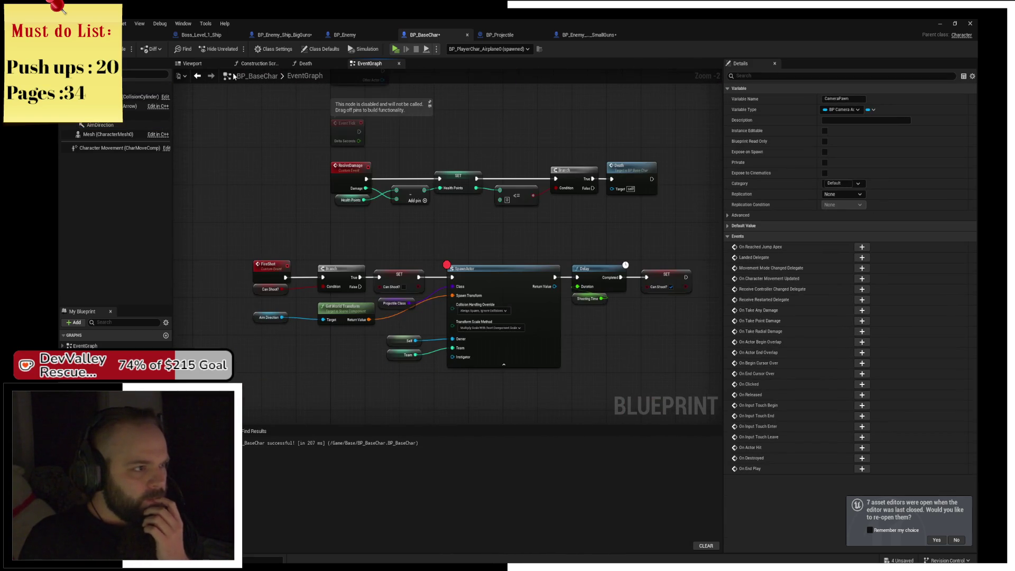
Move the AimDirection arrow forward to location 40, 0, 0 and run the game again
click(195, 64)
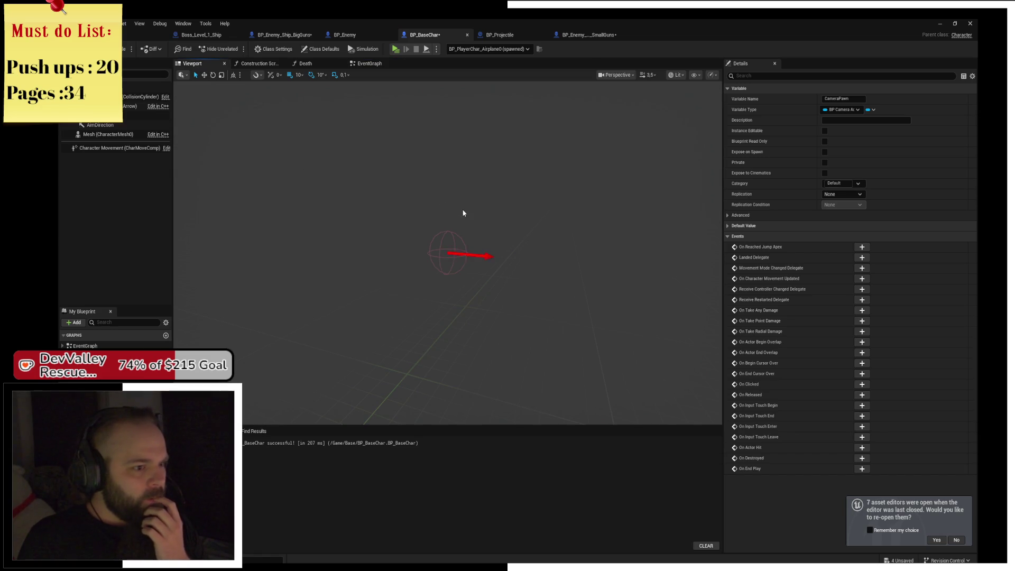
click(101, 125)
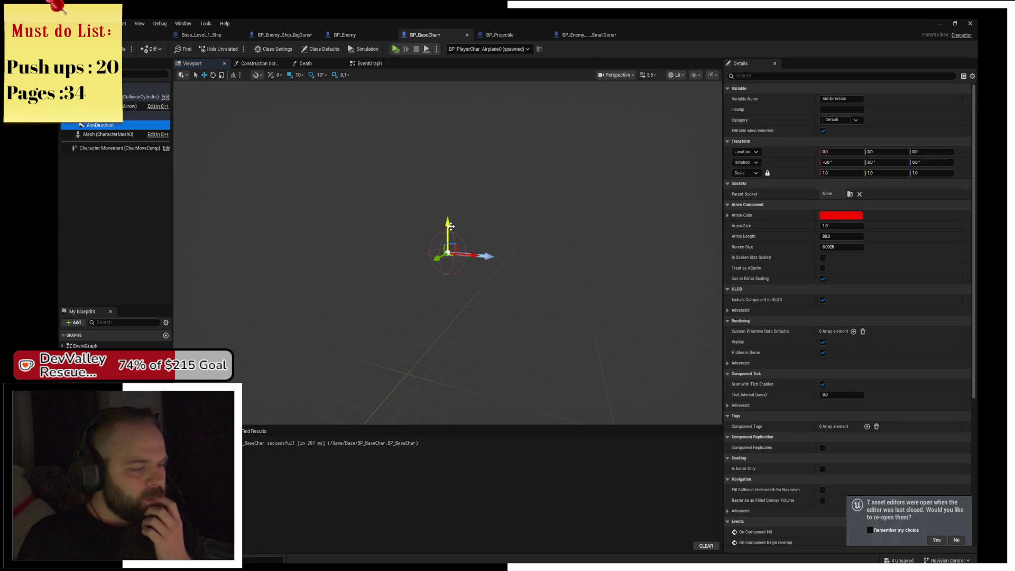
drag(467, 254, 475, 255)
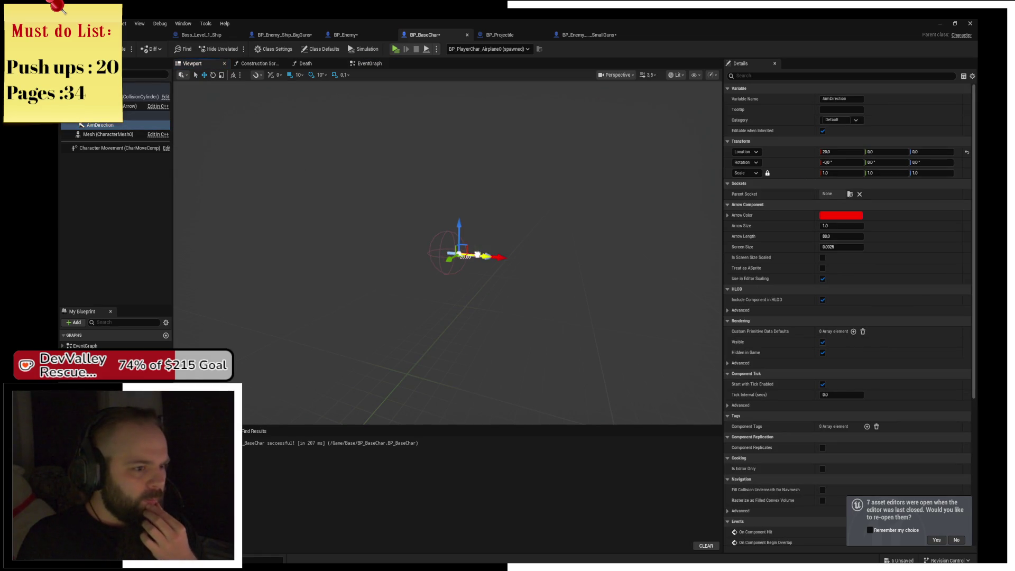
click(402, 49)
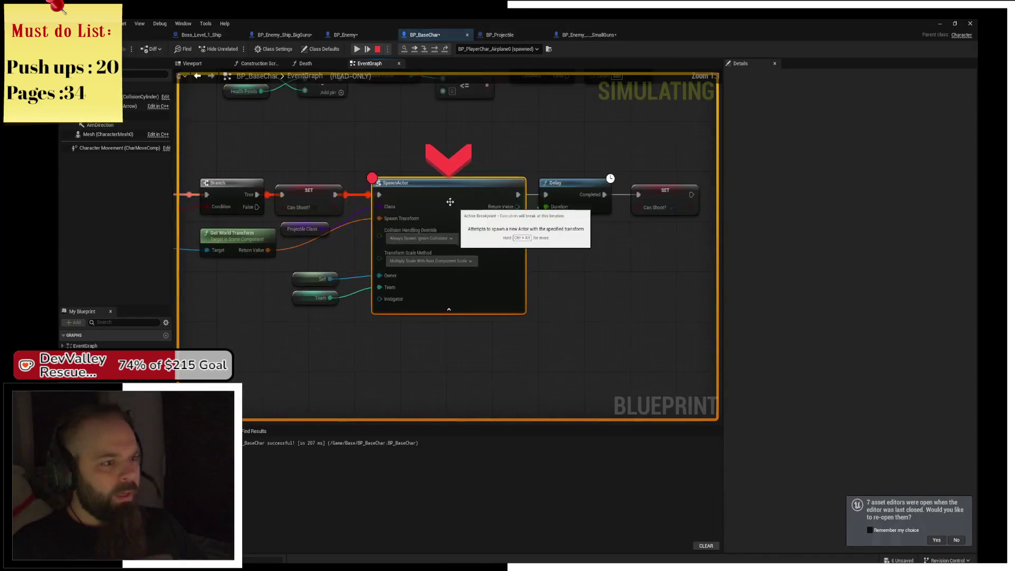
Remove the SpawnActor breakpoint, resume, and stop the simulation
key(F9)
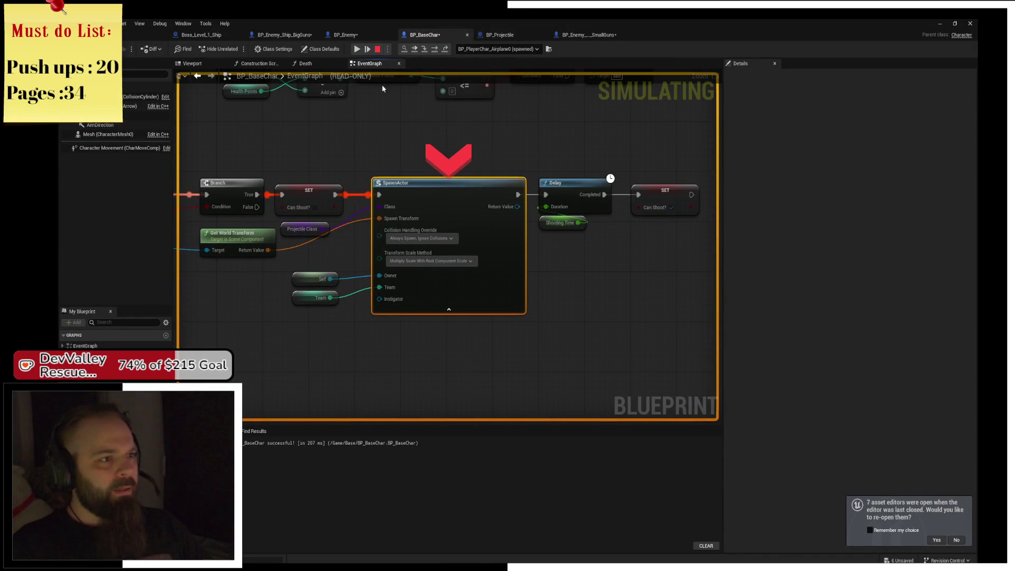
click(357, 49)
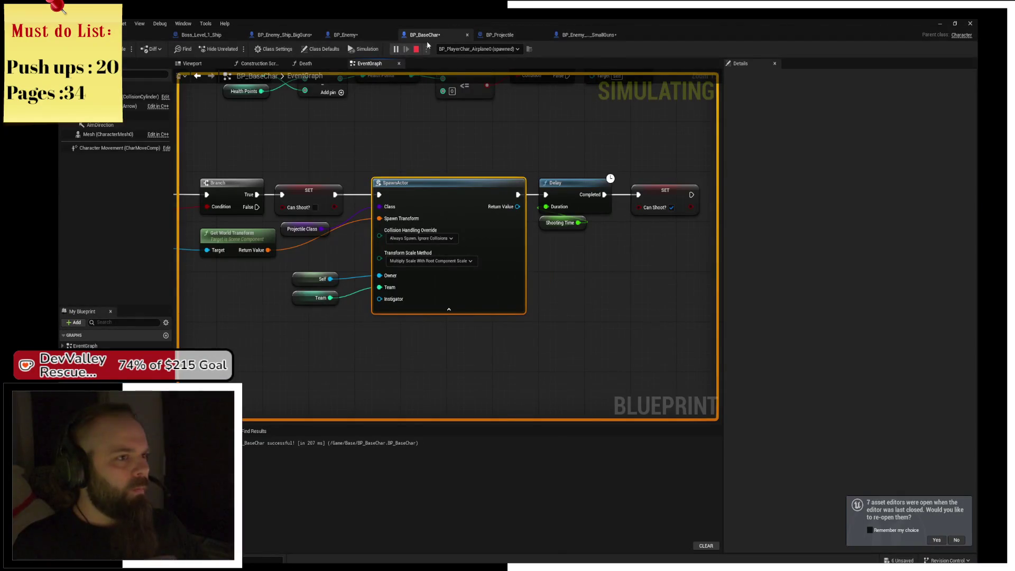
click(417, 49)
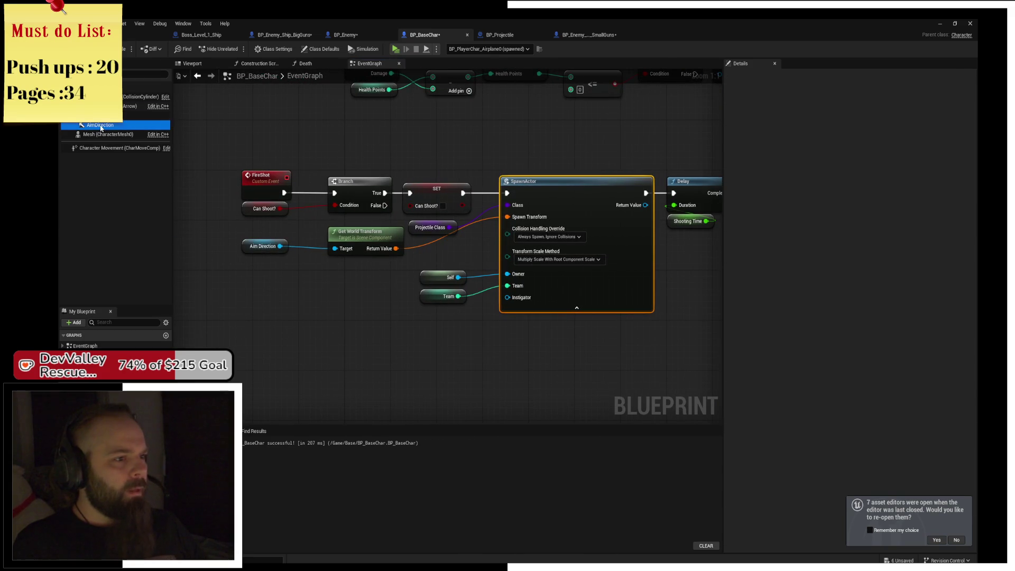
Uncheck Hidden in Game on the AimDirection arrow and recompile BP_BaseChar
click(101, 125)
click(767, 77)
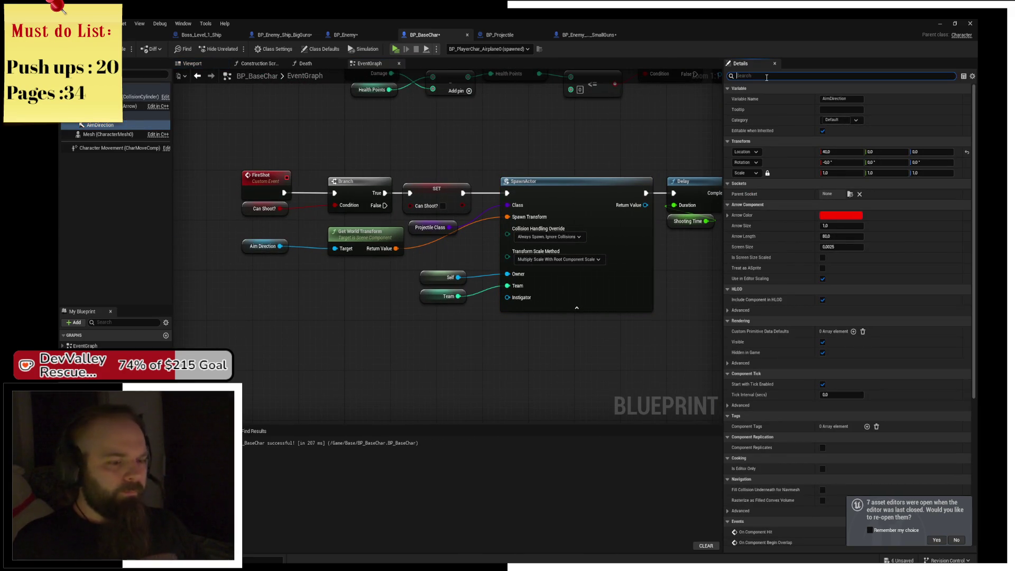
text(visi)
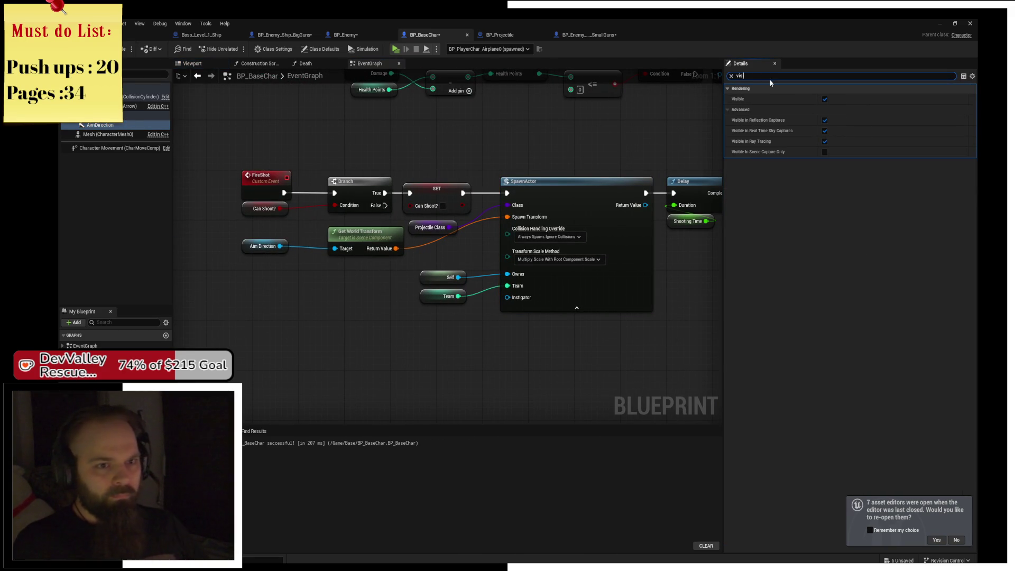
text(hidden)
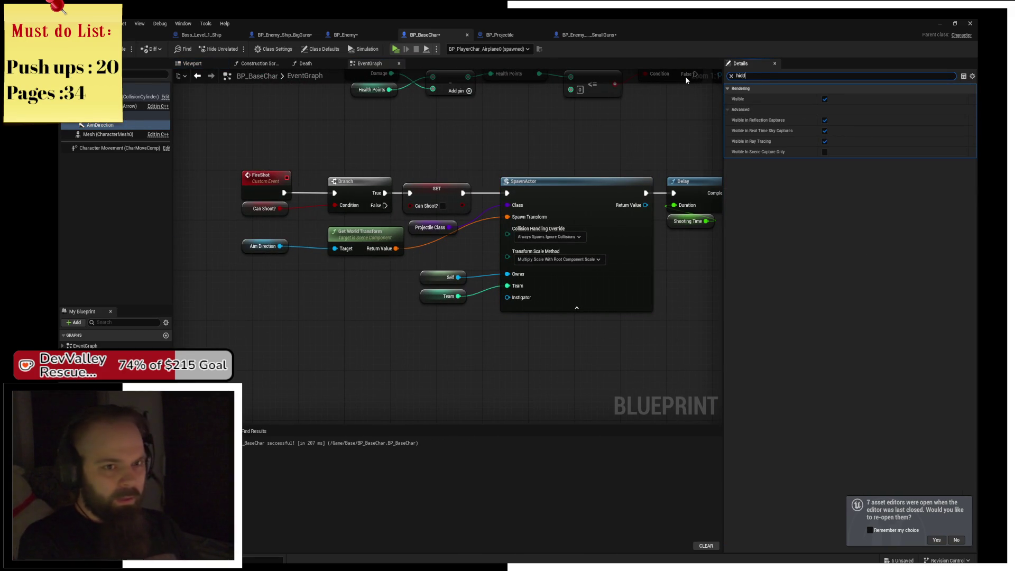
click(824, 99)
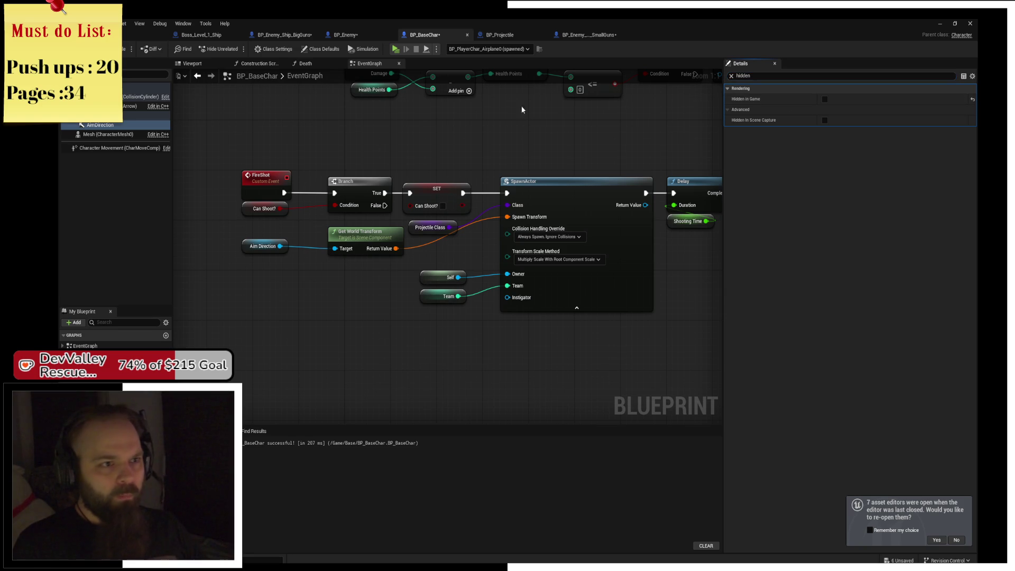
key(F7)
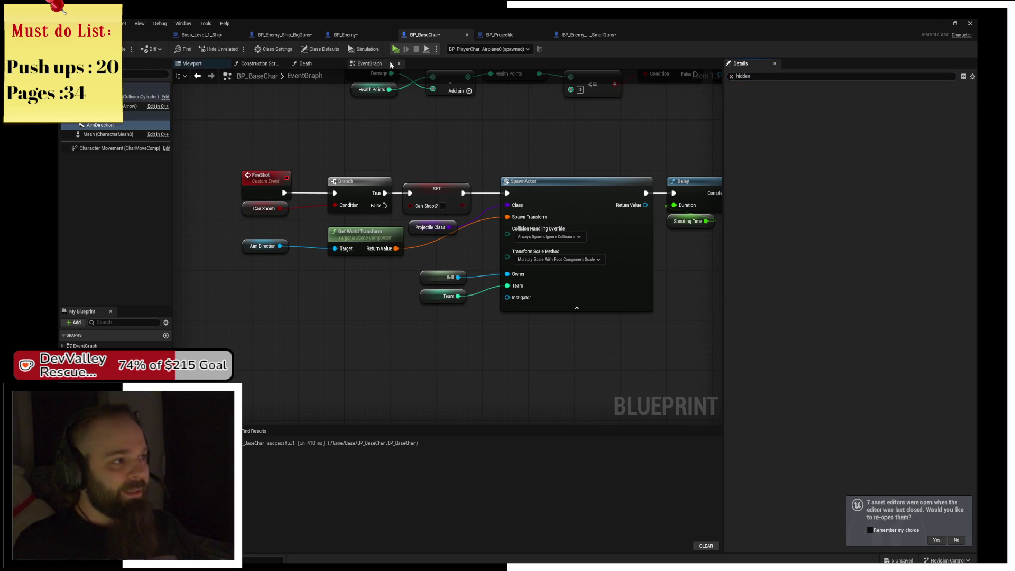
Playtest briefly, end the session, and return to the level editor
key(alt+p)
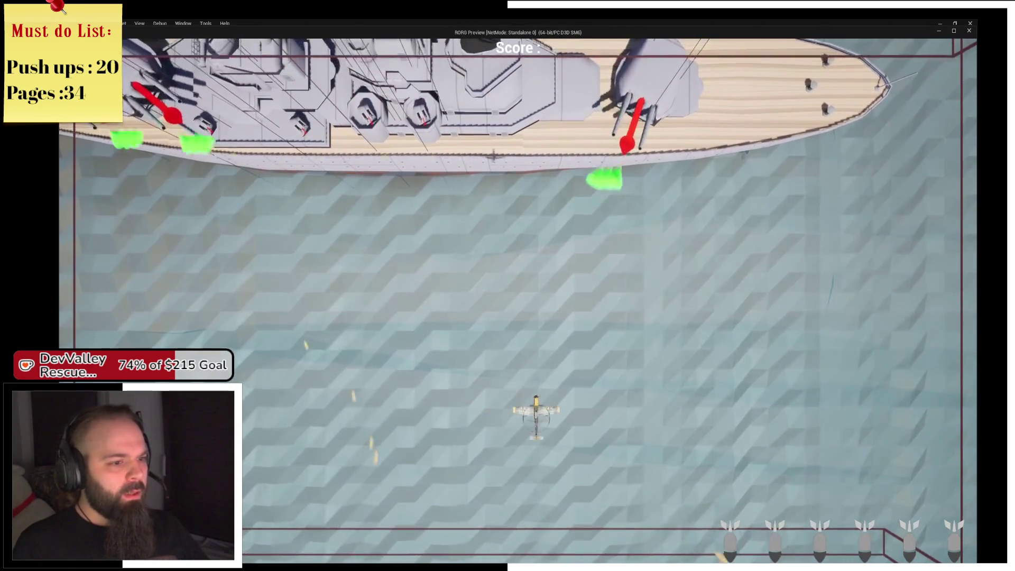
key(alt+Tab)
click(416, 49)
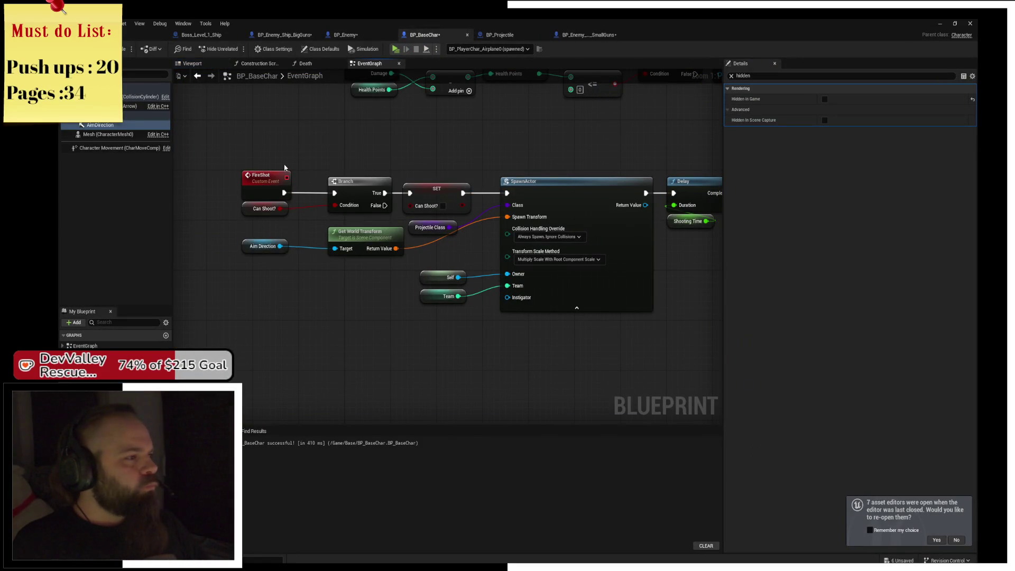
click(127, 115)
click(192, 64)
drag(402, 235, 401, 222)
click(201, 34)
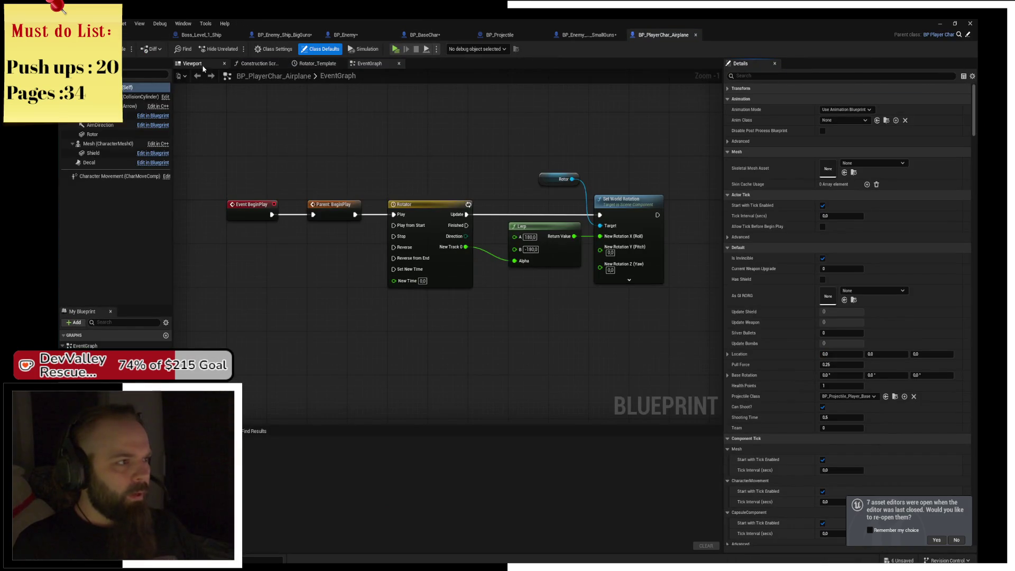
Give the airplane's AimDirection arrow a 2.0 scale, compile, and launch the game
click(192, 63)
click(154, 125)
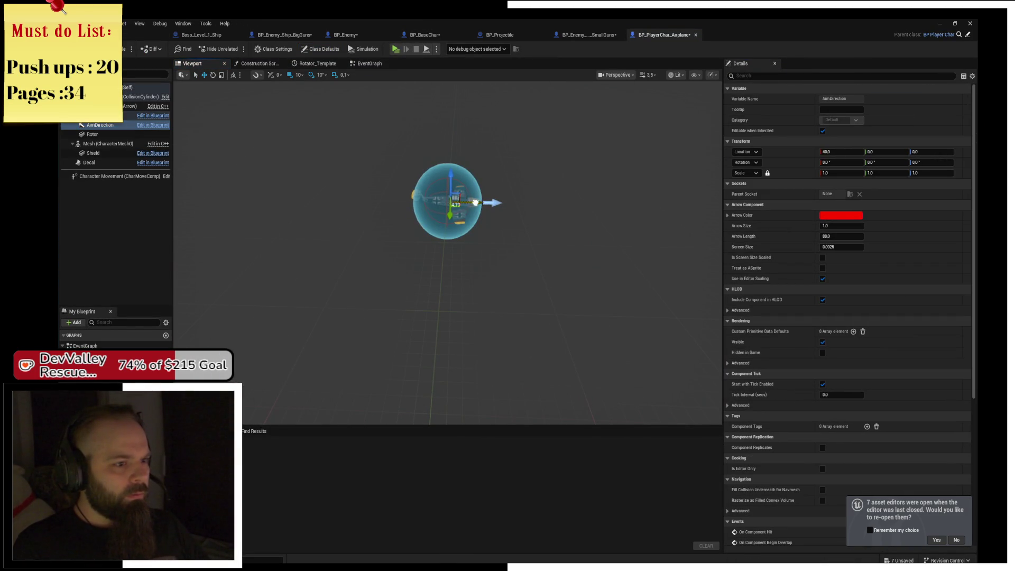
mouse_move(509, 203)
mouse_down()
mouse_move(507, 175)
mouse_move(661, 169)
mouse_up()
key(f)
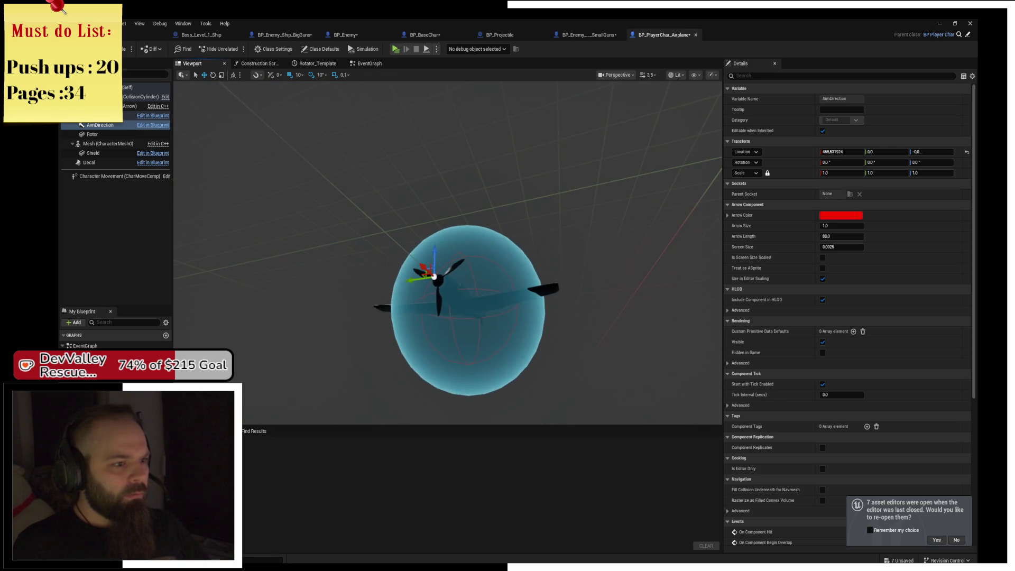
mouse_move(507, 238)
mouse_down()
mouse_move(508, 200)
mouse_move(635, 201)
mouse_up()
key(f)
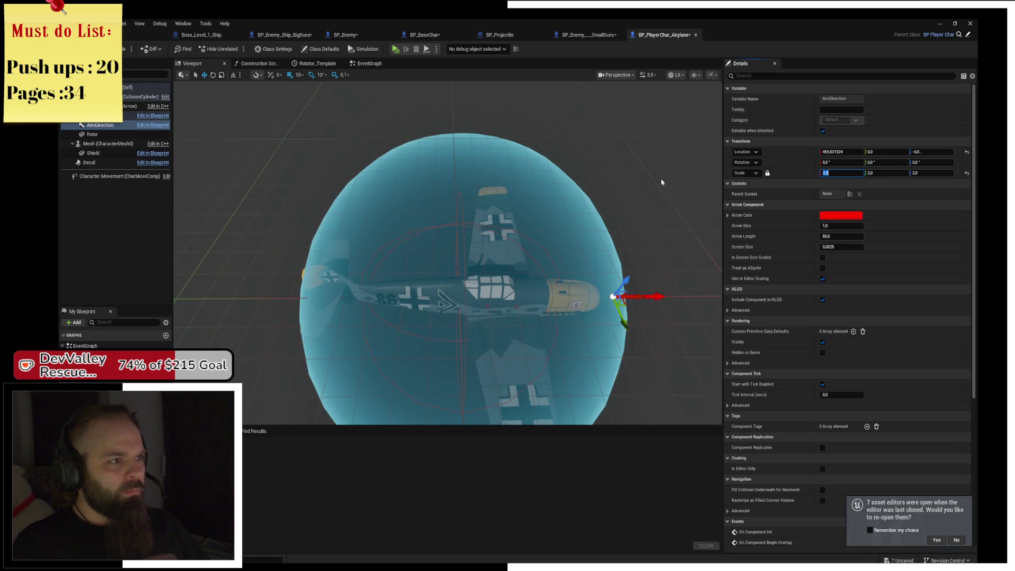
key(F7)
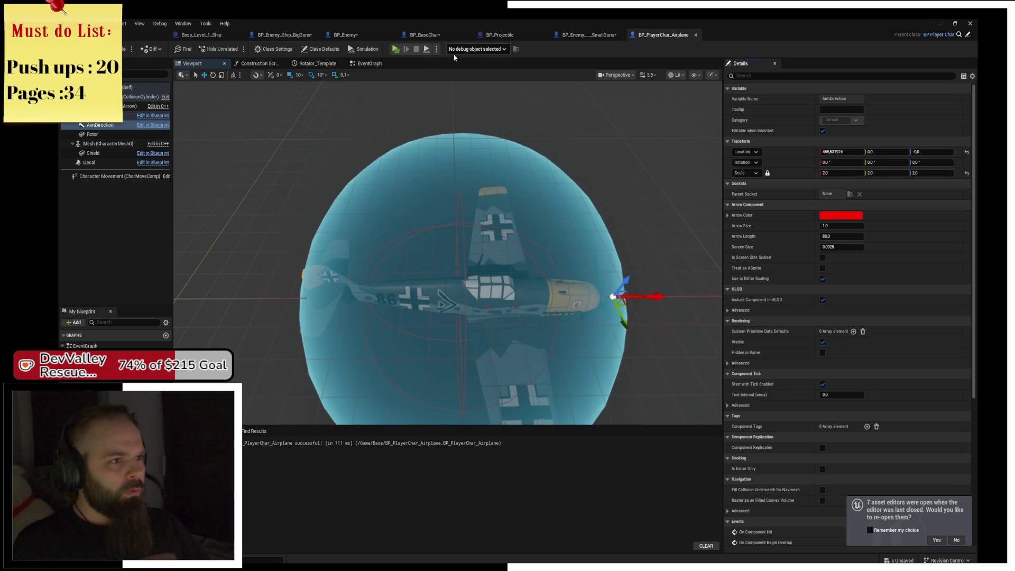
click(398, 50)
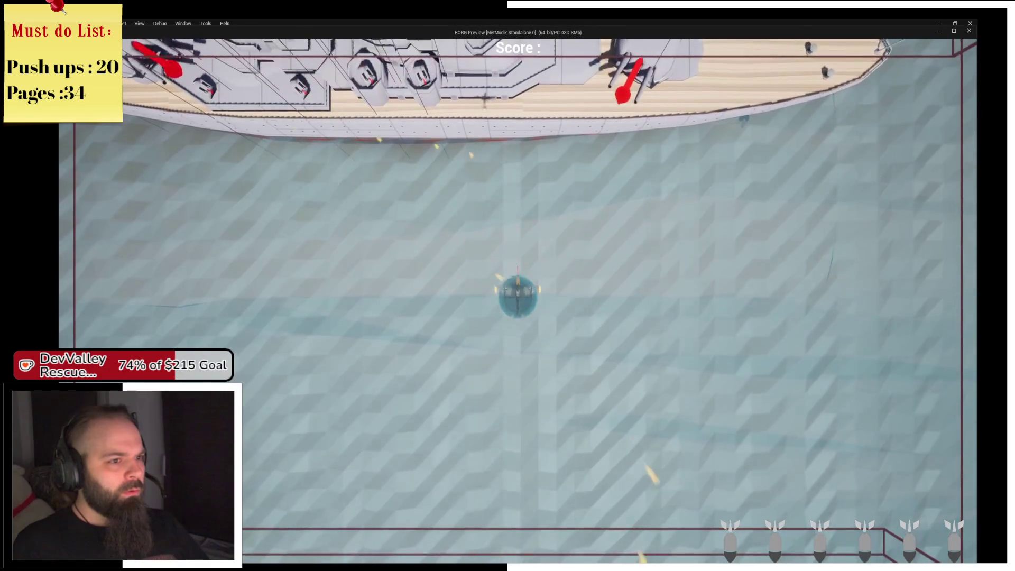
Fly a quick test across the sea, then close the preview
key(a)
key(w)
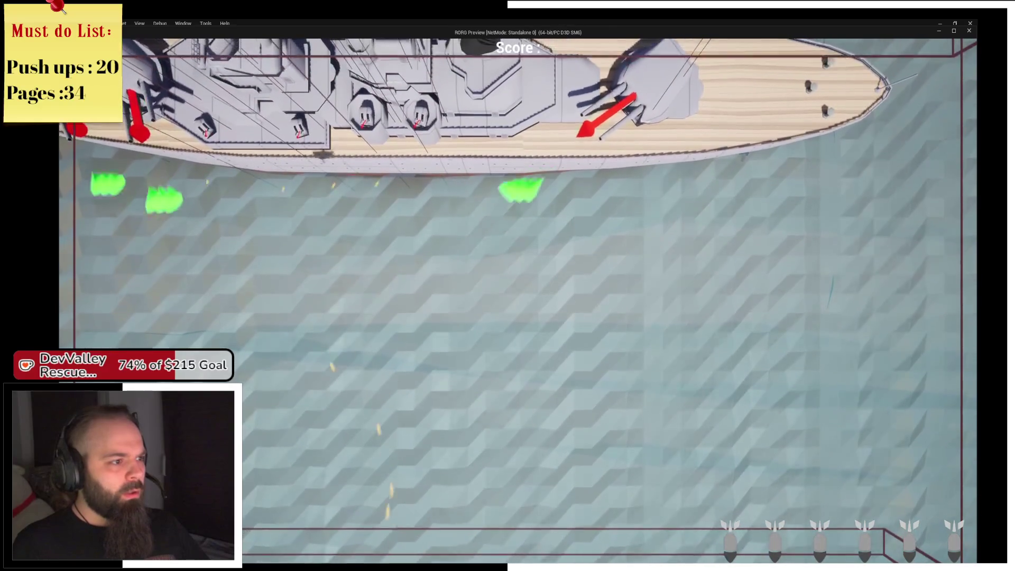
key(d)
key(s)
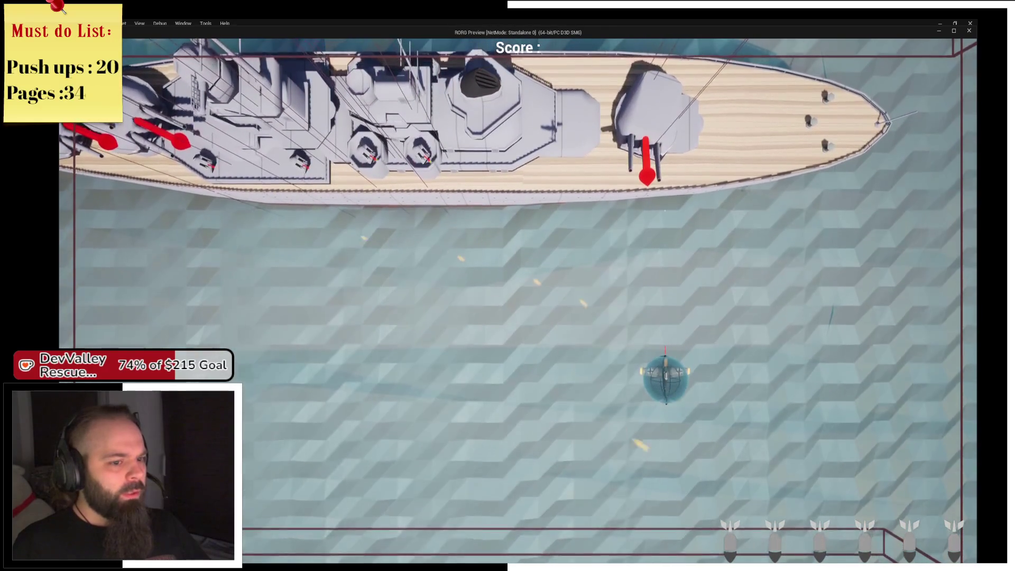
key(w)
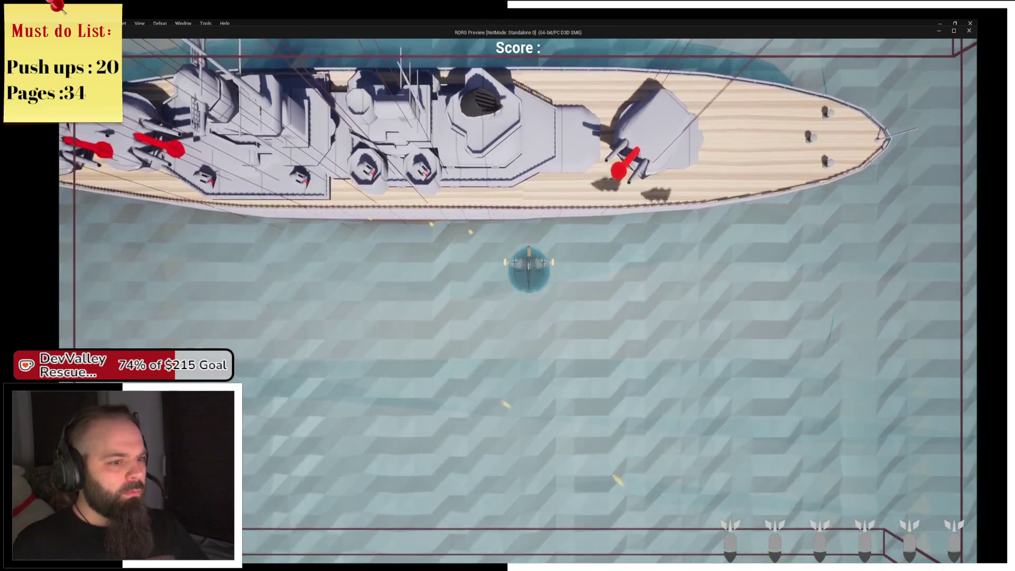
key(Escape)
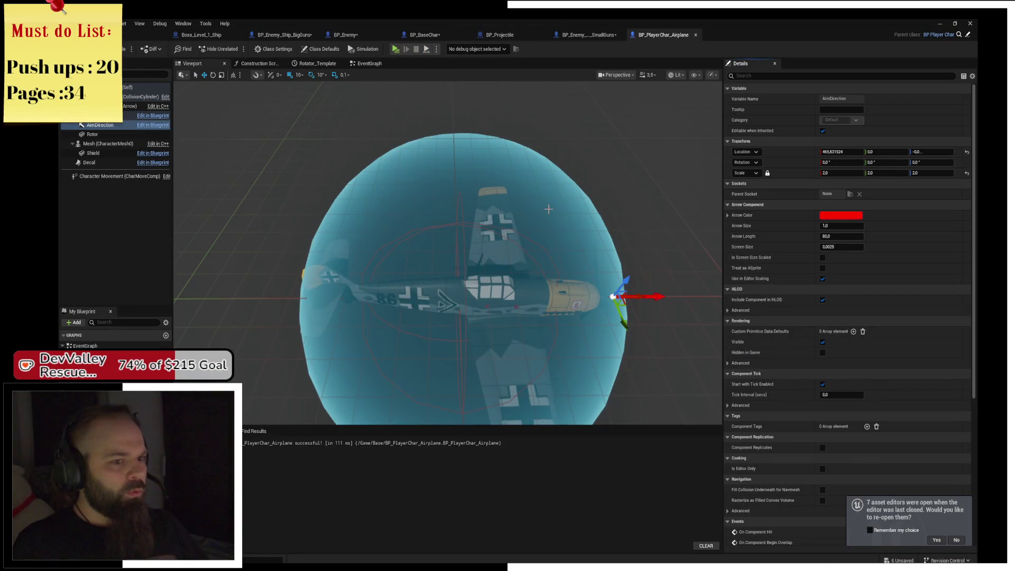
Set the AimDirection arrow's locked scale to 5 and relaunch the game
drag(437, 103, 512, 181)
text(5)
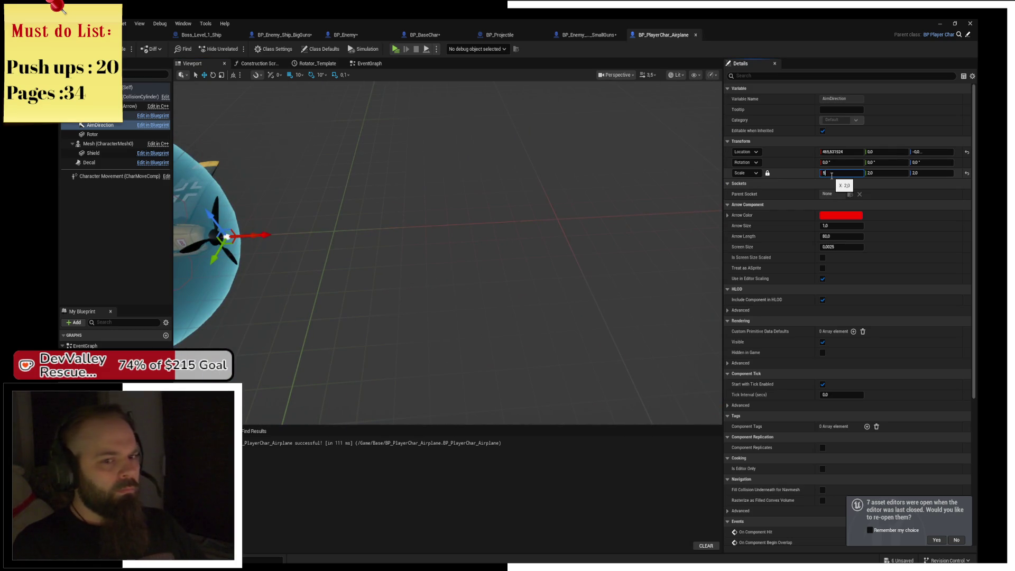
click(395, 48)
Attack the battleship while dodging its fire until game over at 750 points, then exit
key(s)
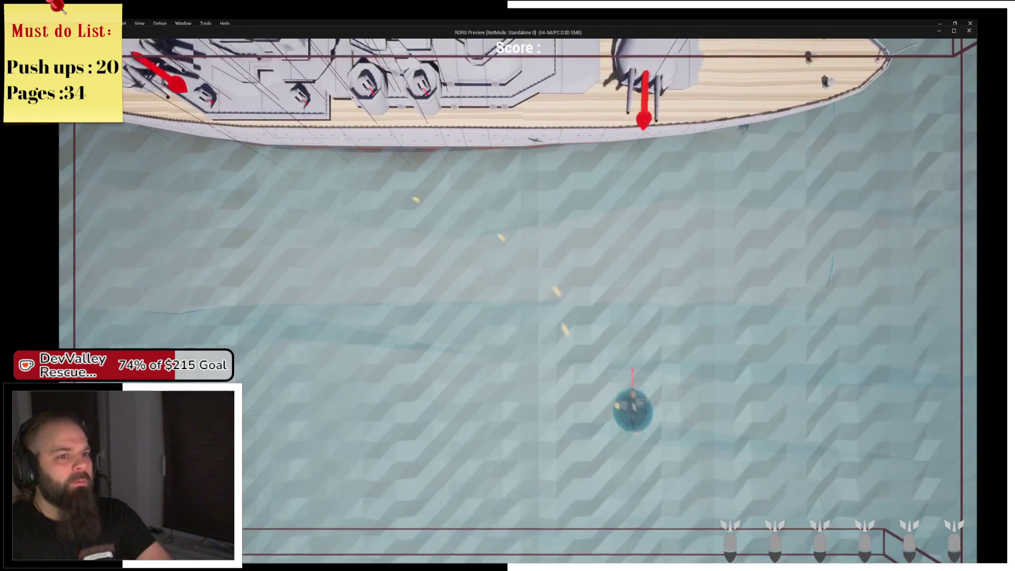
key(d)
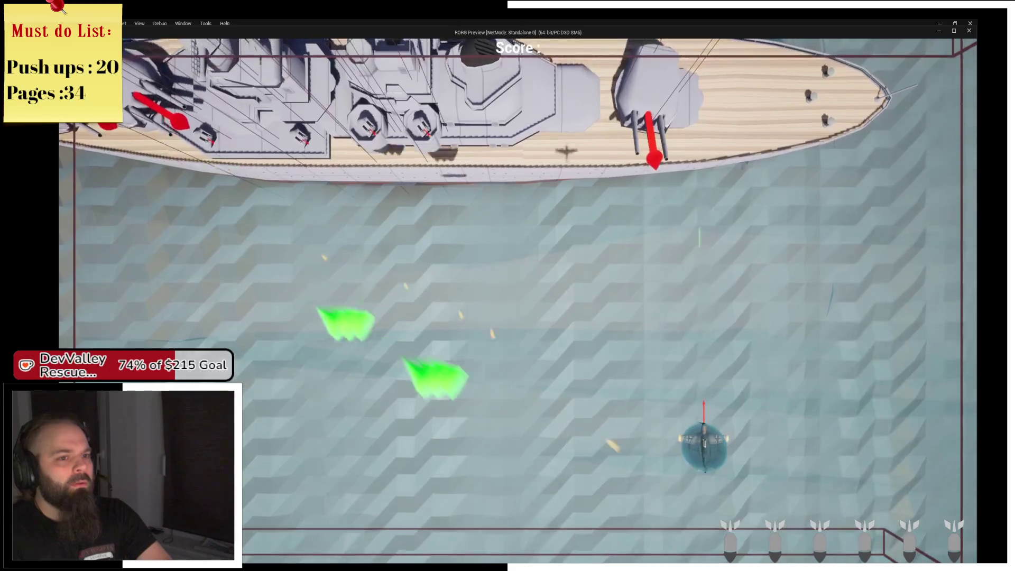
key(w)
key(a)
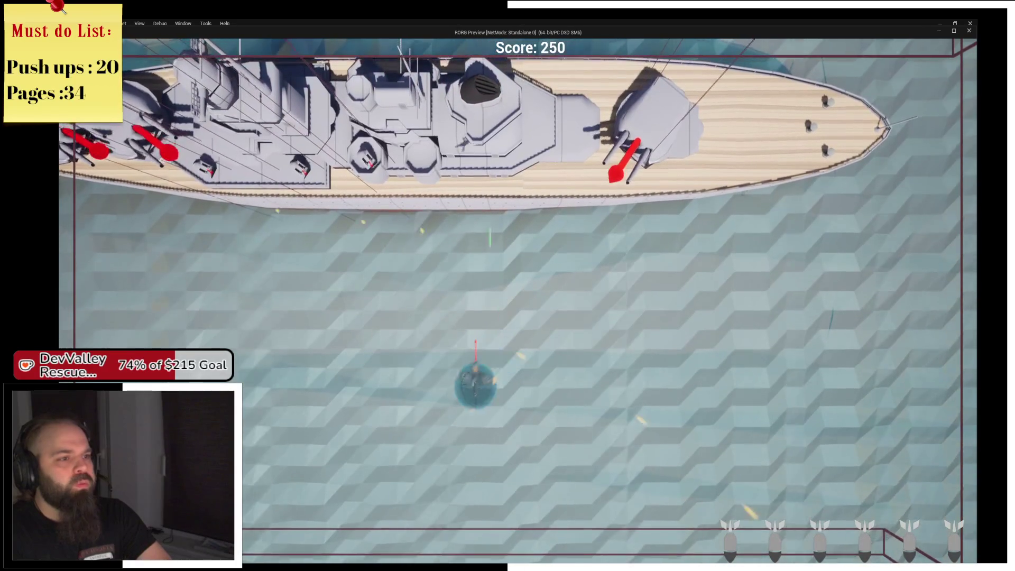
key(s)
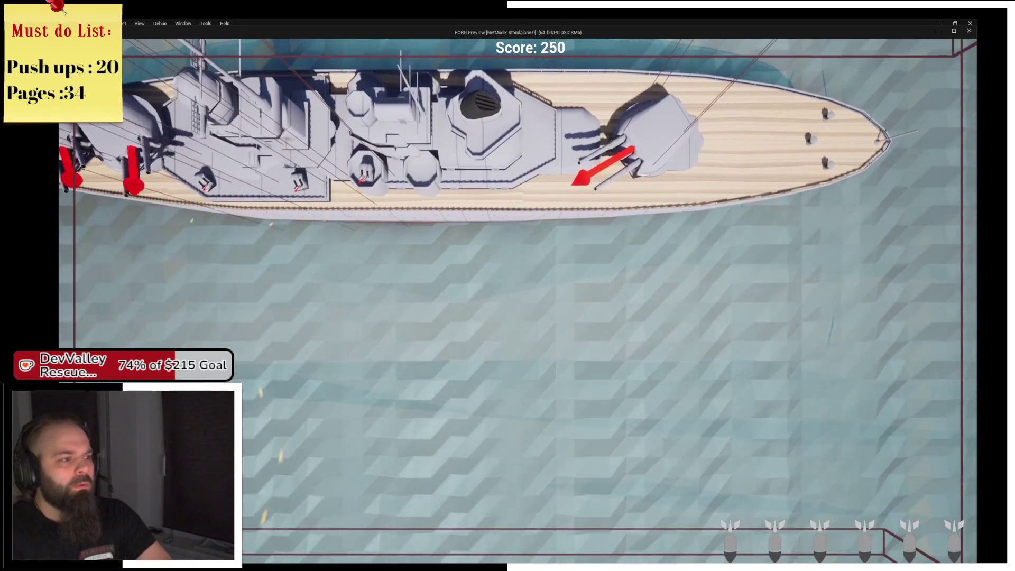
key(d)
key(w)
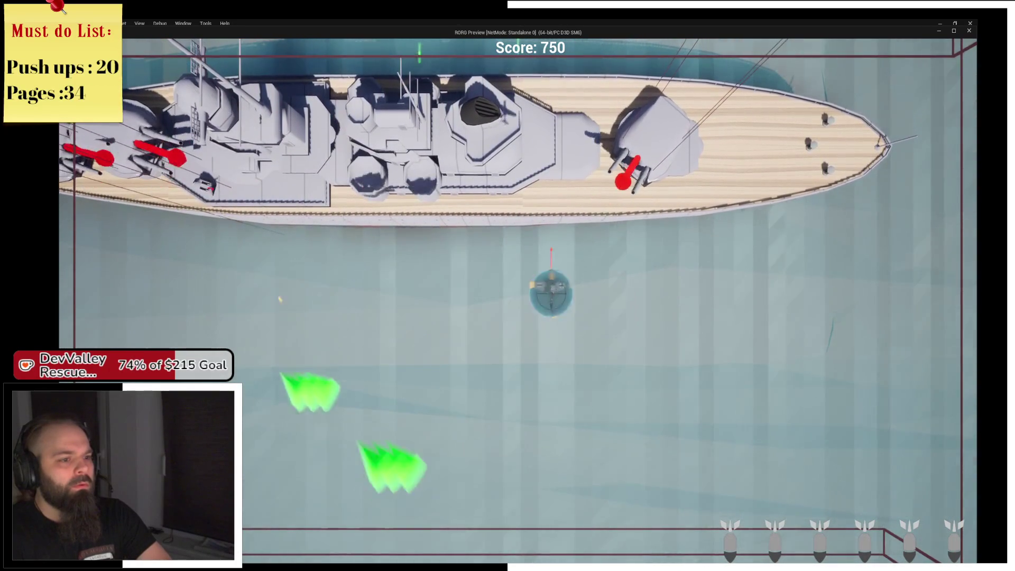
key(s)
key(a)
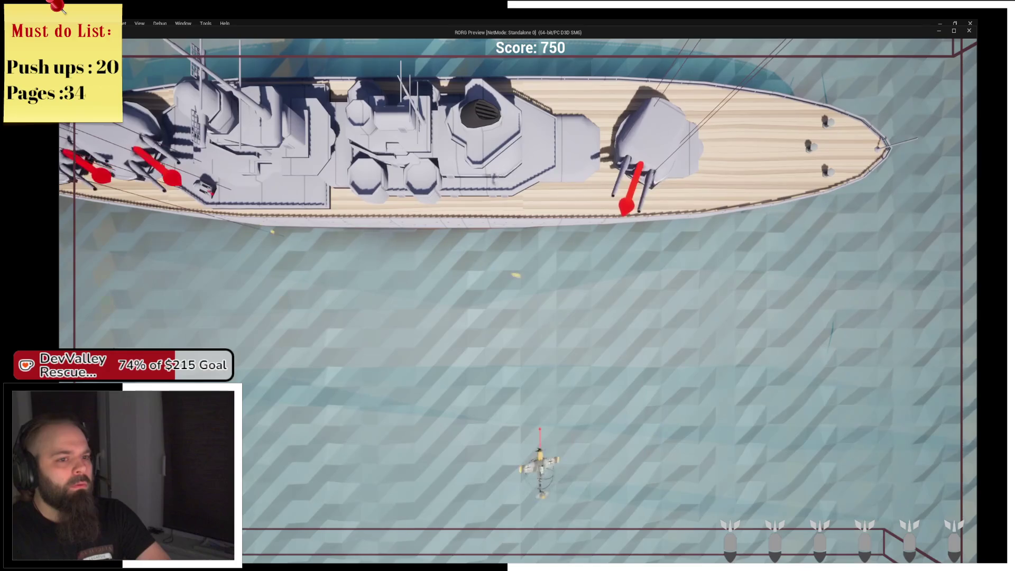
key(d)
key(d)
key(a)
key(w)
key(d)
key(a)
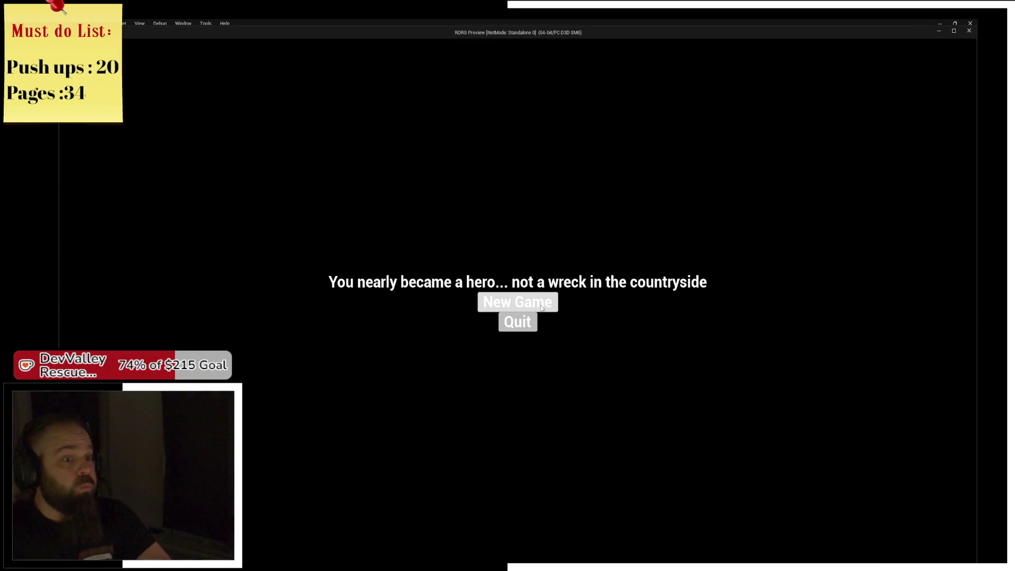
click(518, 302)
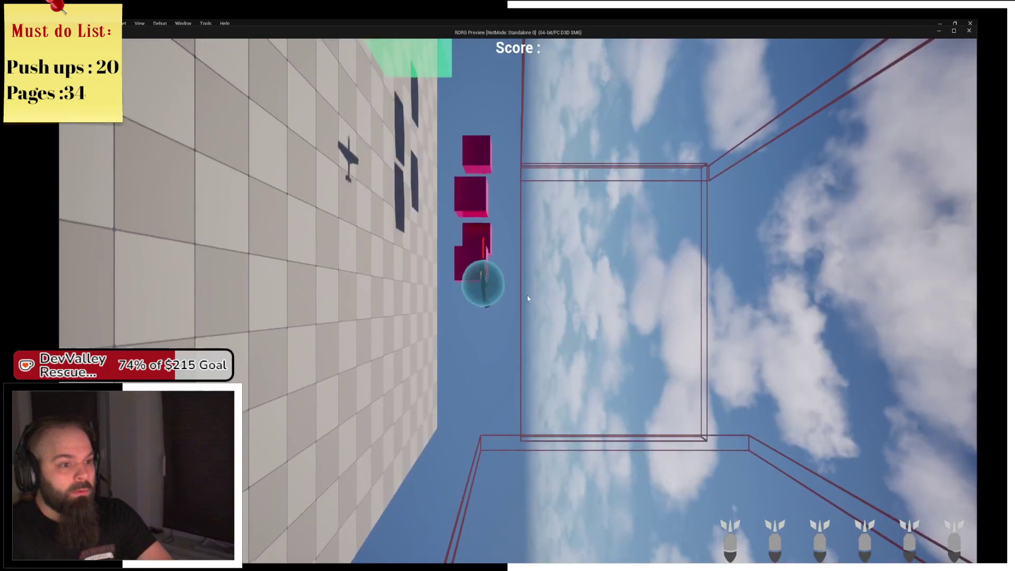
key(Escape)
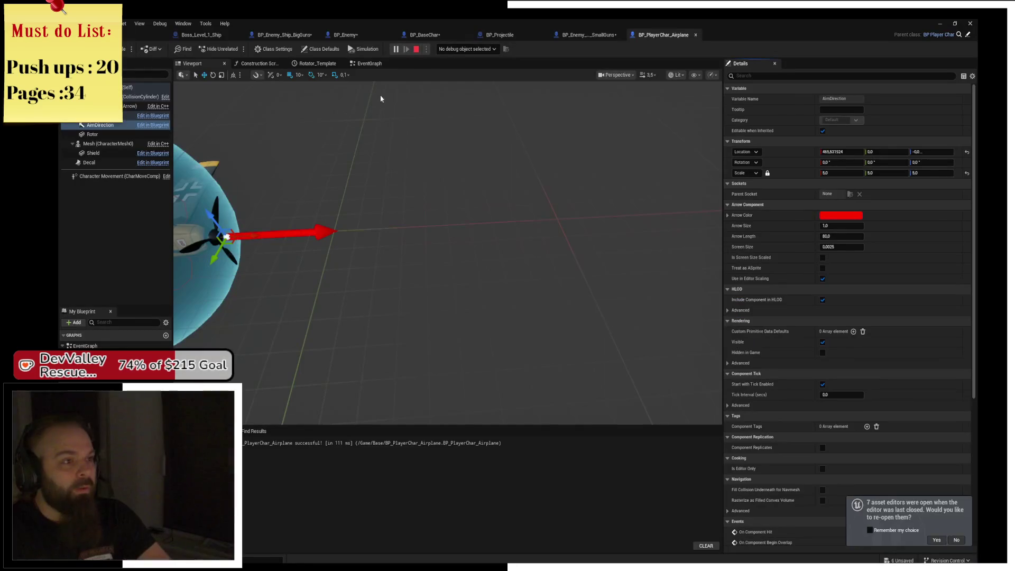
Clear the Details filter, set BigGuns Health Points to 5, then go to BP_PlayerChar_Airplane
click(346, 34)
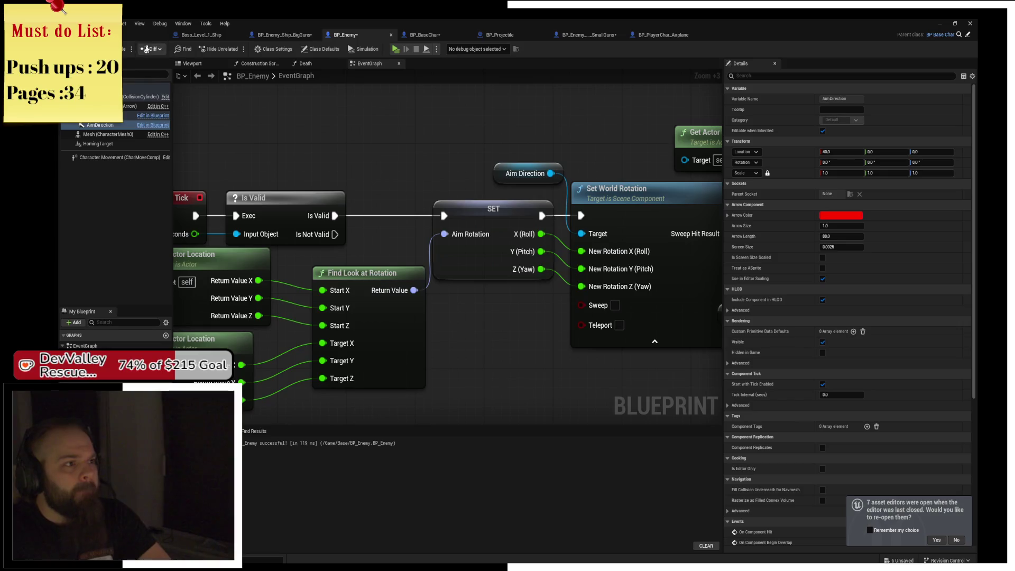
click(282, 35)
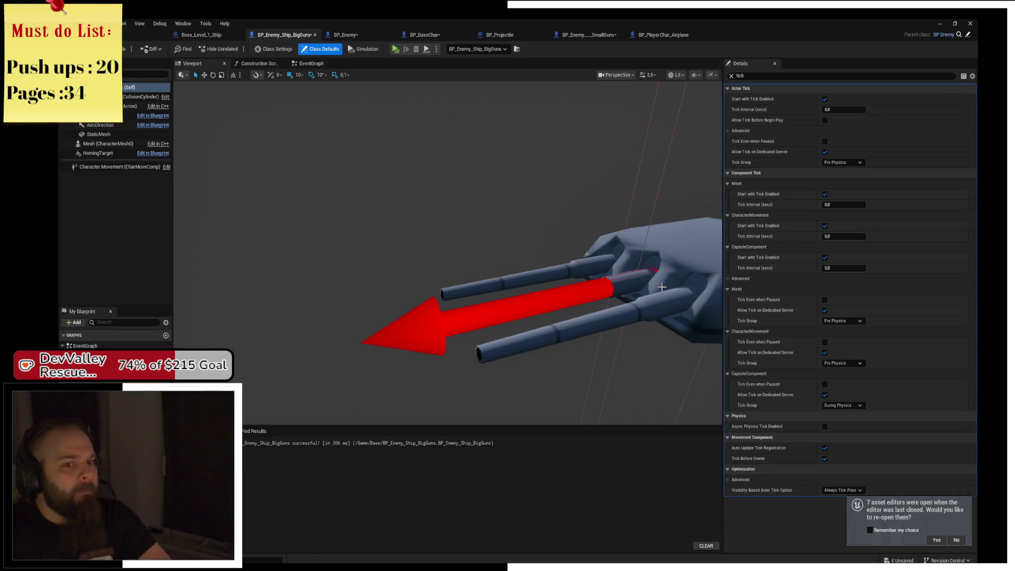
click(731, 75)
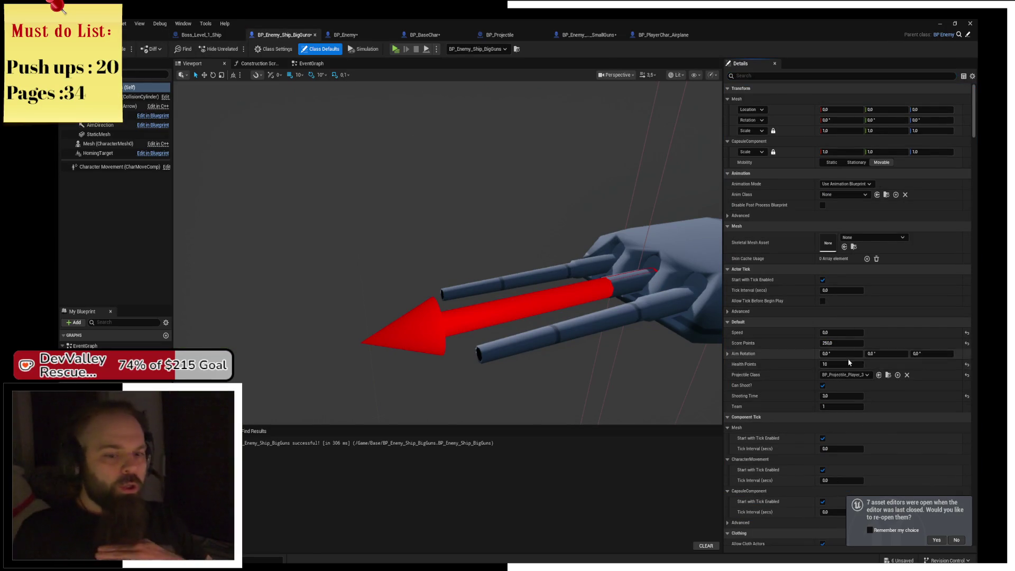
click(834, 366)
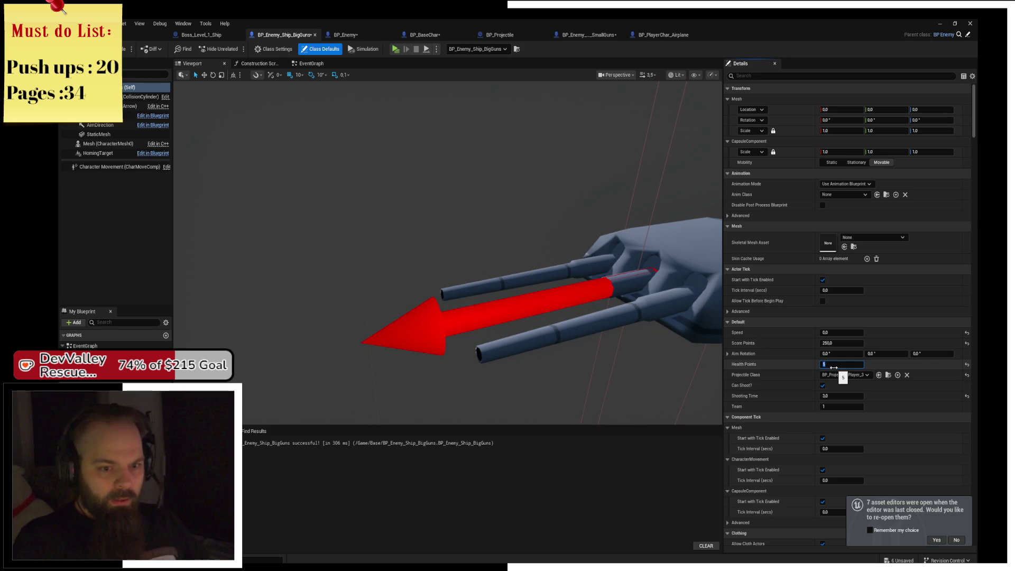
drag(386, 182, 376, 186)
click(200, 34)
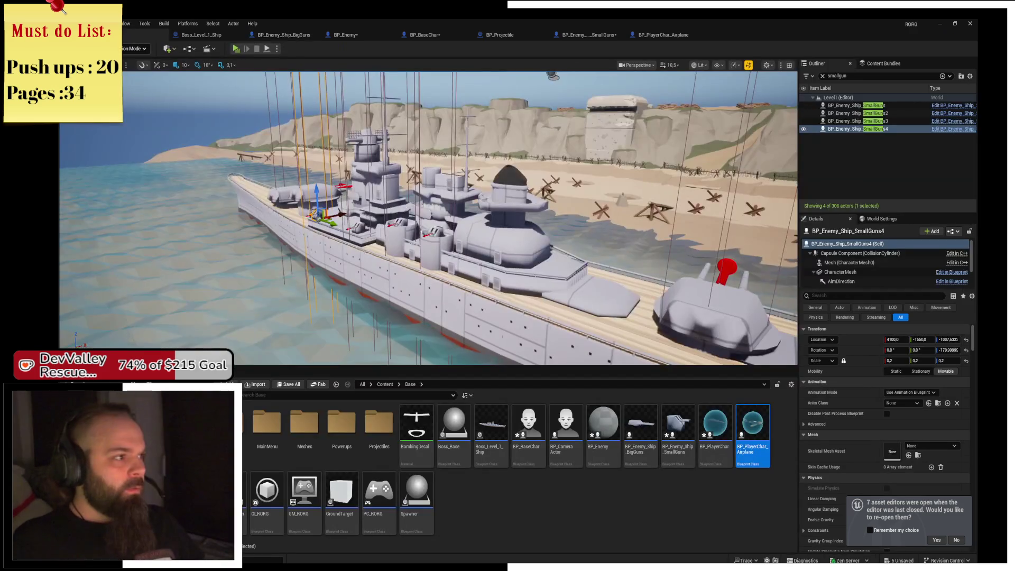
click(653, 35)
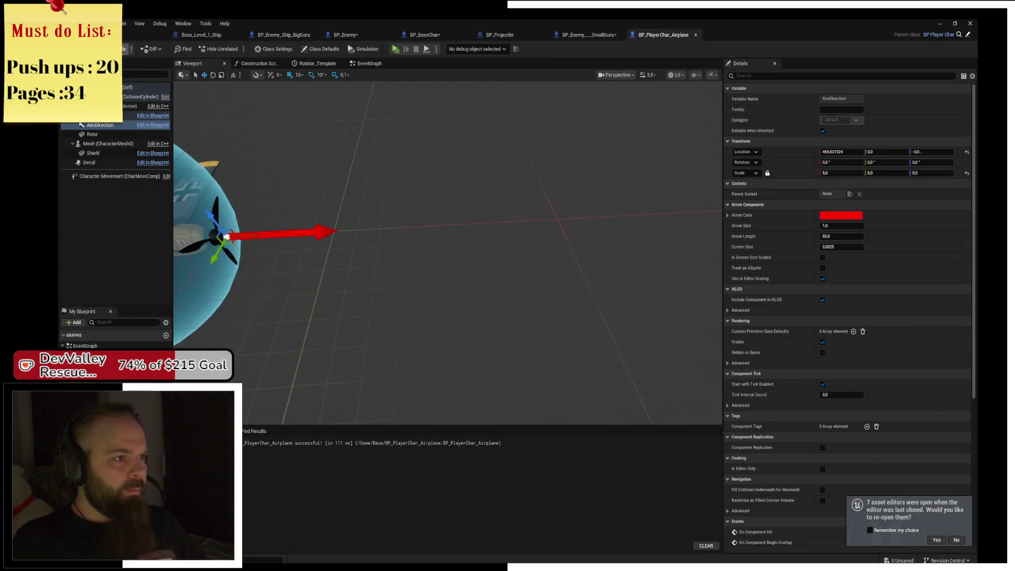
click(395, 49)
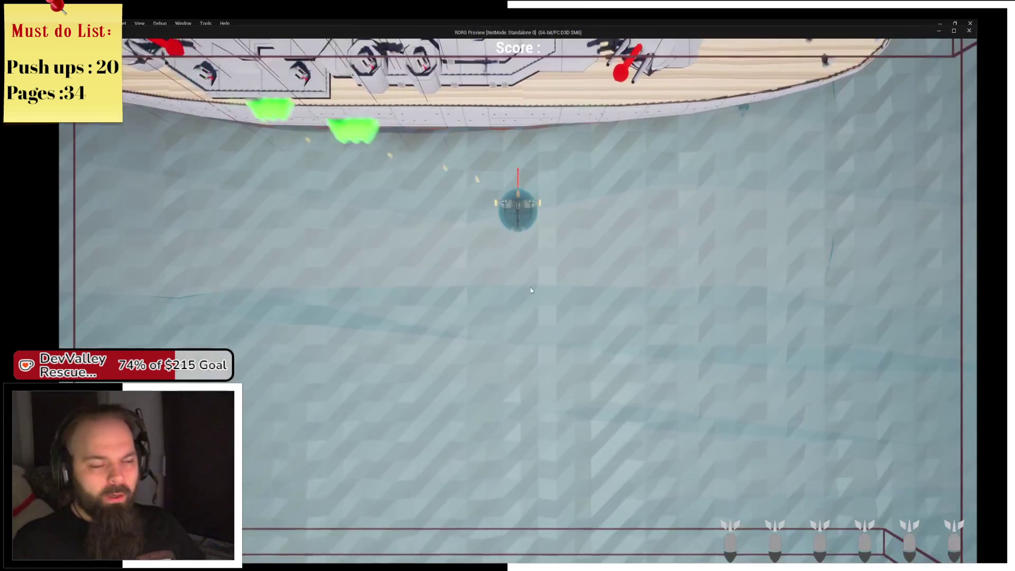
key(d)
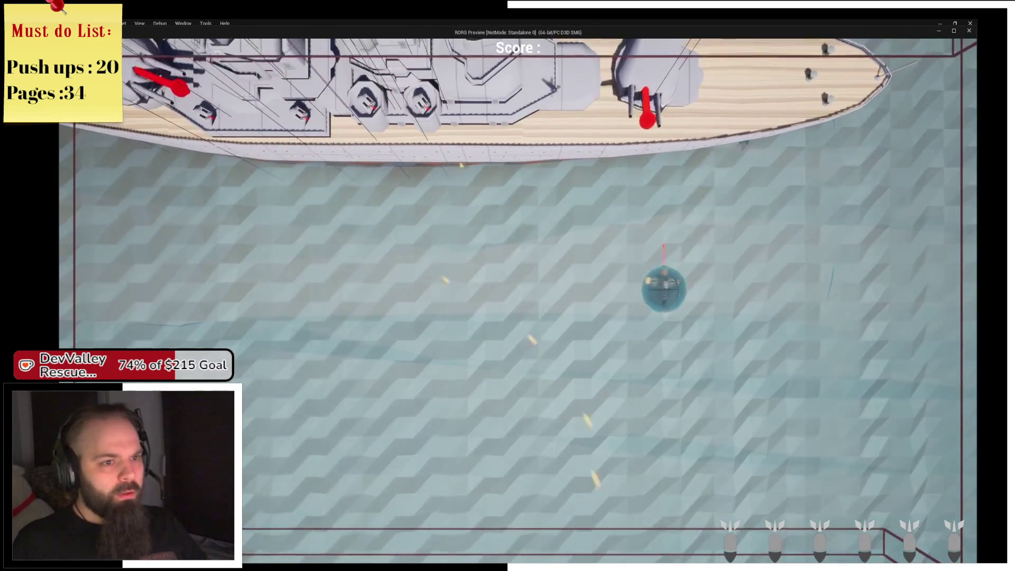
key(a)
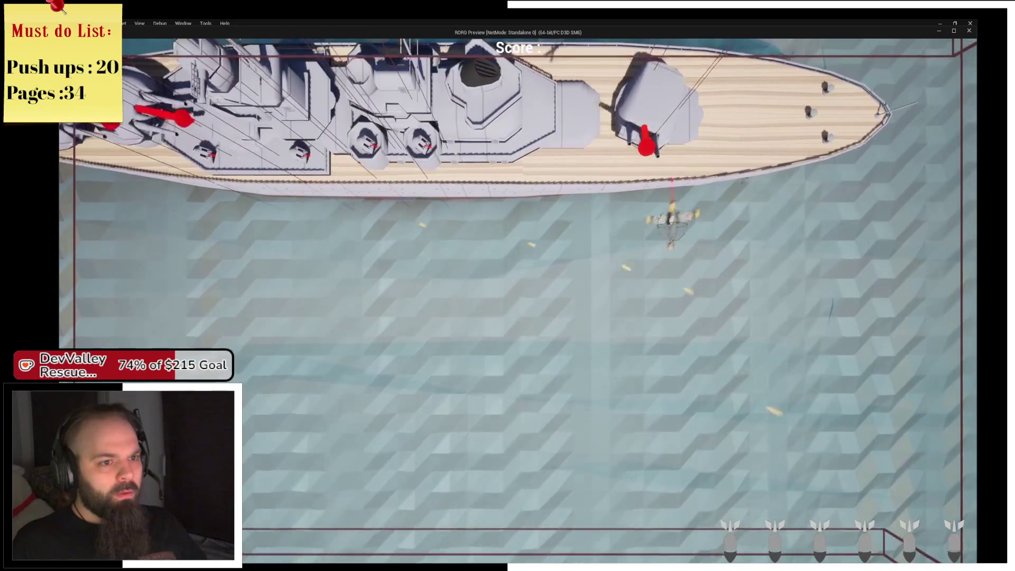
key(s)
key(d)
key(w)
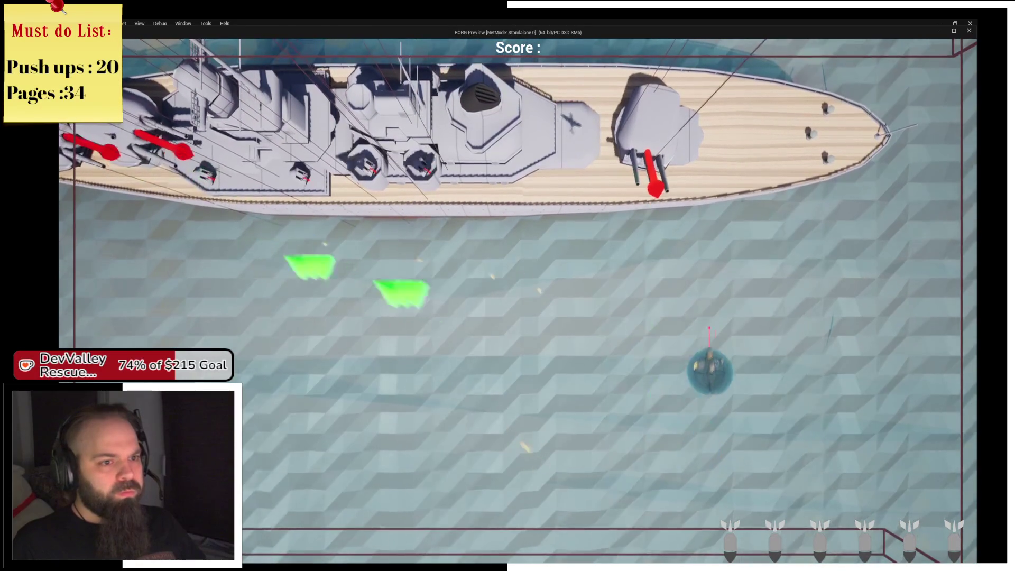
key(a)
key(s)
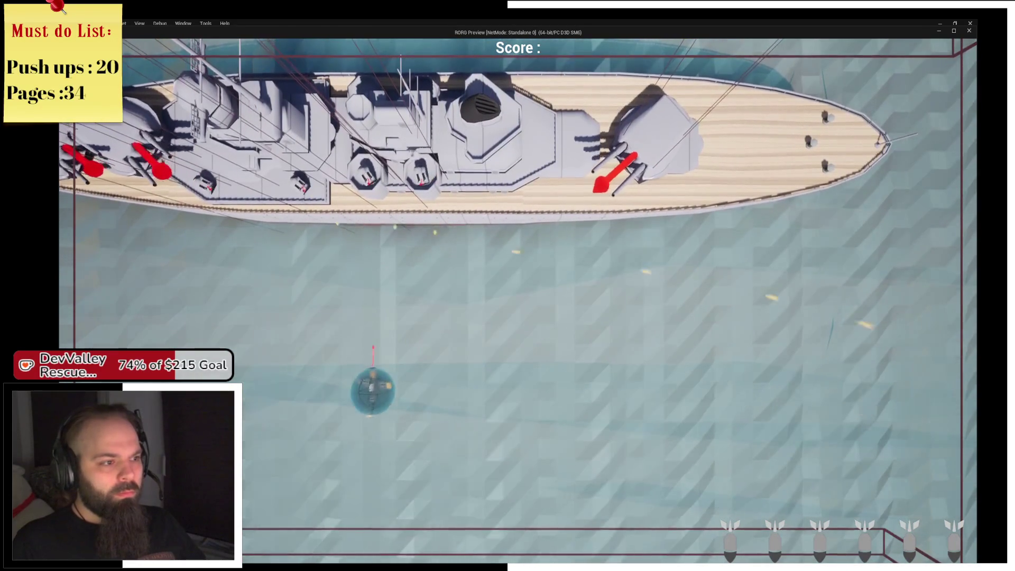
key(d)
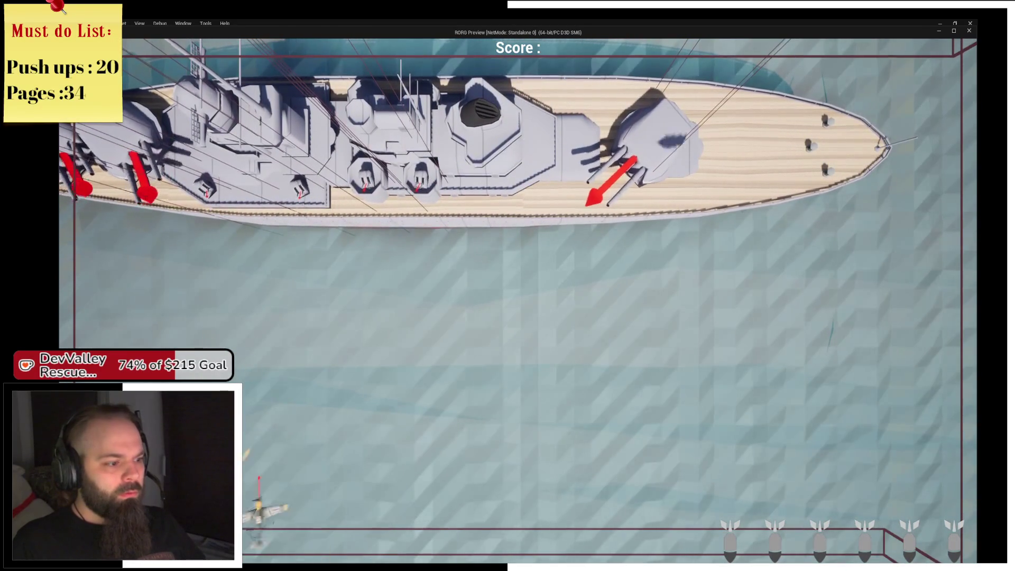
key(w)
key(d)
key(w)
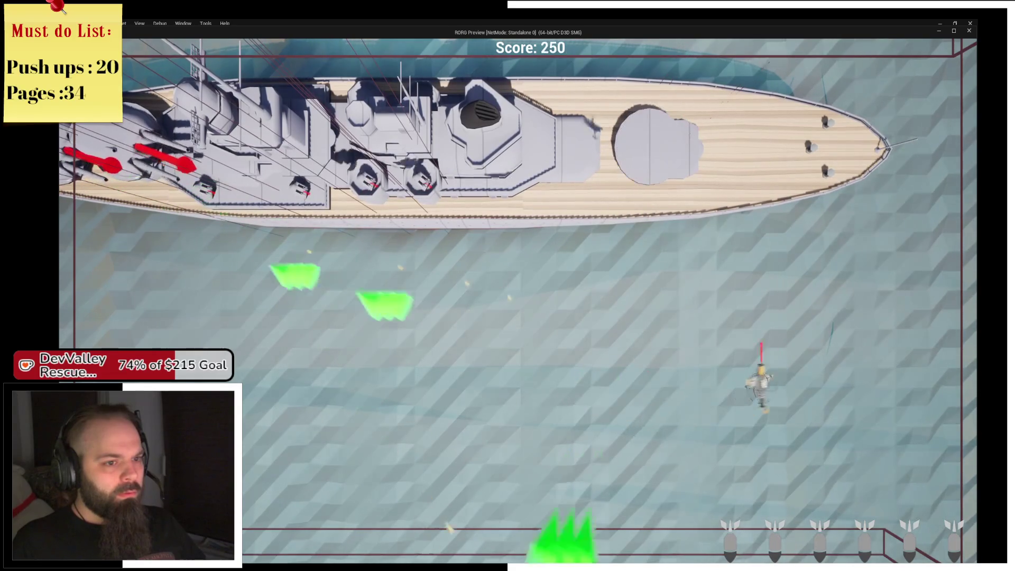
key(a)
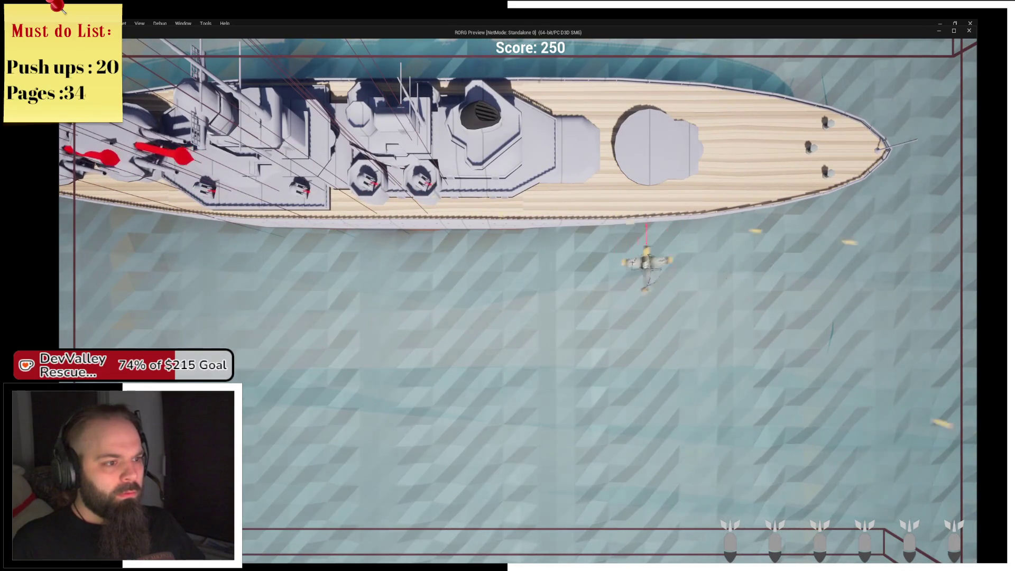
key(s)
key(a)
key(s)
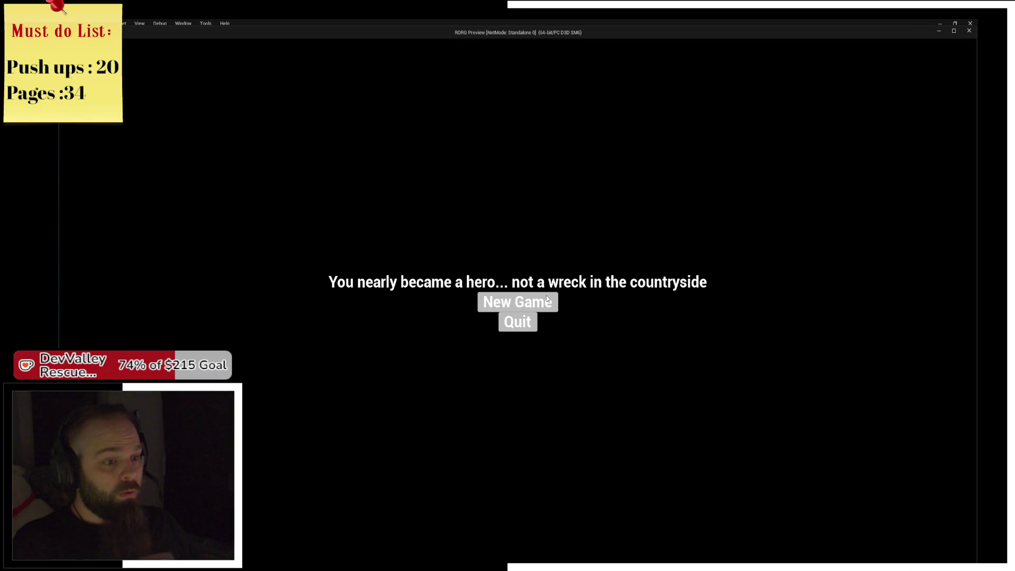
click(547, 299)
key(Escape)
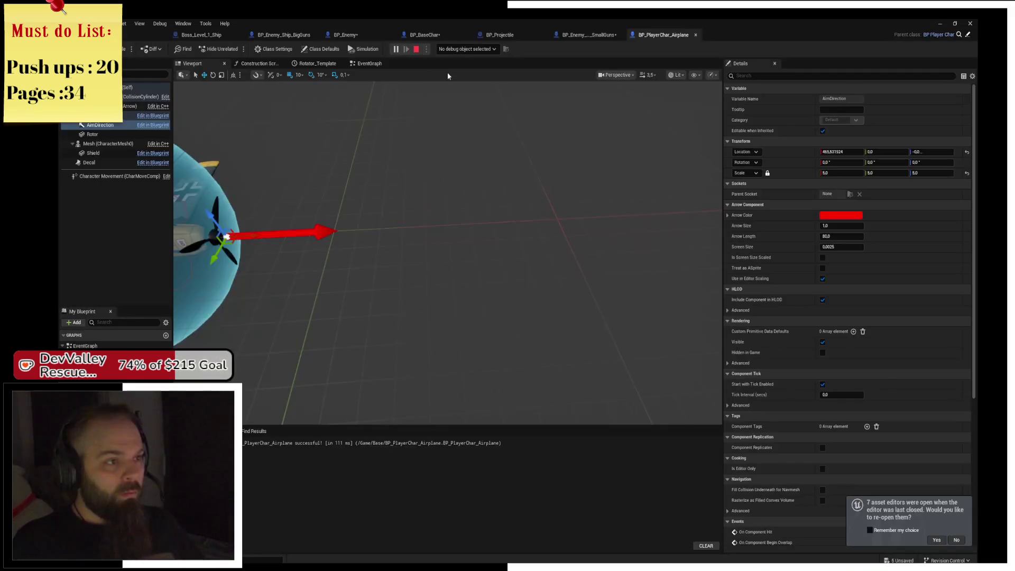
Open the Boss_Level_1_Ship tab and select the battleship actor in the viewport
click(130, 35)
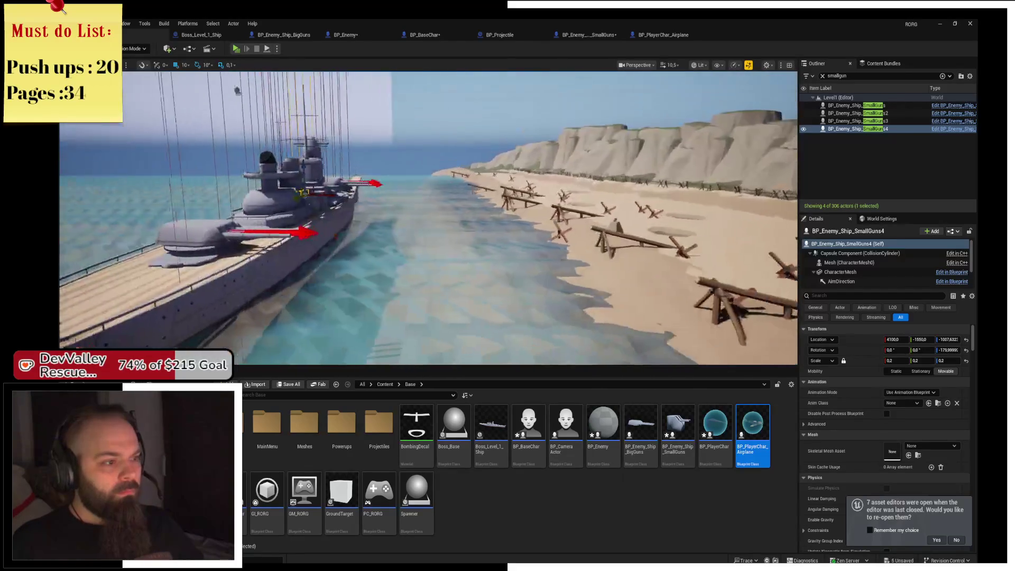
click(334, 177)
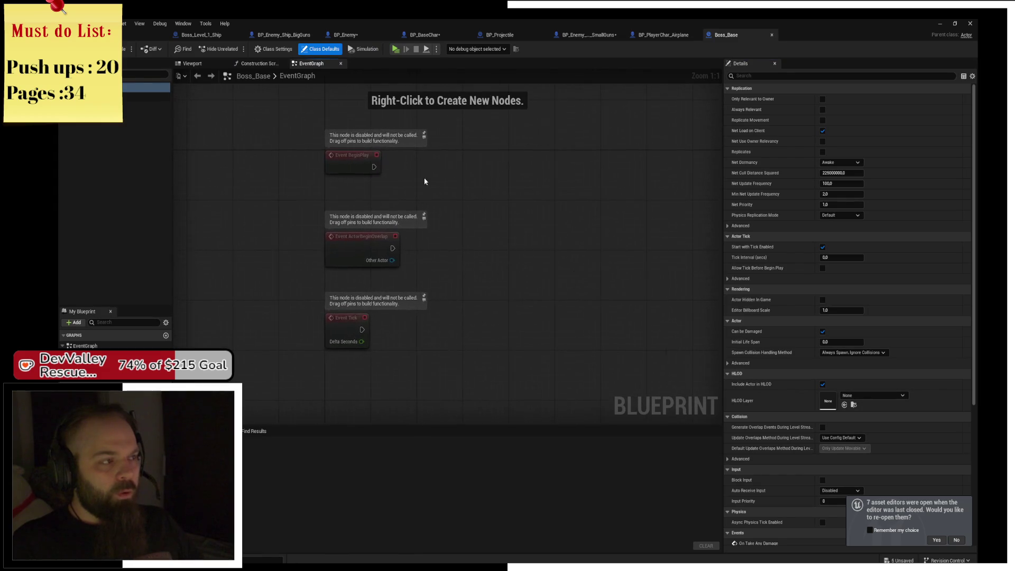
Create ArrayofParts as a BP Base Char object reference, instance editable and exposed on spawn, then compile
click(166, 388)
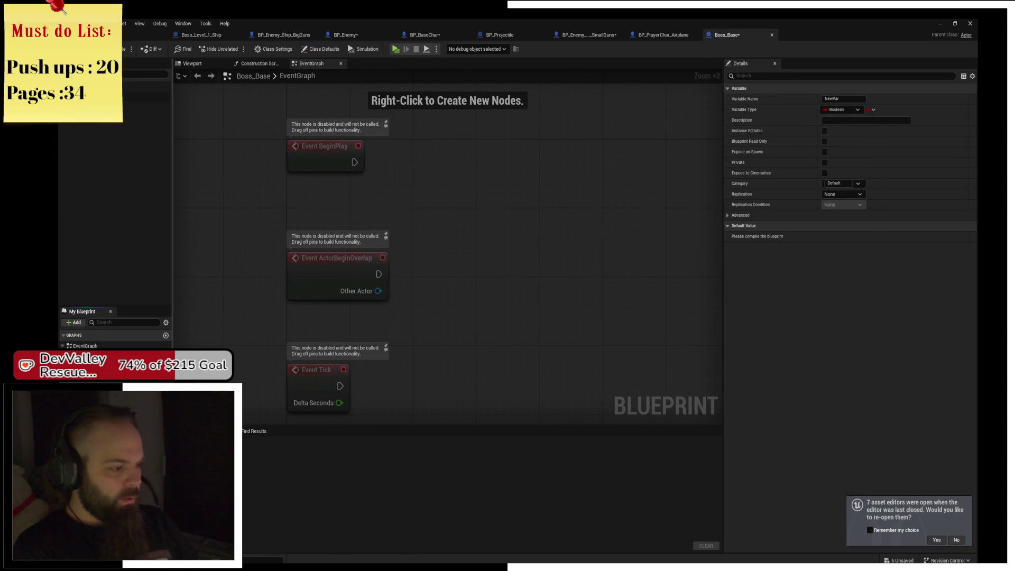
text(ArrayofParts)
click(848, 111)
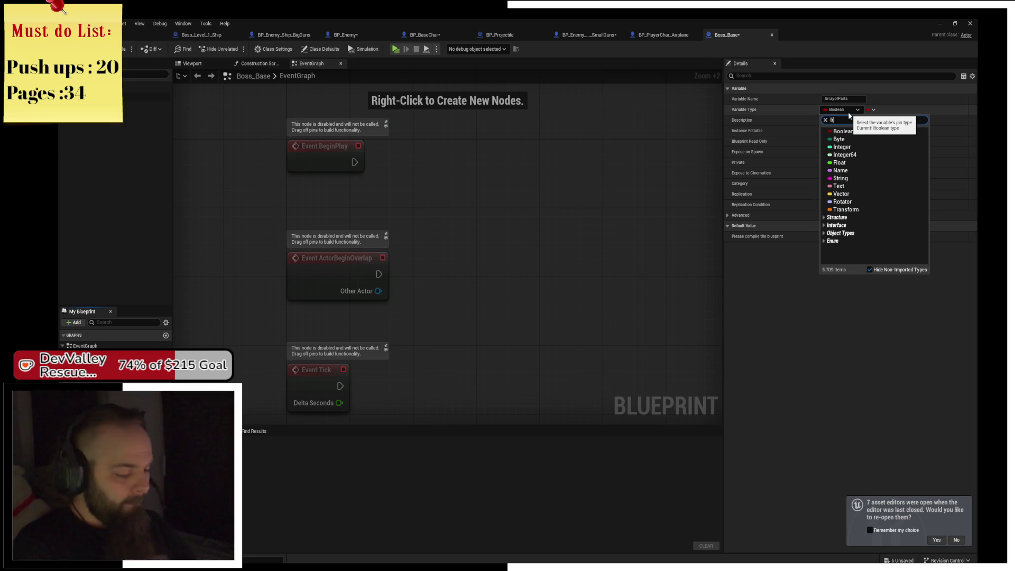
text(p_Charac)
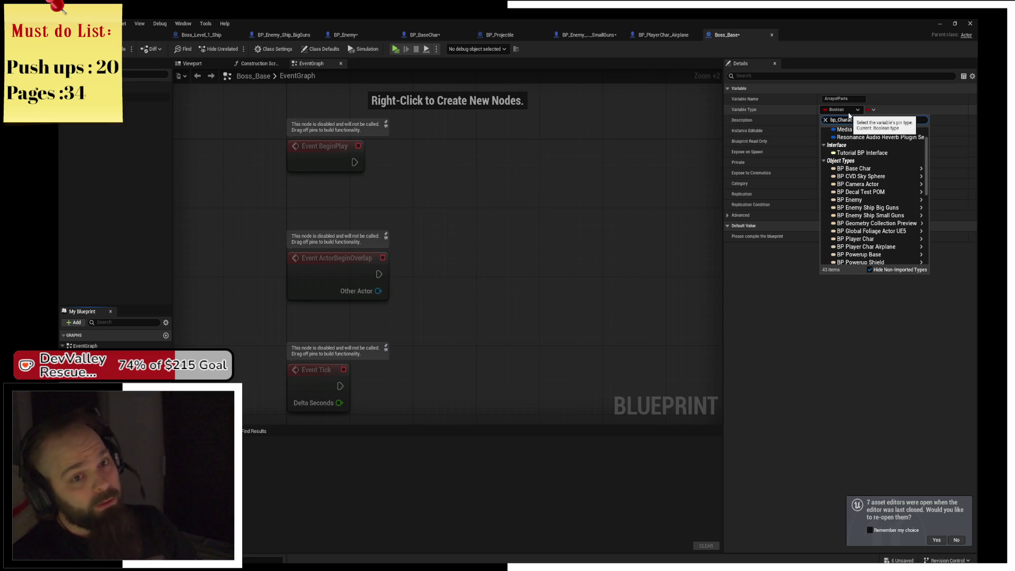
text(BP_)
text(C)
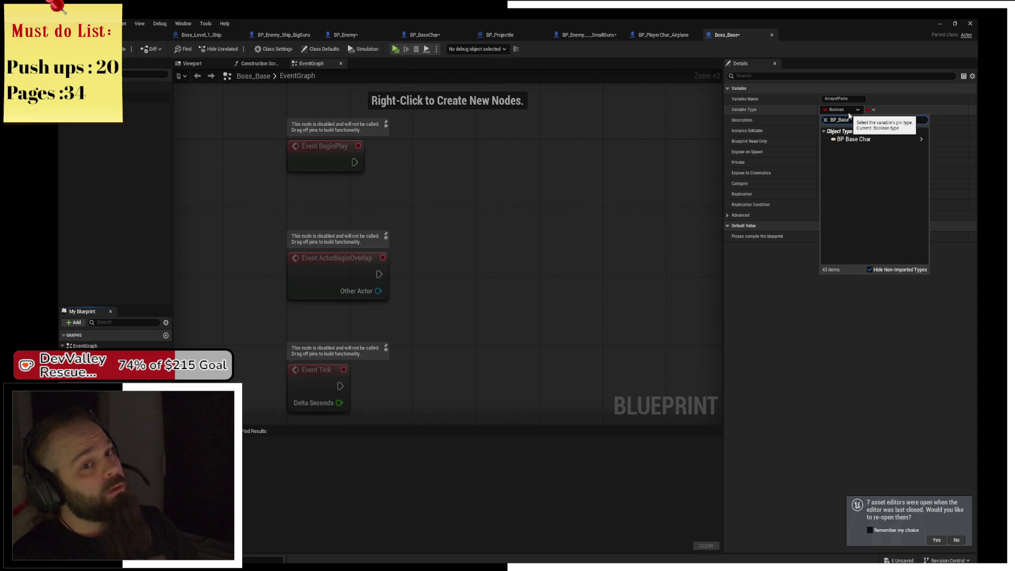
key(Return)
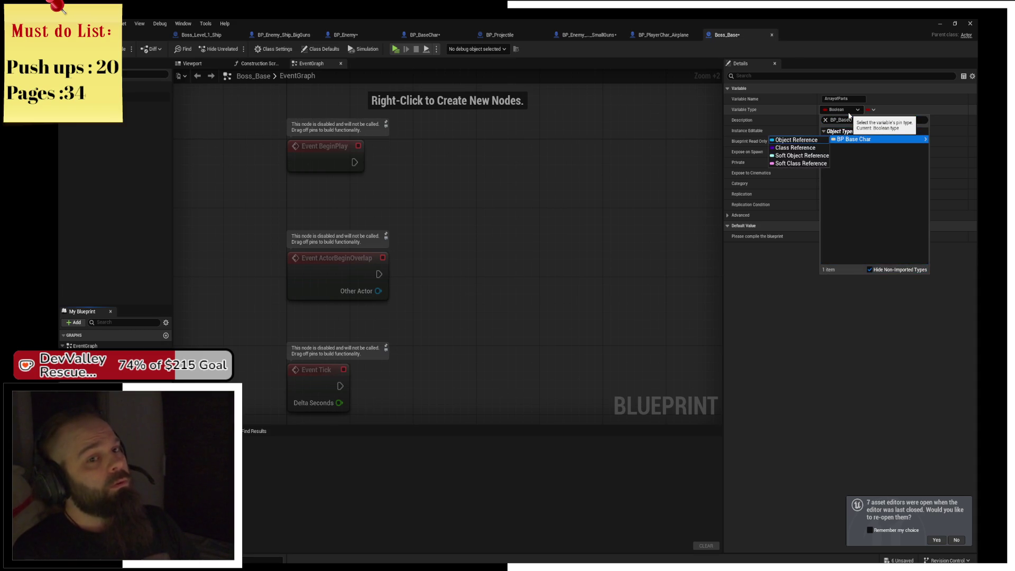
key(Return)
click(825, 131)
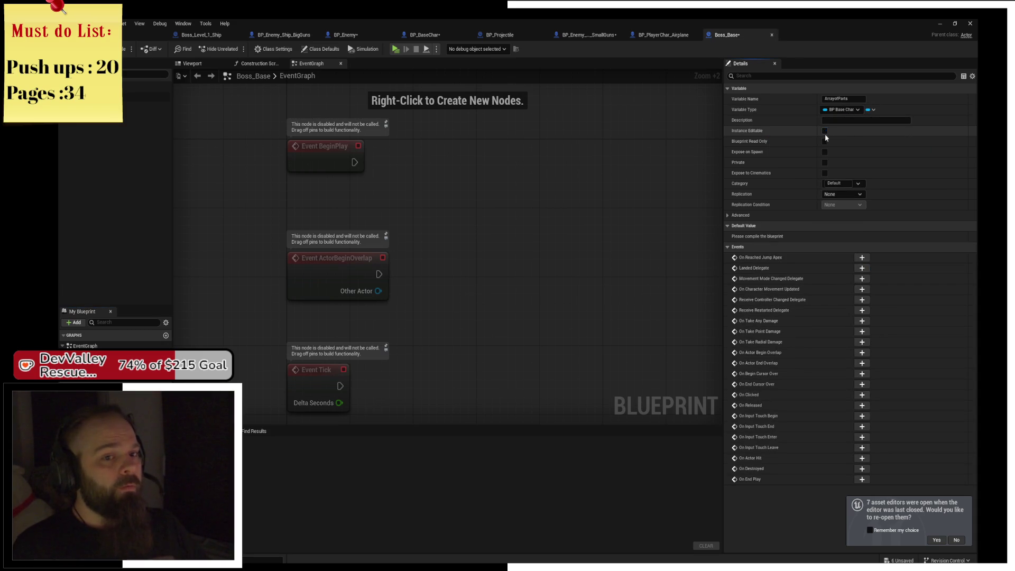
click(824, 152)
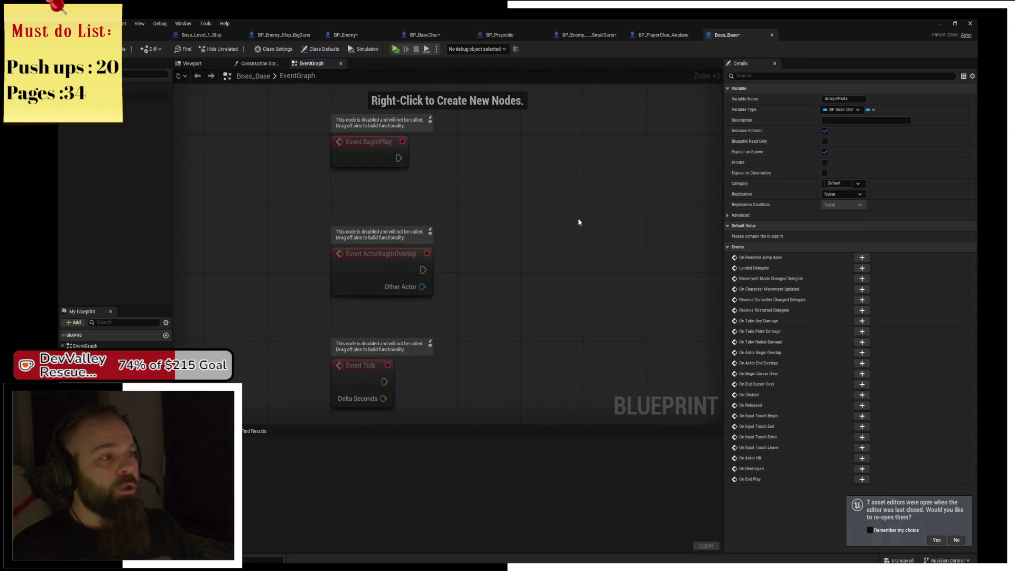
key(F7)
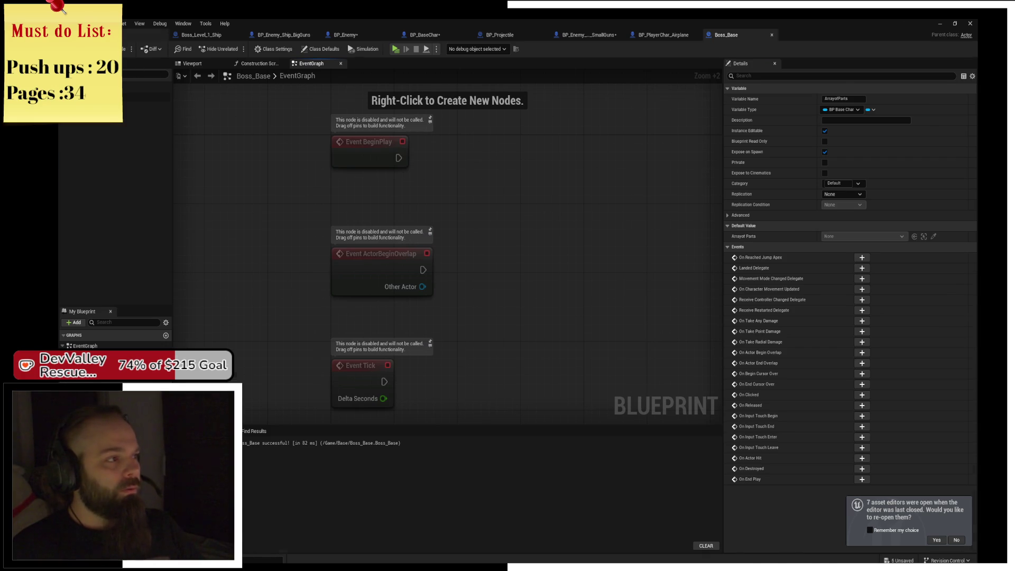
click(201, 35)
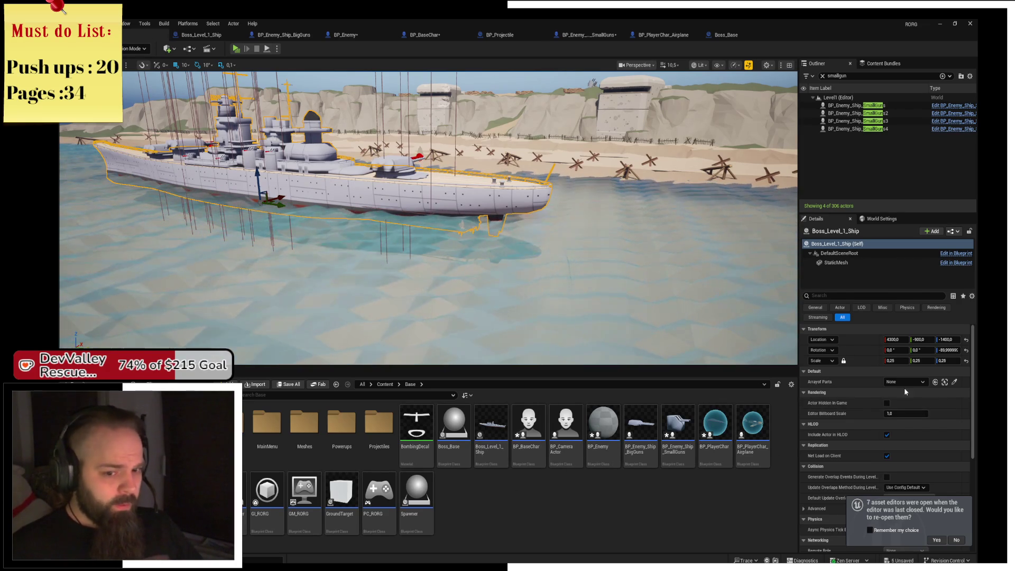
Assign an enemy ship actor to the boss ship's ArrayofParts, then reopen the Boss_Base blueprint
mouse_move(899, 383)
mouse_down()
mouse_move(589, 286)
mouse_move(394, 172)
mouse_move(394, 161)
mouse_up()
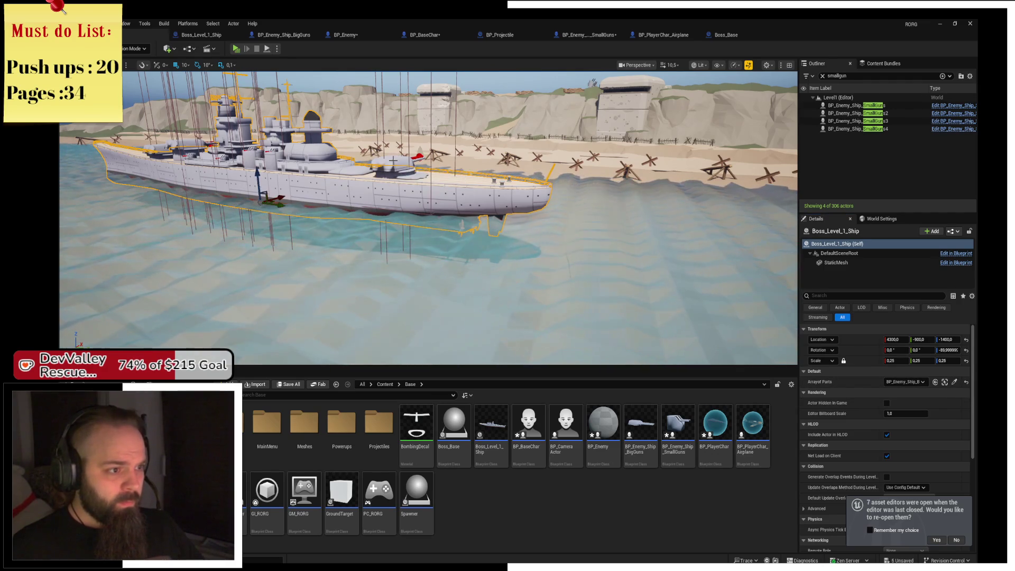
click(954, 382)
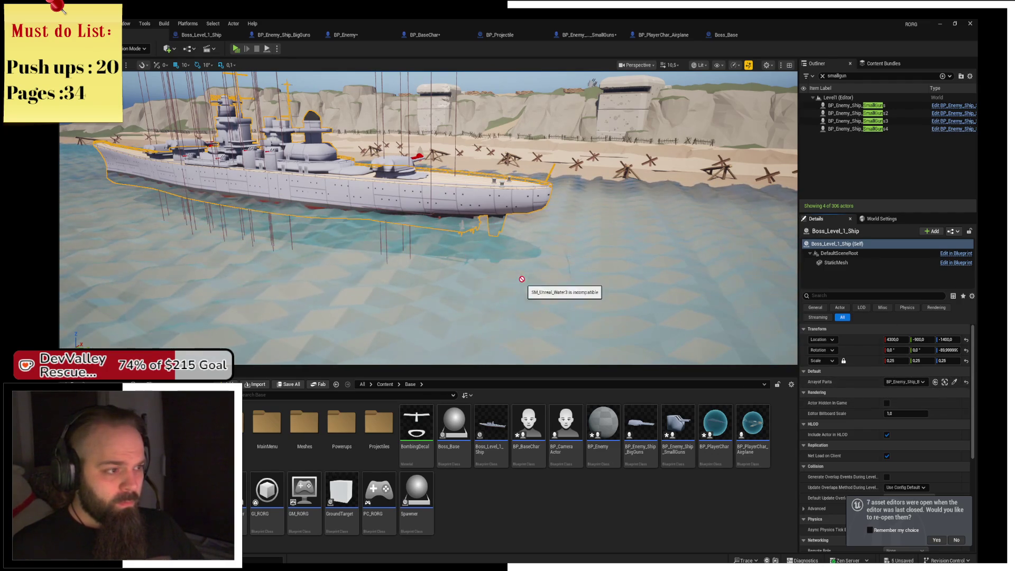
right_click(378, 231)
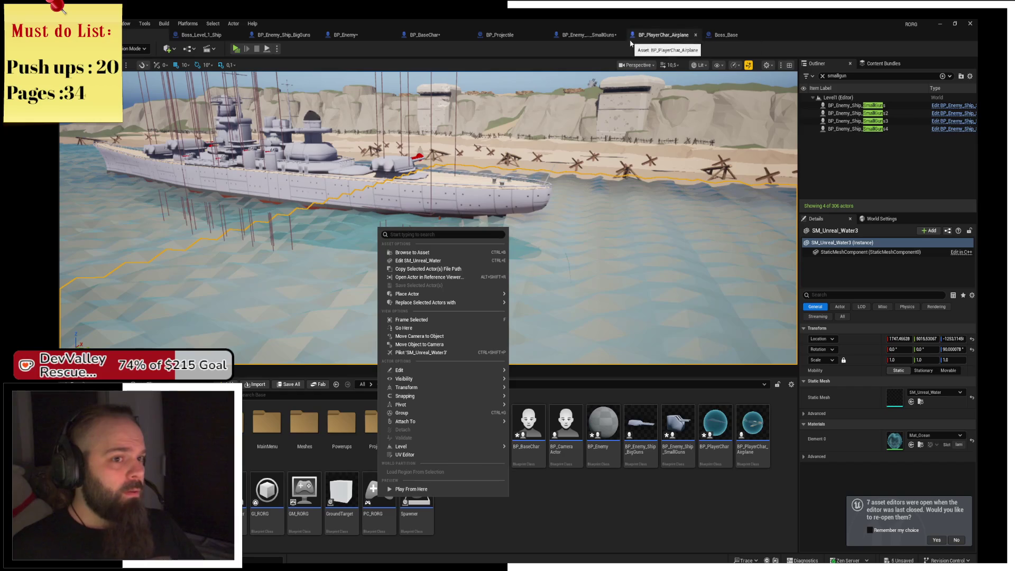
key(Escape)
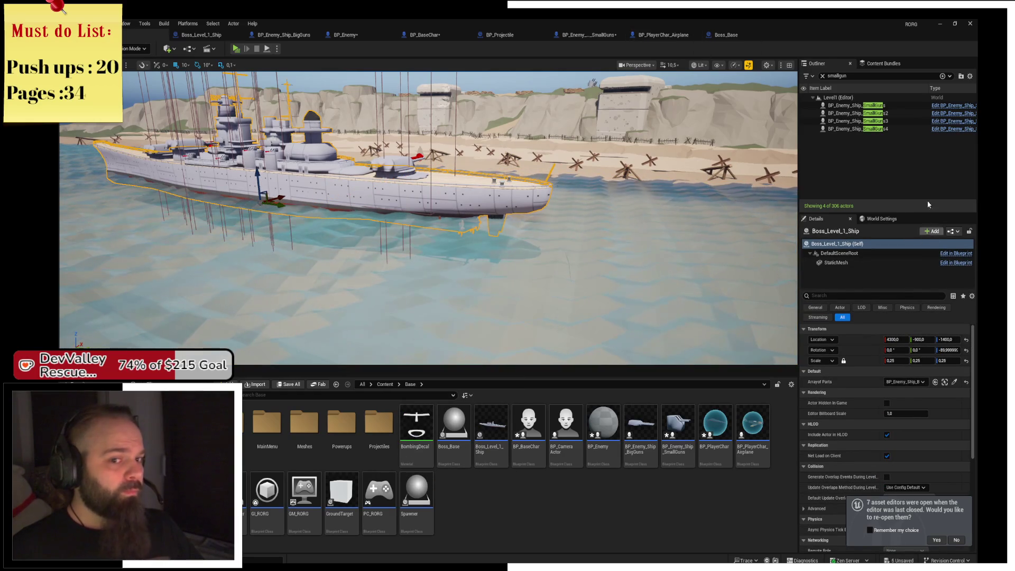
click(955, 254)
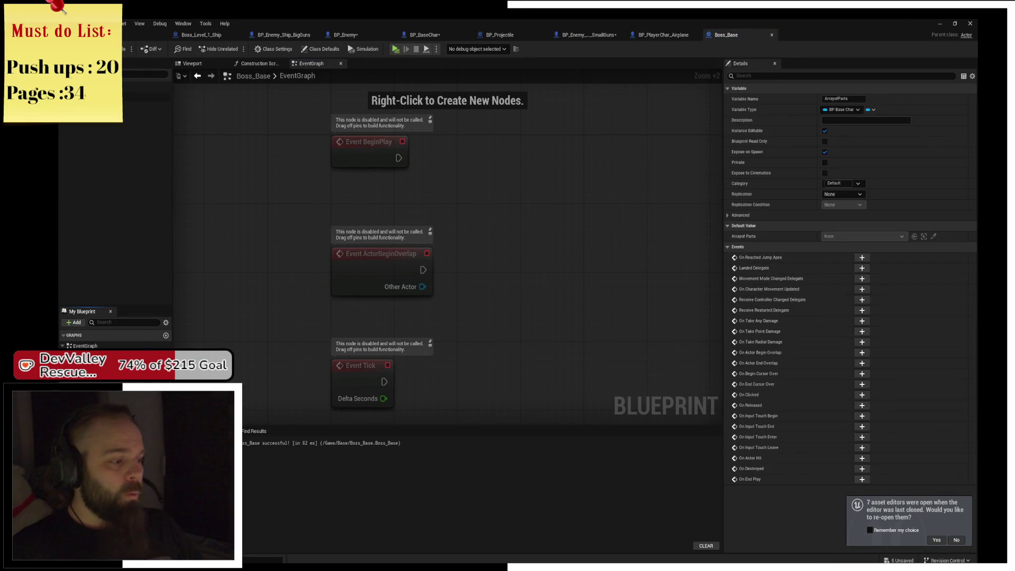
Switch ArrayofParts' container type to Array, then browse to Boss_Level_1_Ship and orbit the battleship
click(870, 109)
click(873, 132)
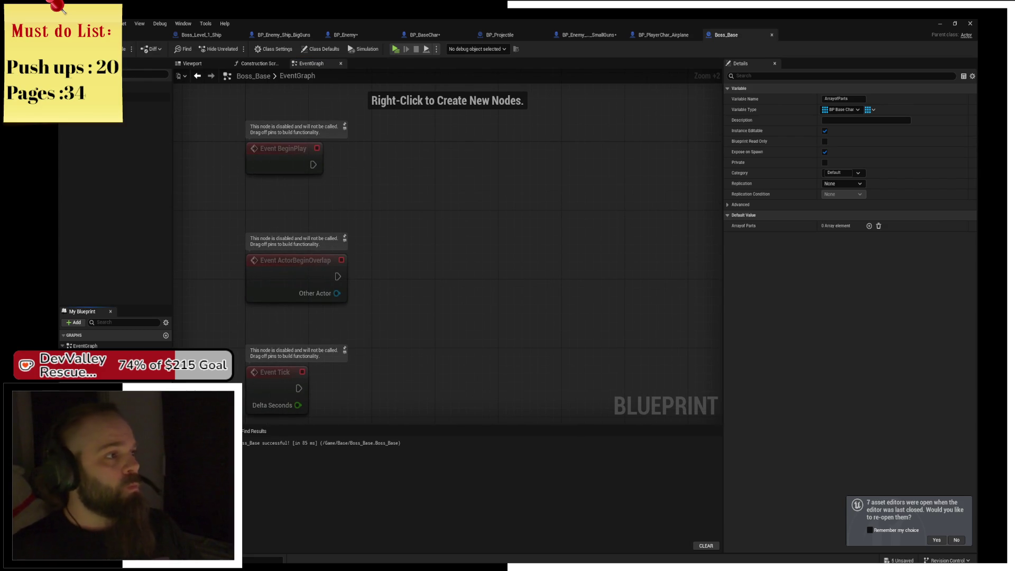
click(664, 35)
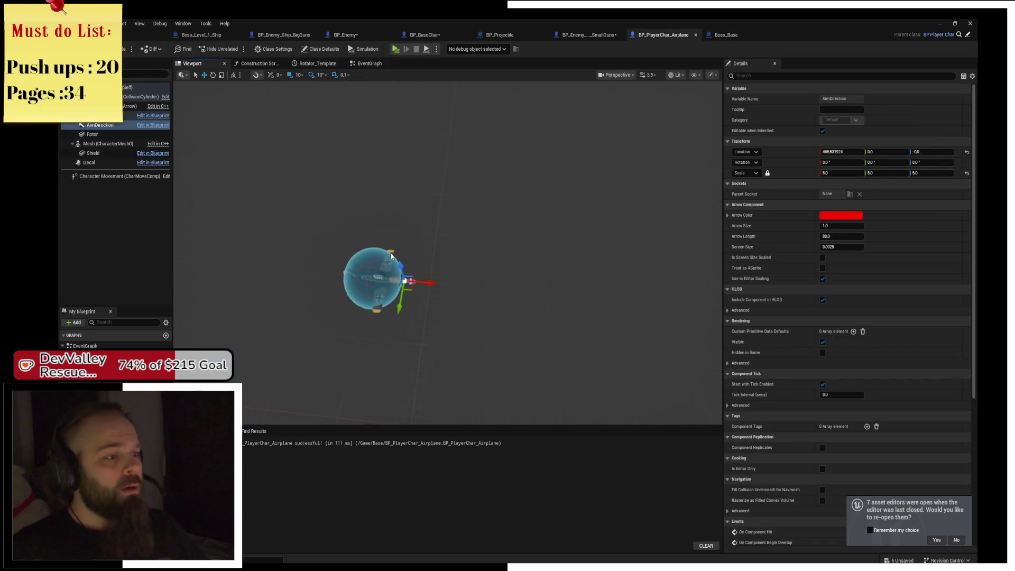
click(582, 33)
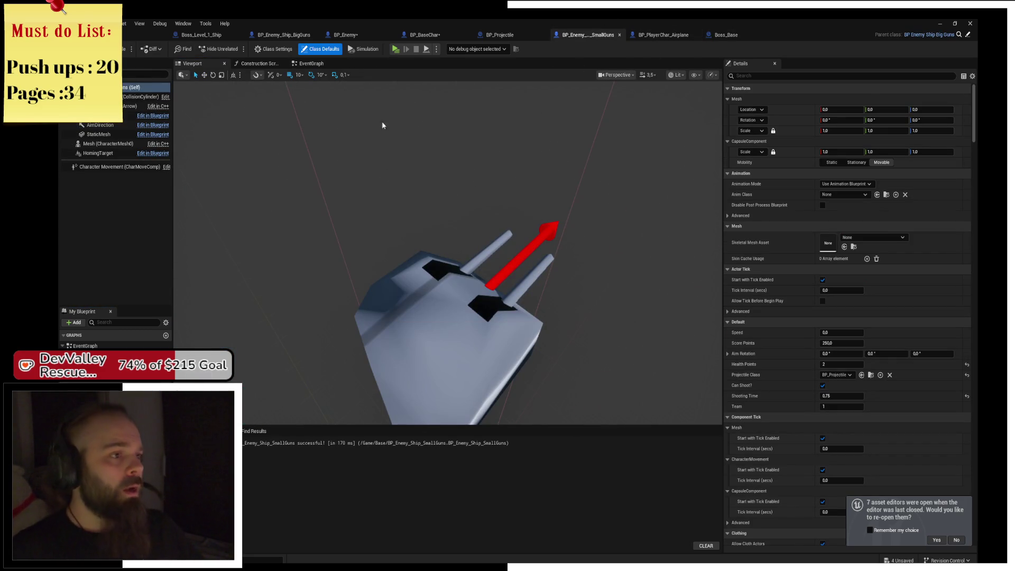
click(450, 36)
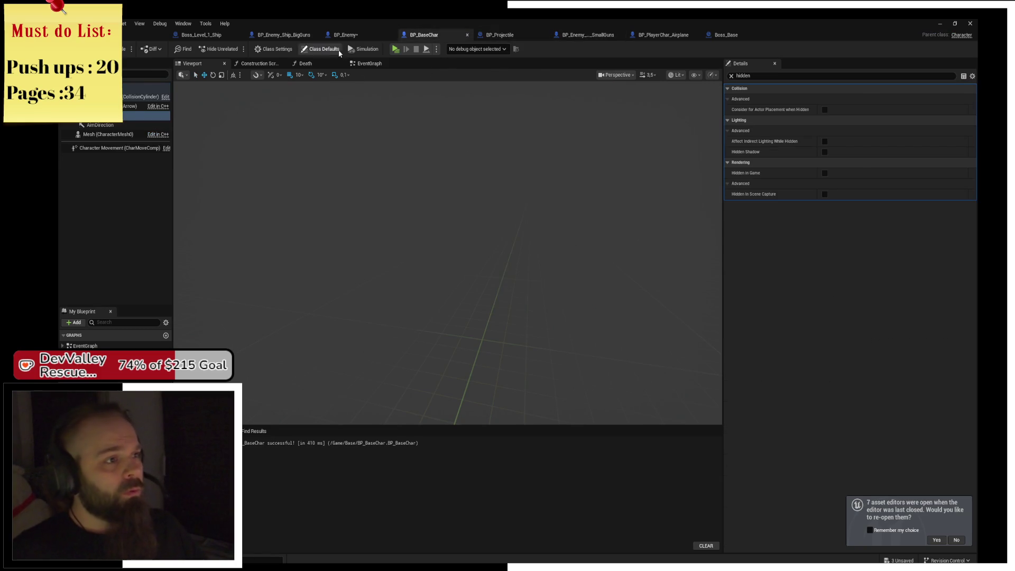
click(344, 35)
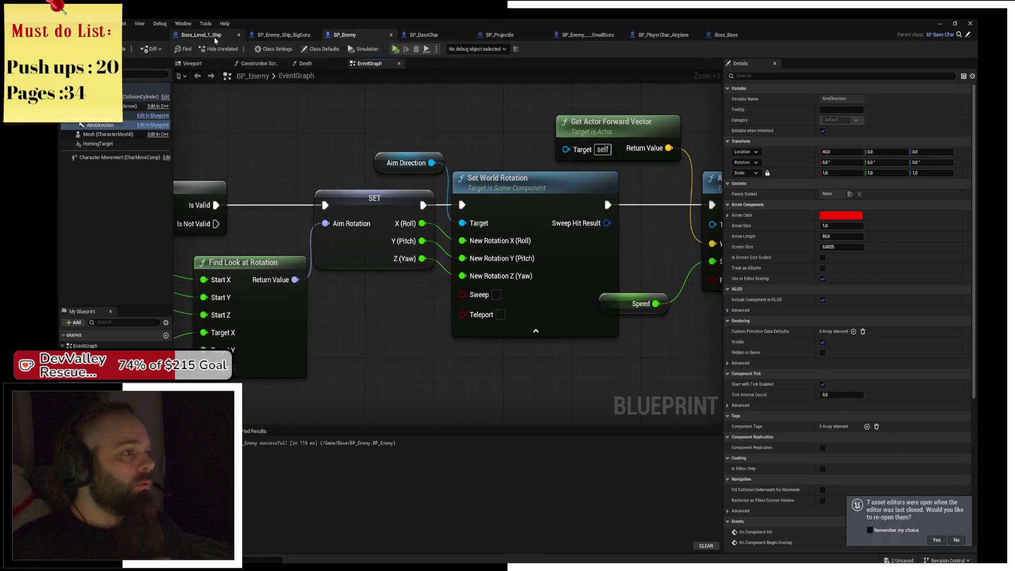
click(217, 37)
drag(465, 259, 422, 259)
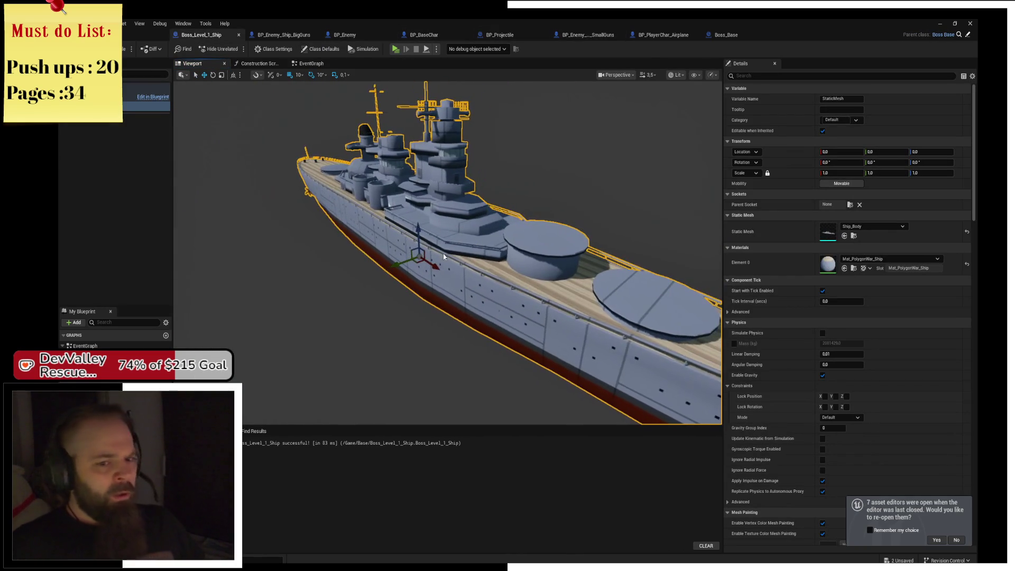
key(alt+Tab)
Focus on the battleship and add elements to its Arrayof Parts array
key(f)
click(931, 382)
click(931, 382)
click(932, 382)
click(932, 382)
click(931, 381)
click(931, 382)
click(932, 382)
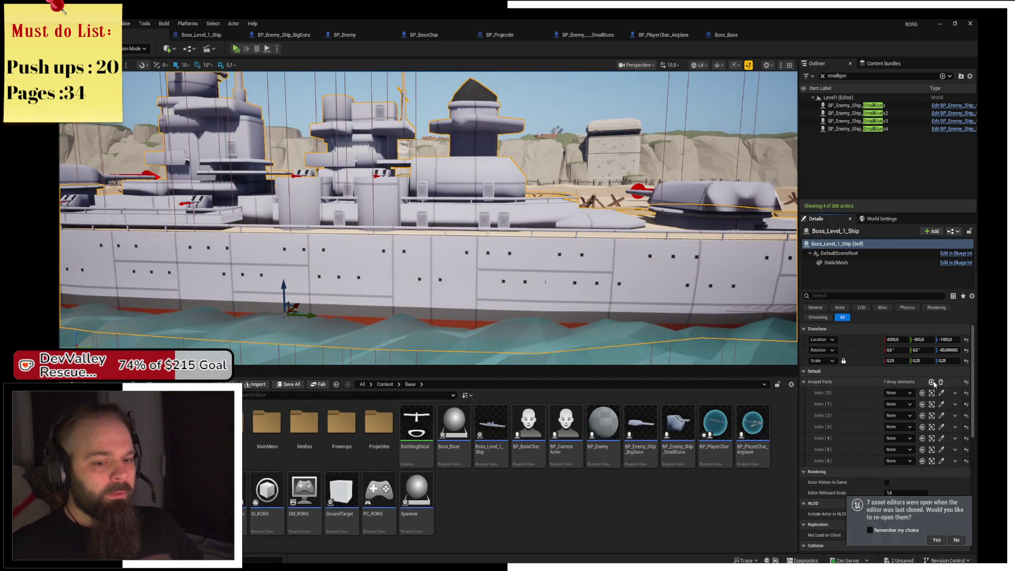
Assign an enemy ship gun actor to each index, including BP_Enemy_Ship_SmallGuns3 and SmallGuns4
click(904, 393)
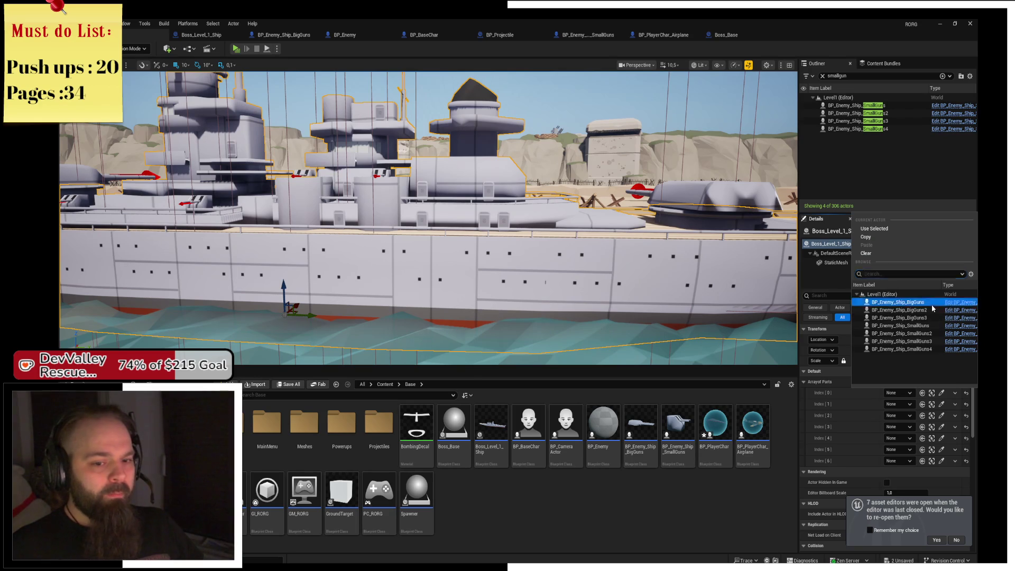
click(919, 322)
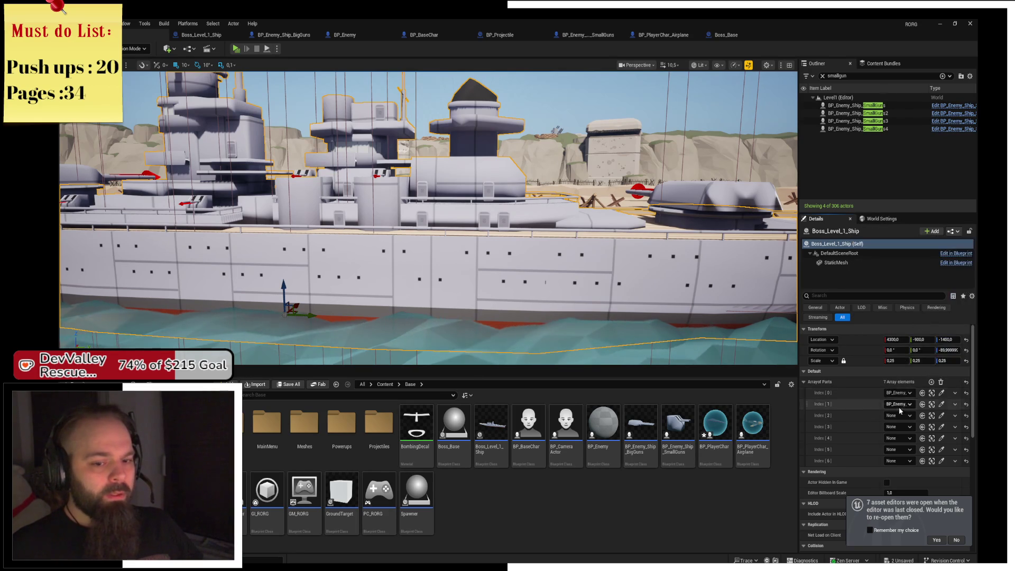
click(899, 416)
click(920, 341)
click(899, 426)
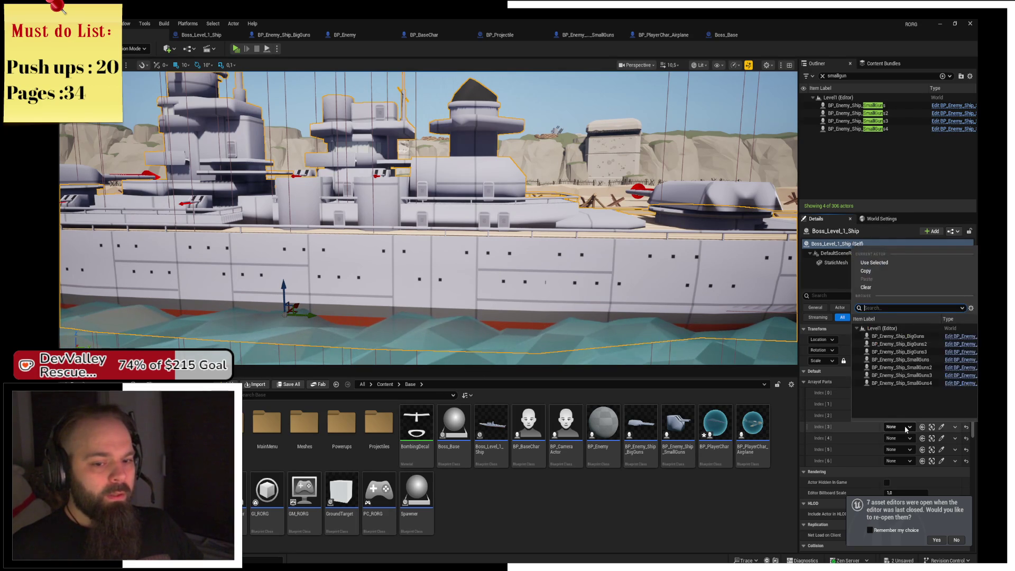
click(920, 367)
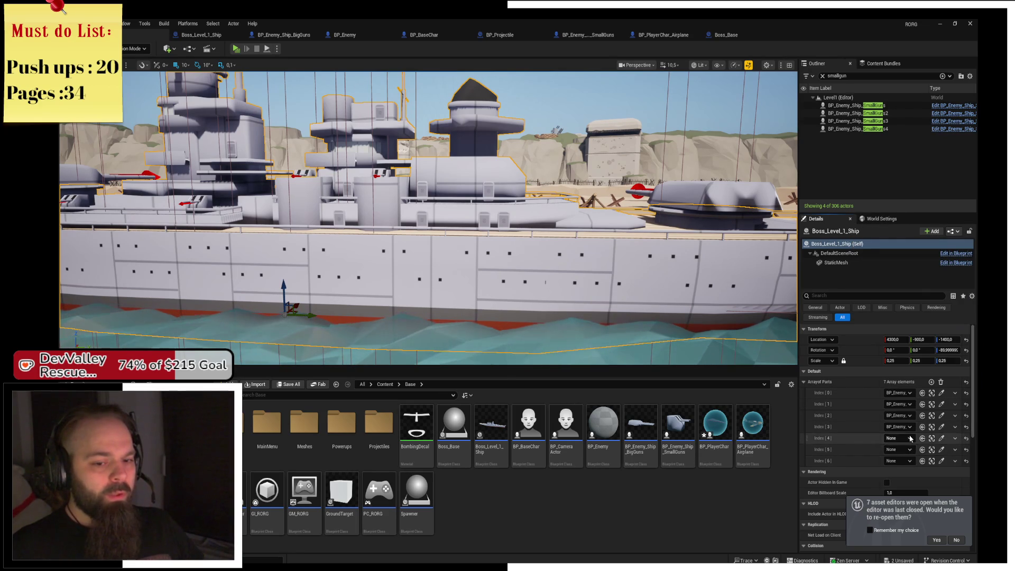
click(899, 438)
click(929, 383)
click(898, 449)
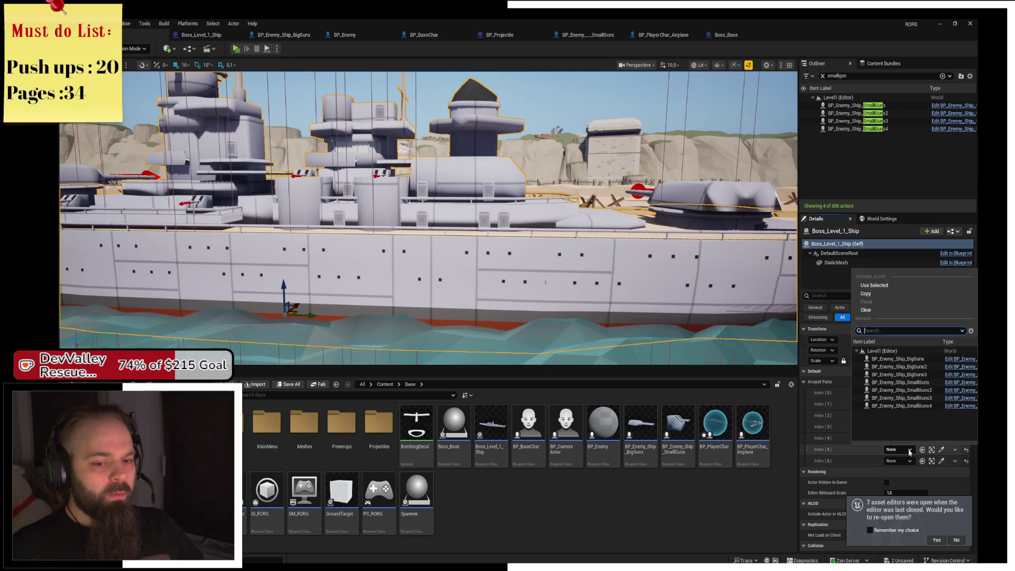
click(932, 399)
click(899, 461)
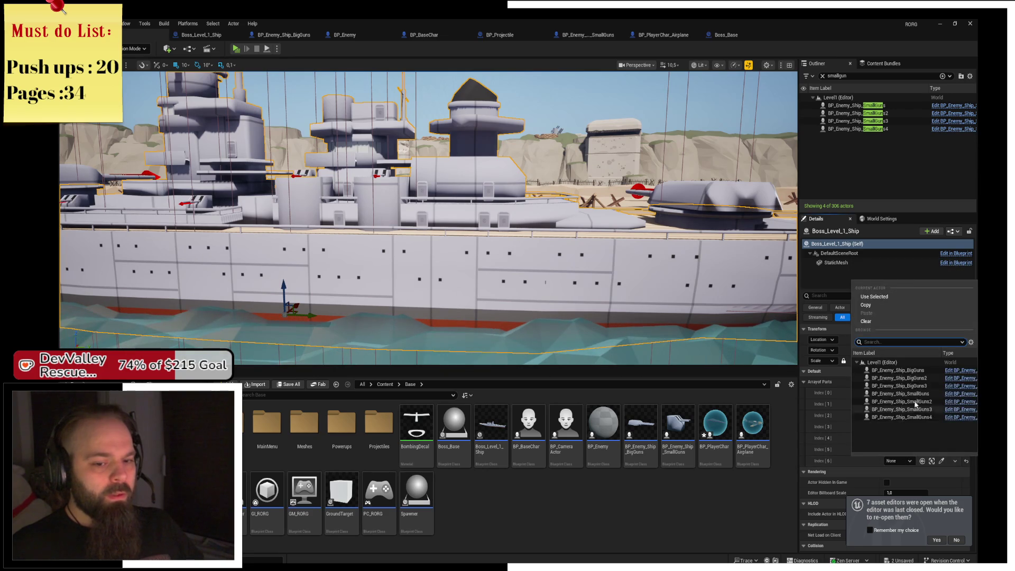
click(929, 417)
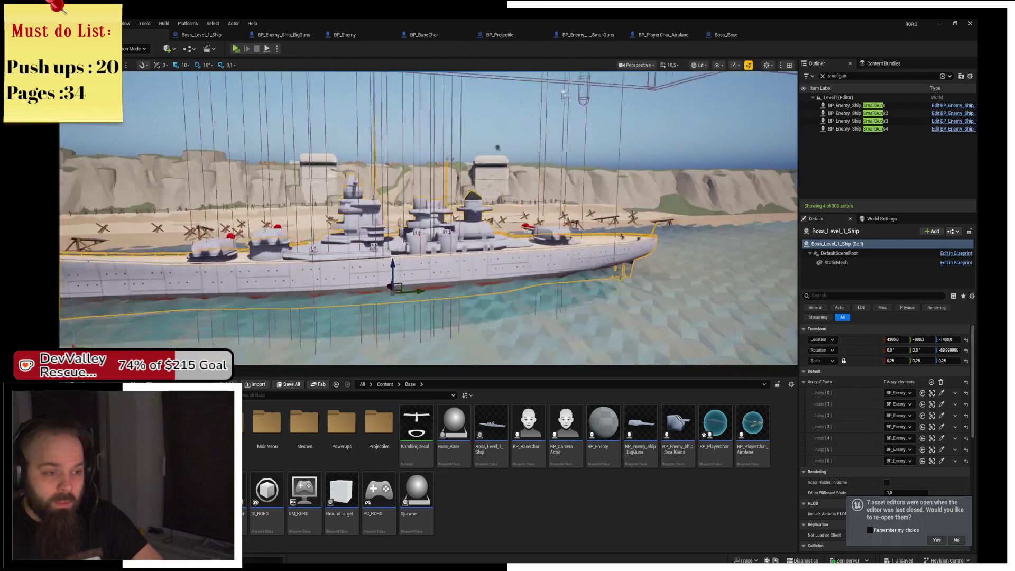
Fly the camera in and out around the battleship, then open the Boss_Level_1_Ship blueprint
key(w)
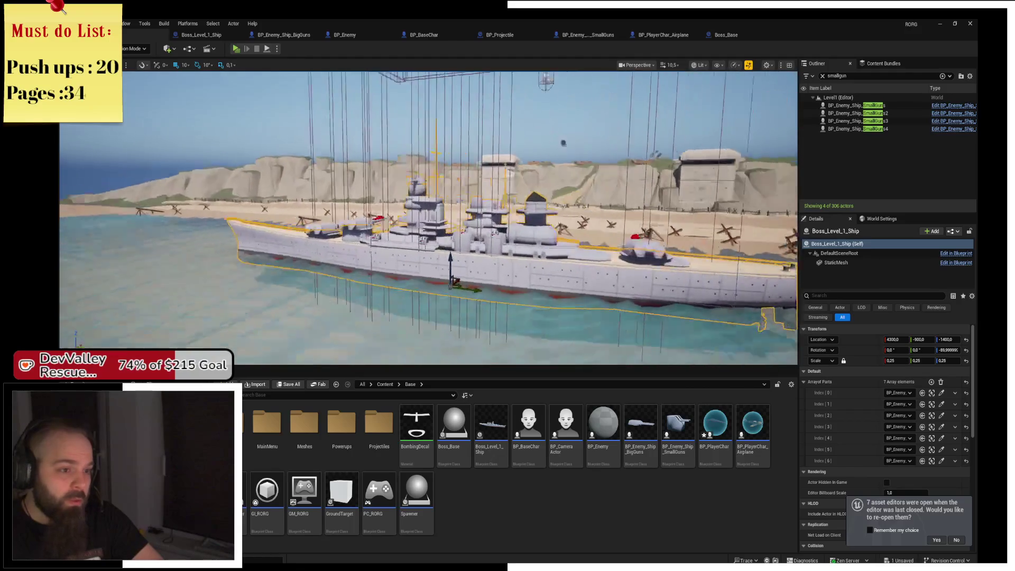
key(s)
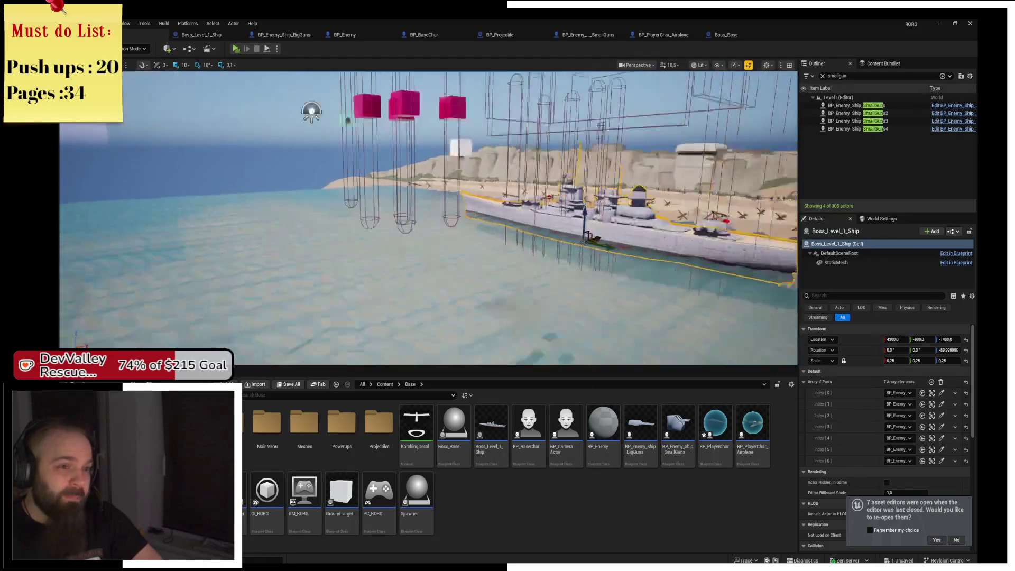
key(w)
key(s)
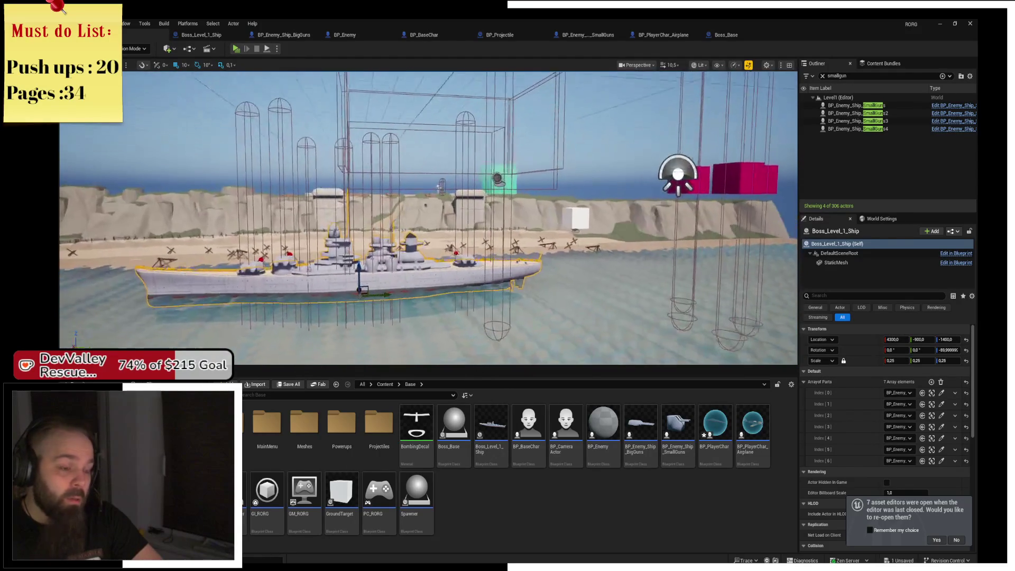
key(w)
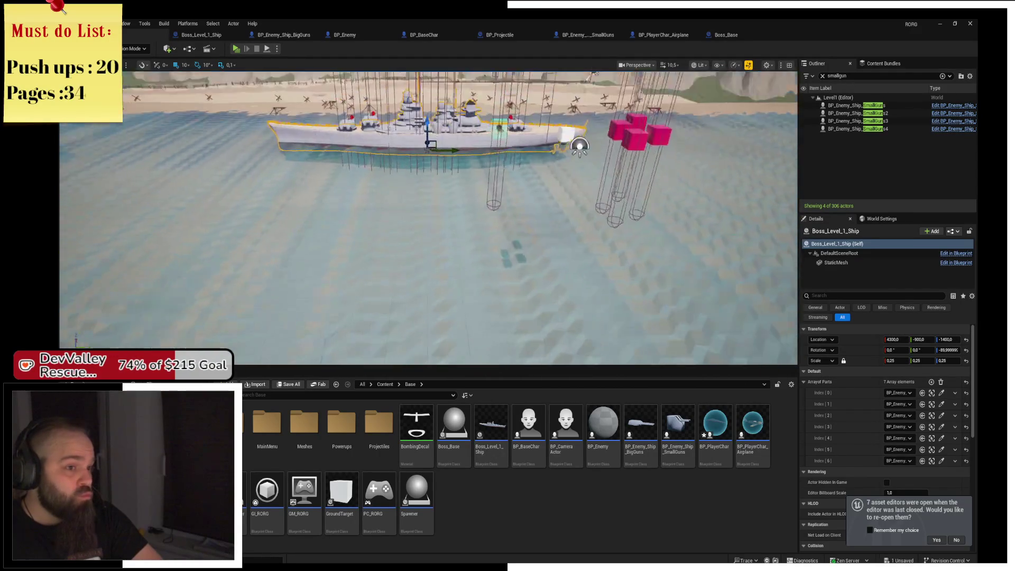
key(w)
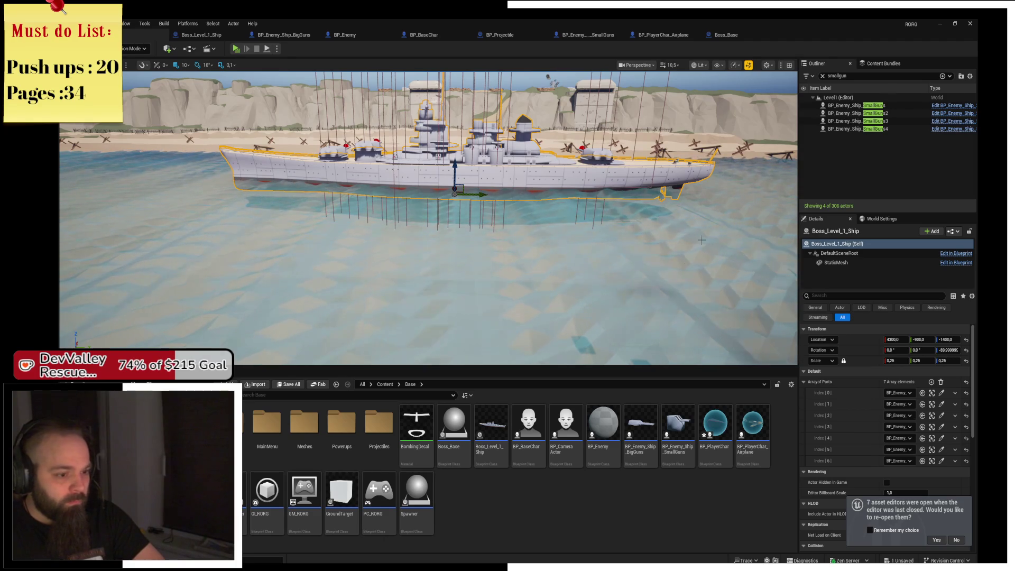
double_click(496, 425)
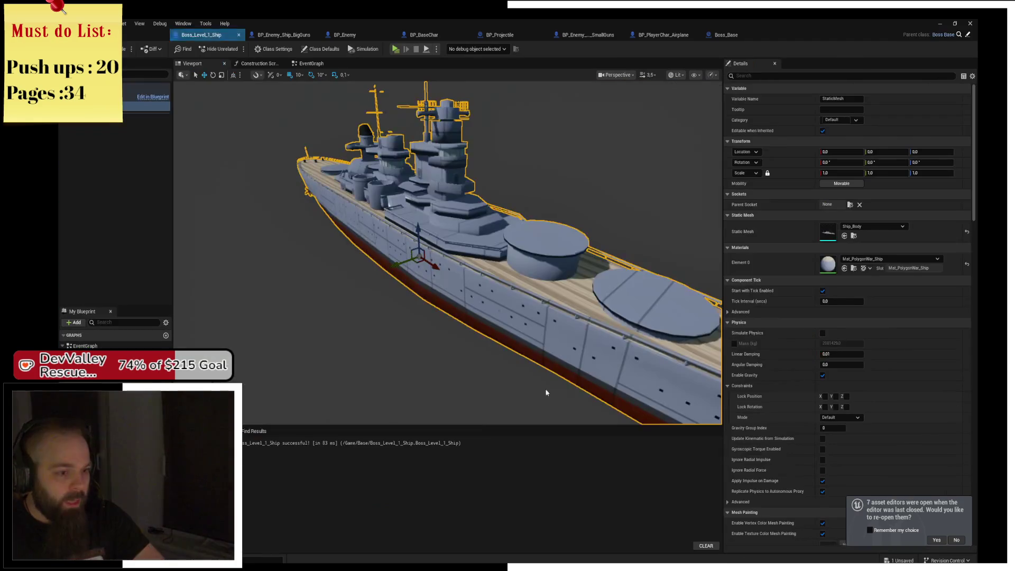
Place an ArrayofParts getter in Boss_Base and feed it into a For Each Loop beside BeginPlay
click(312, 64)
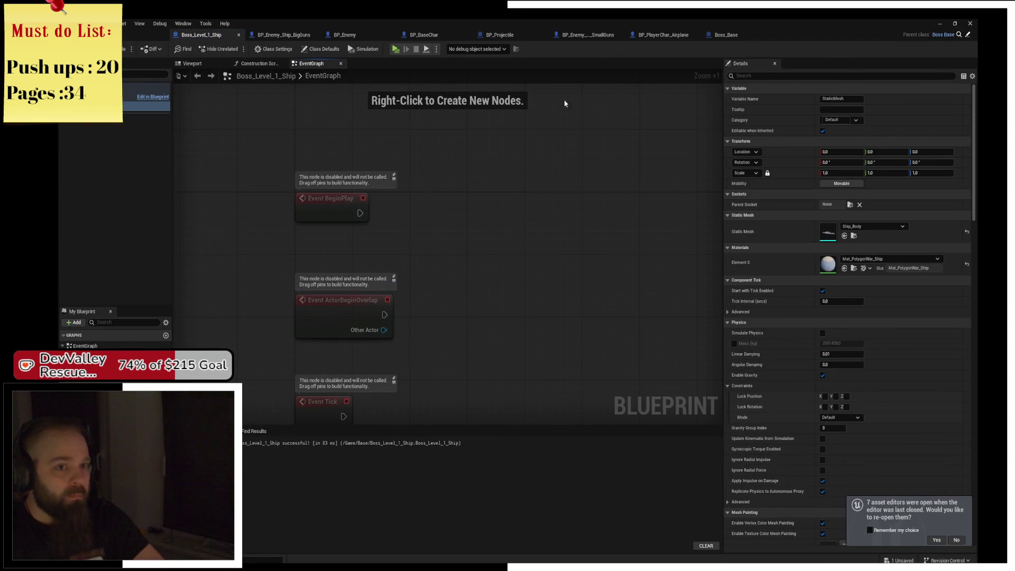
click(726, 34)
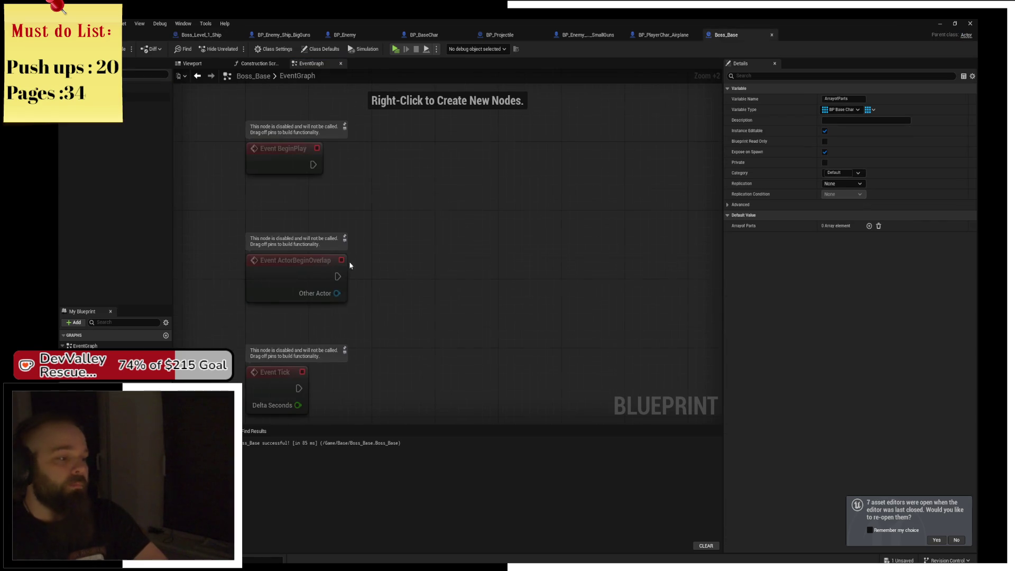
drag(313, 273, 302, 146)
drag(364, 148, 414, 133)
text(for)
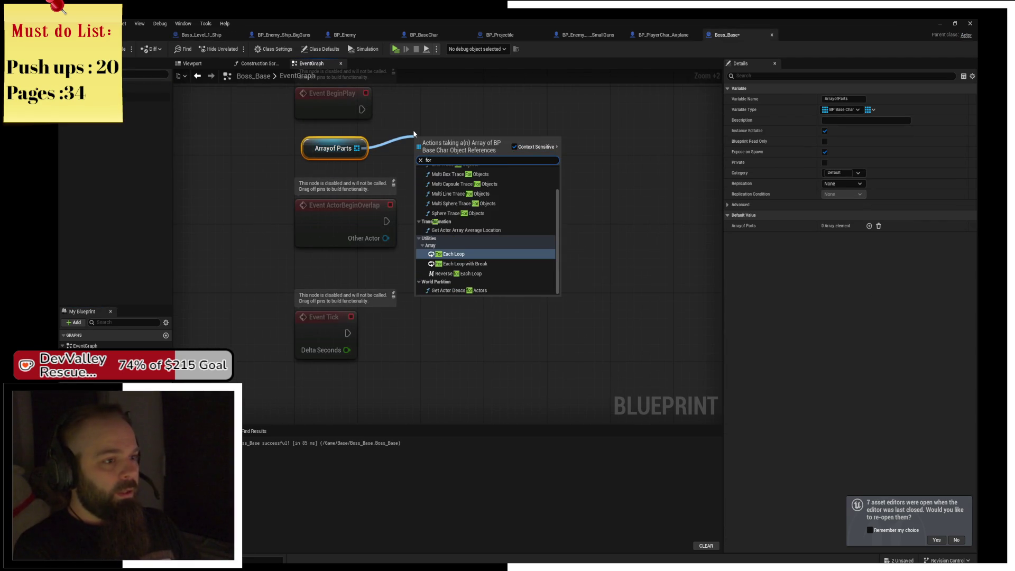
key(Return)
mouse_move(440, 142)
mouse_down()
mouse_move(422, 98)
mouse_move(302, 138)
mouse_up()
Bind each Array Element's On Destroyed in the loop body to a new Custom Event
drag(362, 152, 439, 136)
text(bind ev)
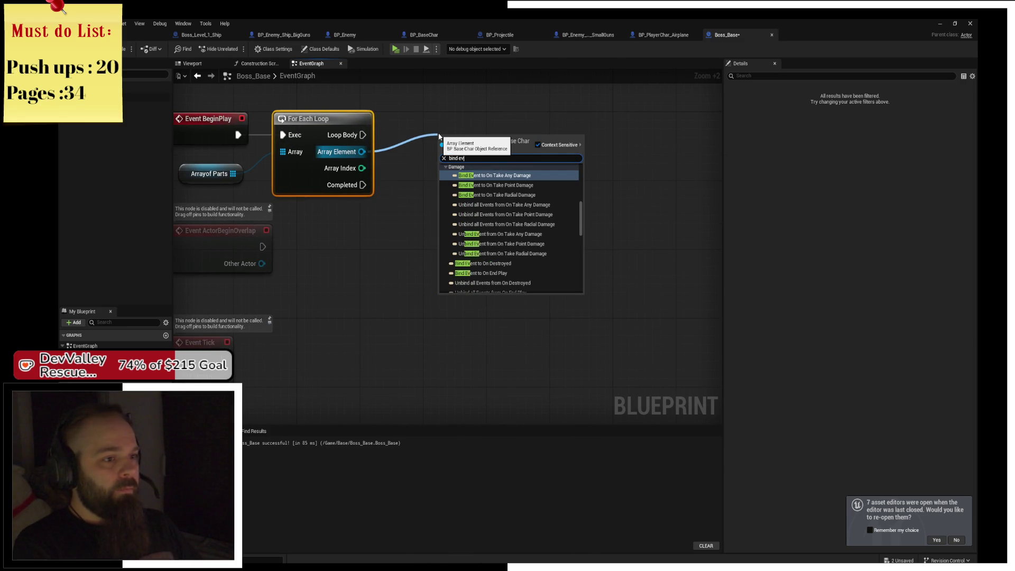
text( on de)
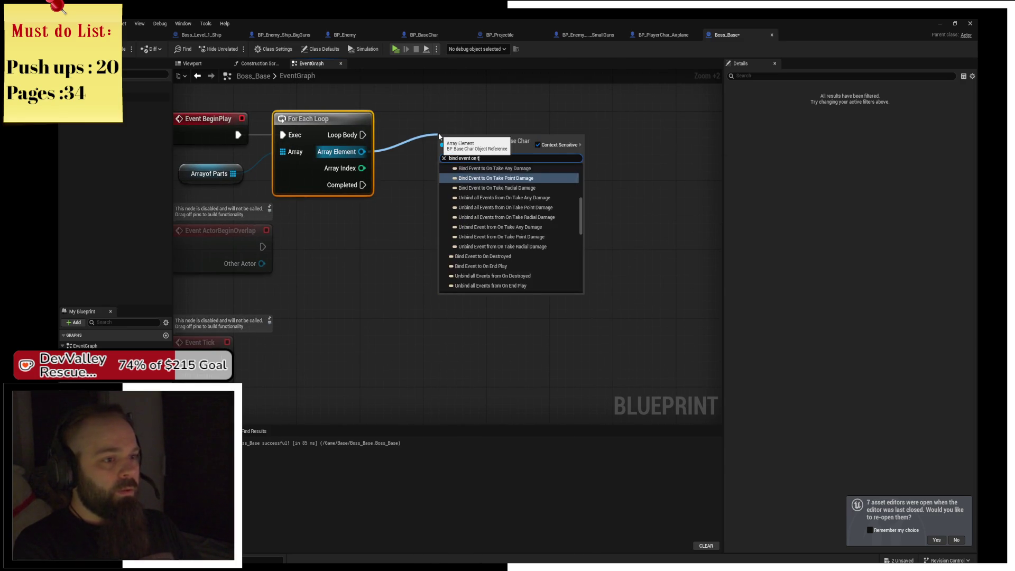
key(Return)
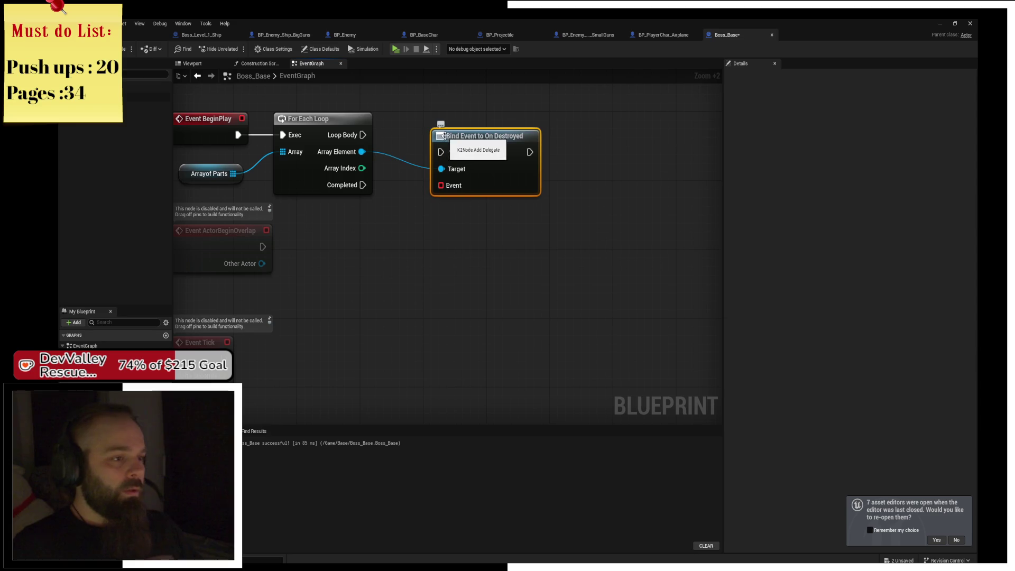
drag(471, 118, 451, 117)
mouse_move(362, 135)
mouse_down()
mouse_move(424, 135)
mouse_move(305, 229)
mouse_up()
text(custom)
key(Return)
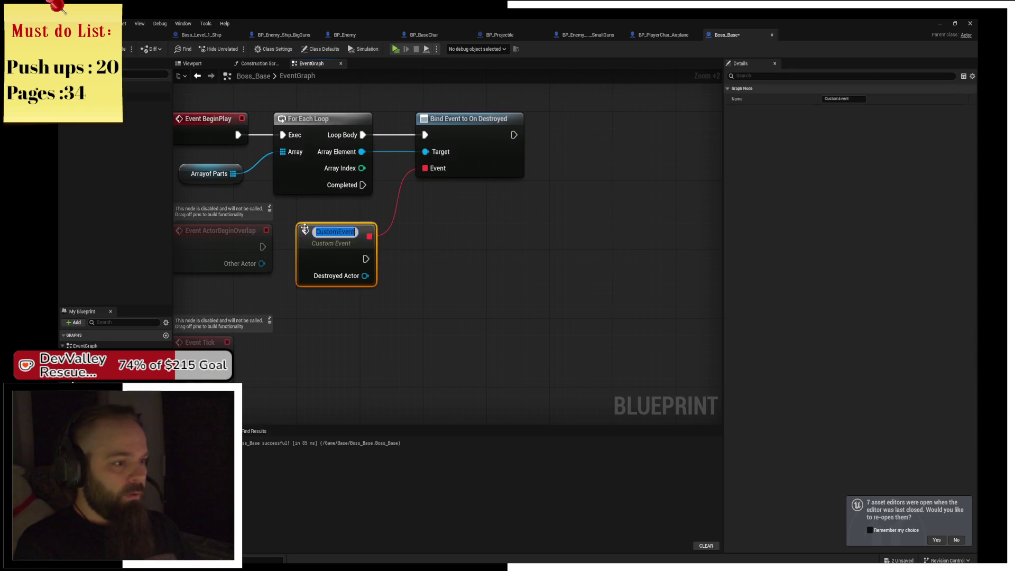
click(397, 226)
Add a REMOVE node on ArrayofParts run by the custom event, with Destroyed Actor as item
drag(299, 173, 465, 256)
text(remove)
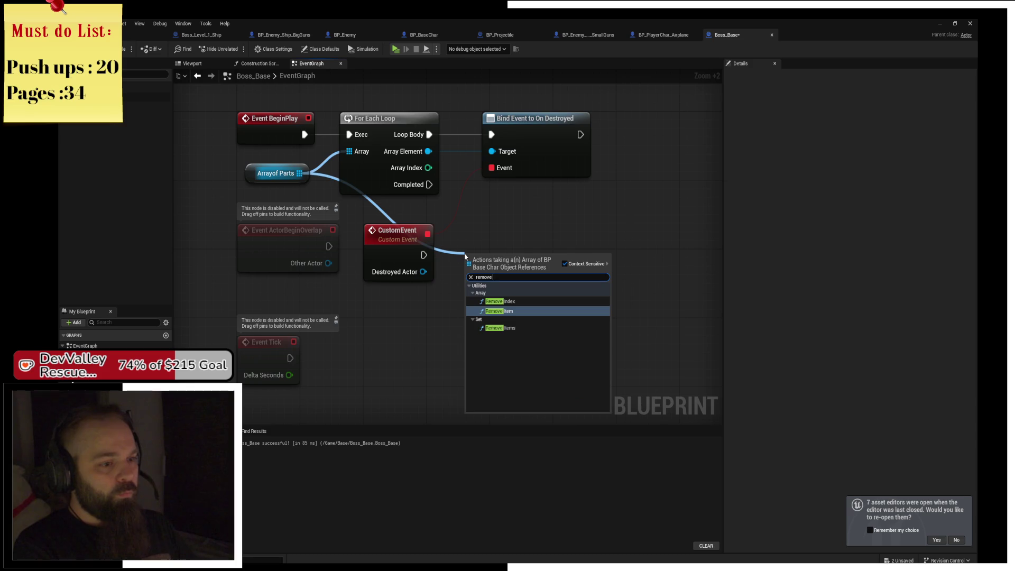
key(Return)
mouse_move(424, 255)
mouse_down()
mouse_move(469, 269)
mouse_move(485, 260)
mouse_up()
drag(423, 271, 485, 285)
mouse_move(389, 272)
mouse_down()
mouse_move(446, 290)
mouse_move(475, 265)
mouse_move(569, 266)
mouse_up()
key(Escape)
mouse_move(382, 273)
mouse_down()
mouse_move(414, 302)
mouse_move(551, 289)
mouse_up()
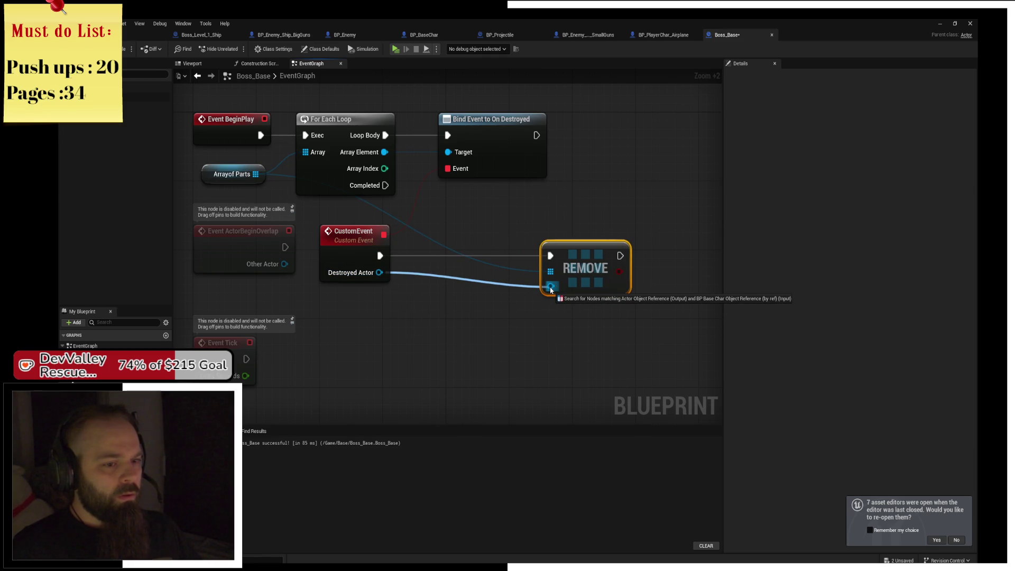
Insert a pure Cast To BP_BaseChar on Destroyed Actor, wiring As BP Base Char into REMOVE
drag(550, 289, 446, 286)
text(cas)
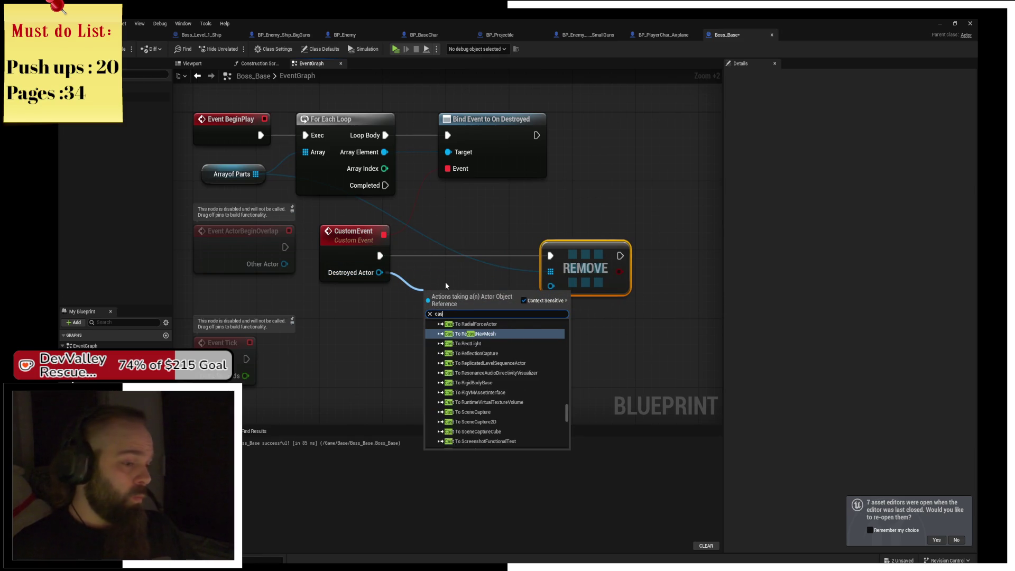
text(t to base char)
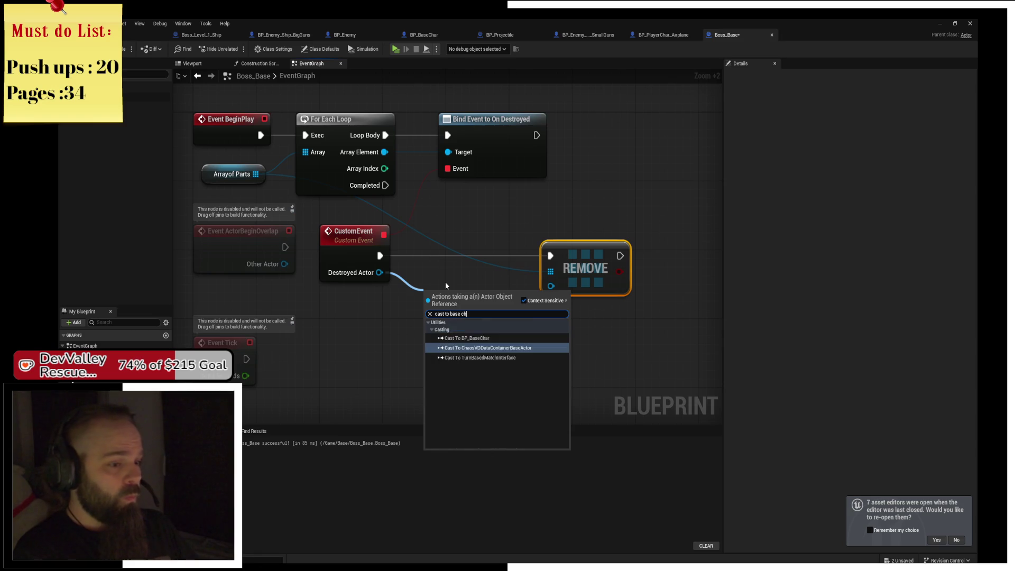
key(Return)
right_click(472, 301)
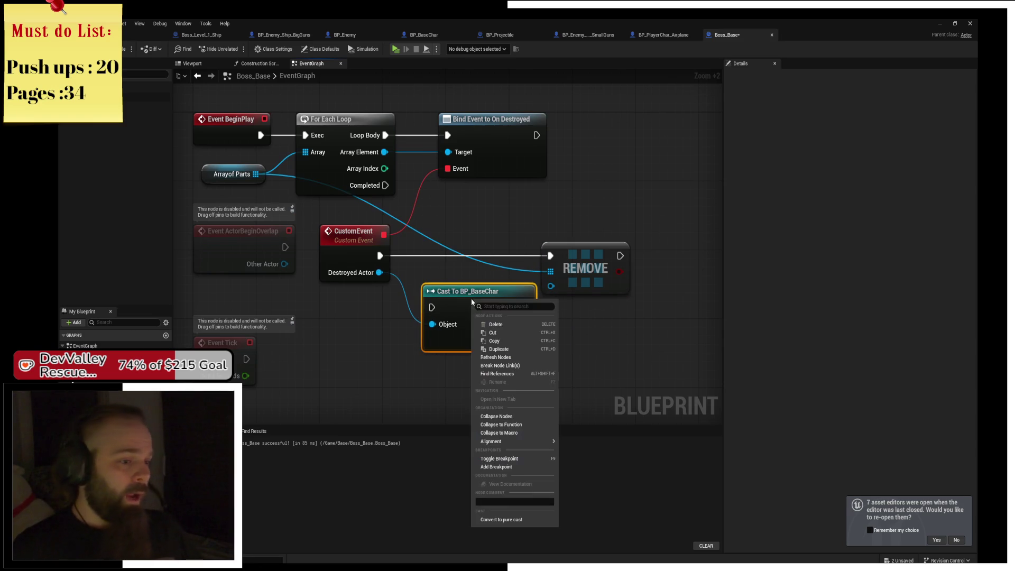
click(505, 521)
mouse_move(525, 307)
mouse_down()
mouse_move(539, 312)
mouse_move(550, 286)
mouse_up()
drag(495, 301, 481, 281)
drag(645, 266, 534, 266)
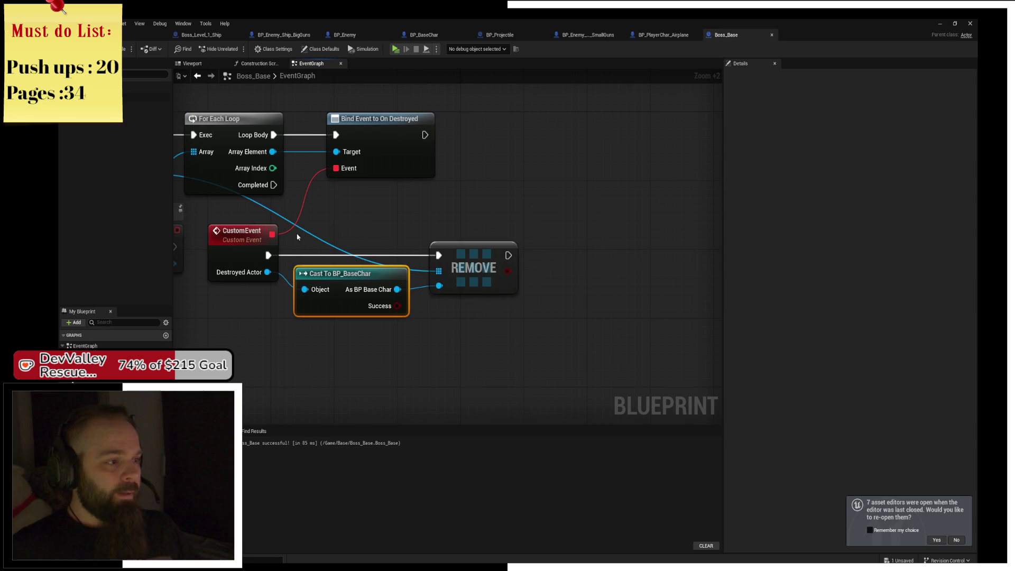
click(247, 178)
mouse_move(248, 178)
mouse_down()
mouse_move(491, 231)
mouse_move(544, 274)
mouse_up()
Add a Branch after REMOVE, driven by ArrayofParts Is Empty
text(is empt)
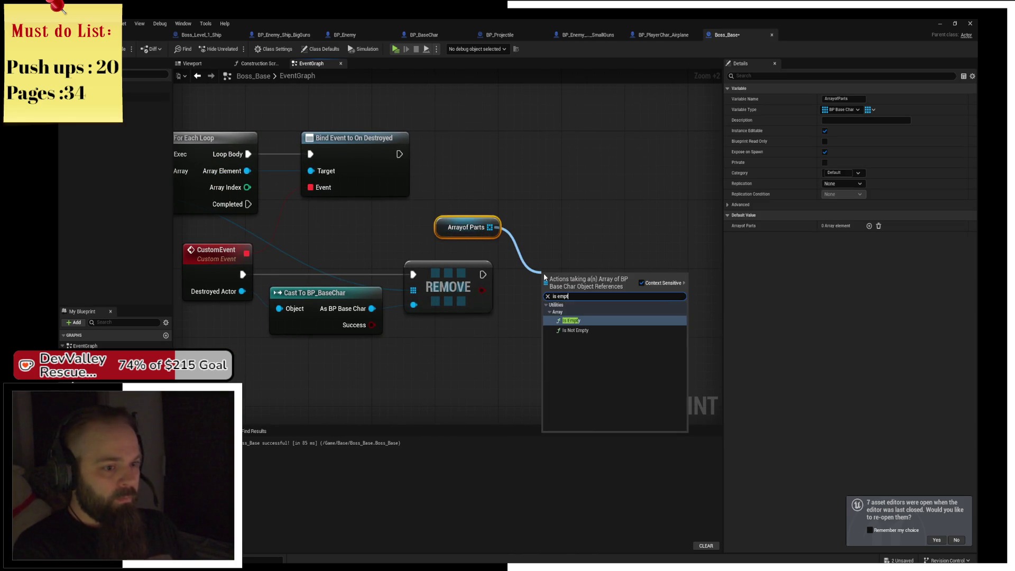
key(Return)
drag(574, 281, 540, 220)
mouse_move(606, 228)
mouse_down()
mouse_move(651, 293)
mouse_move(683, 285)
mouse_move(683, 275)
mouse_up()
text(br)
click(682, 354)
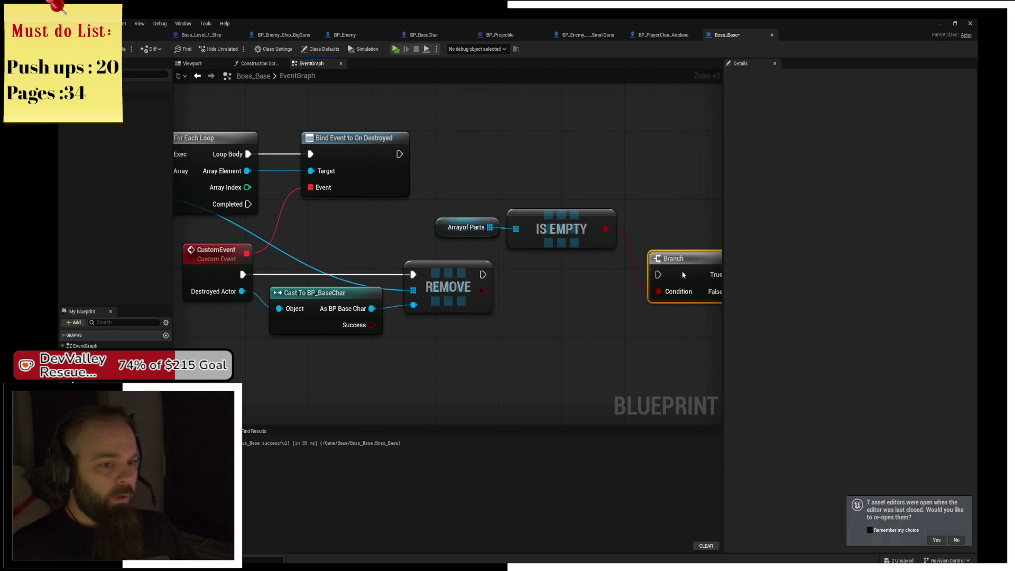
mouse_move(483, 274)
mouse_down()
mouse_move(660, 272)
mouse_move(461, 258)
mouse_move(422, 211)
mouse_up()
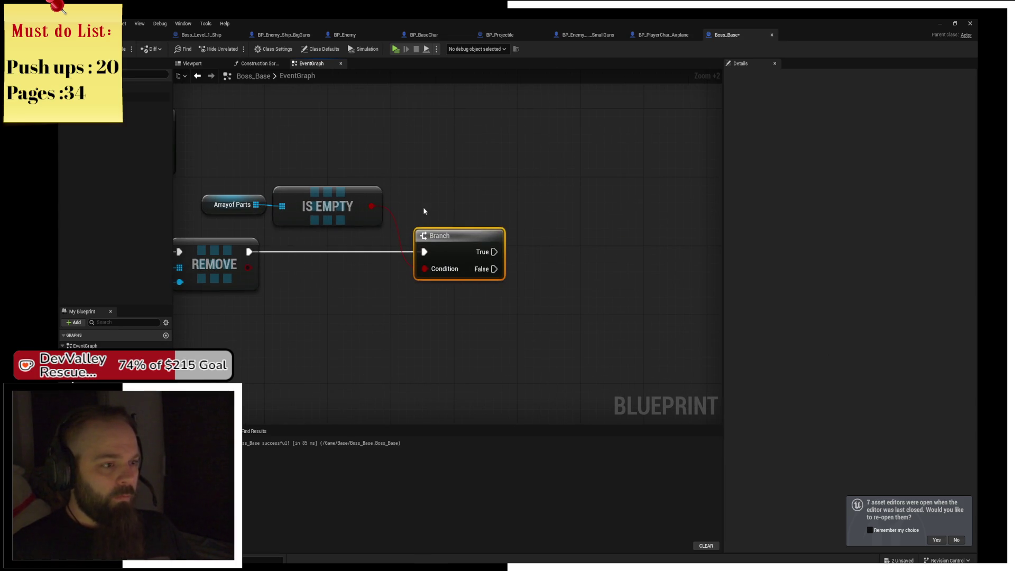
Put a reroute point on the Branch's True output, commented 'Play Sound'
drag(492, 253, 555, 206)
text(play)
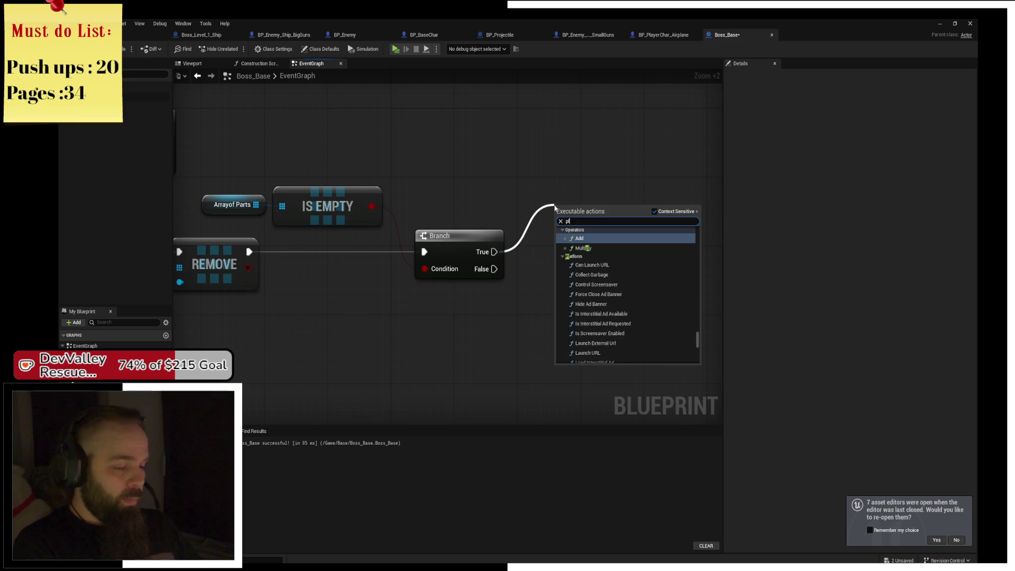
key(BackSpace)
key(BackSpace)
key(BackSpace)
text(reroute)
key(Return)
text(c)
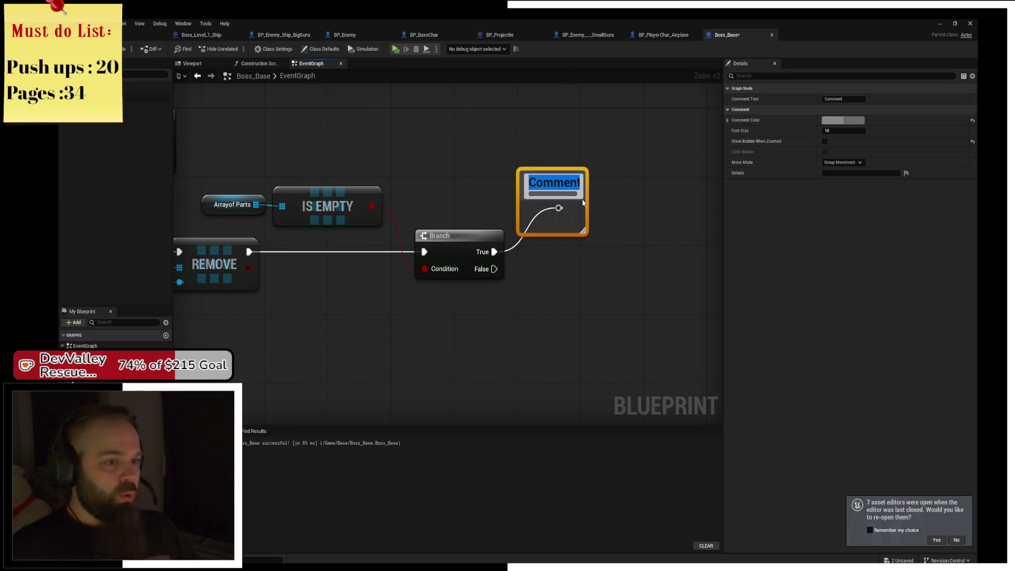
text(Play So)
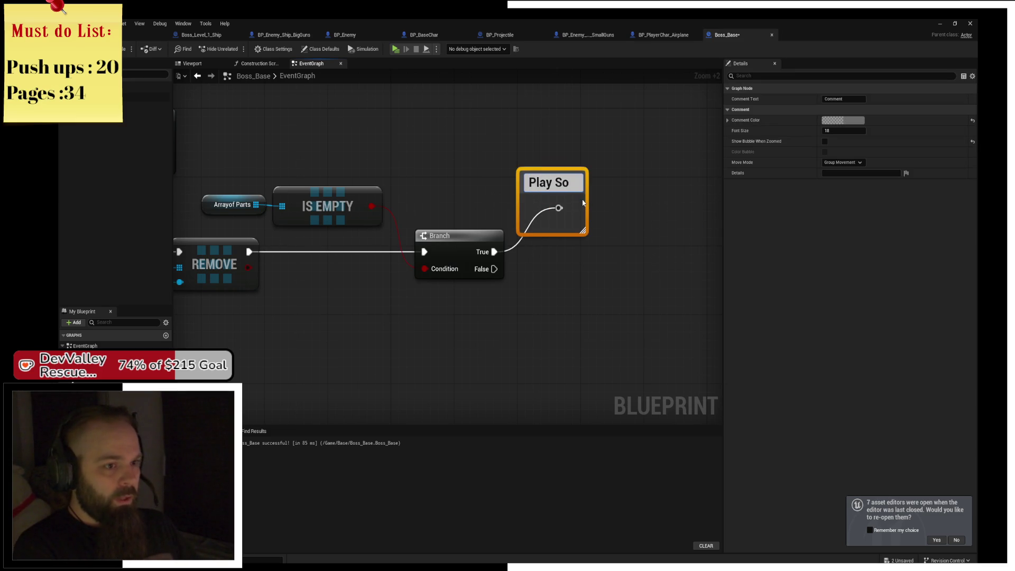
text(und)
text( du)
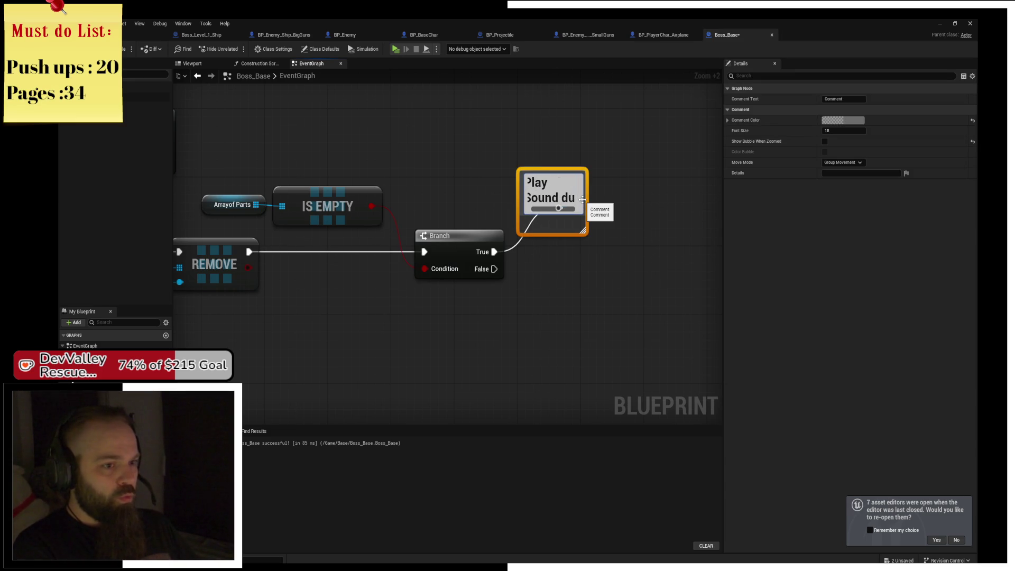
text(uuuu)
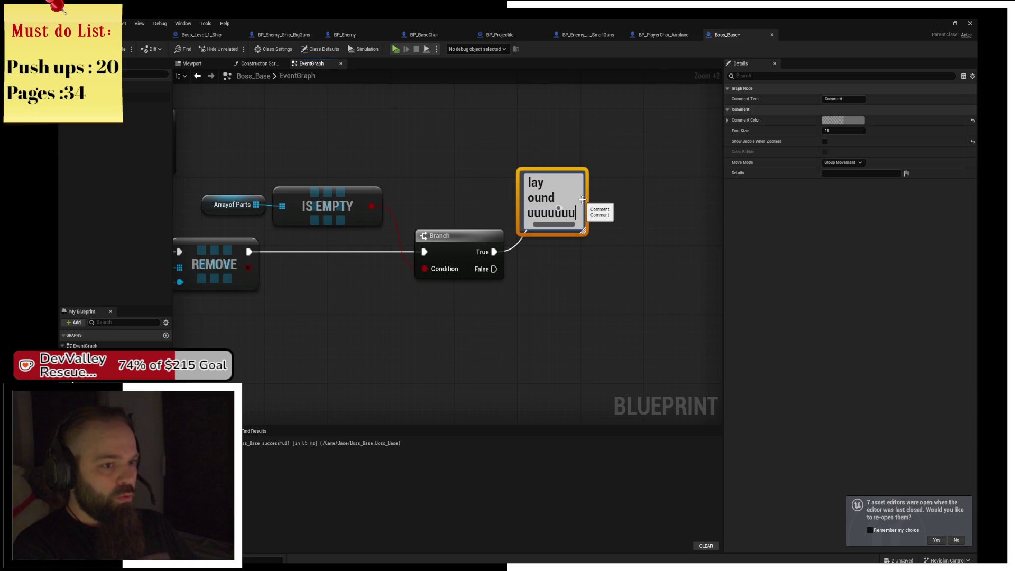
key(Return)
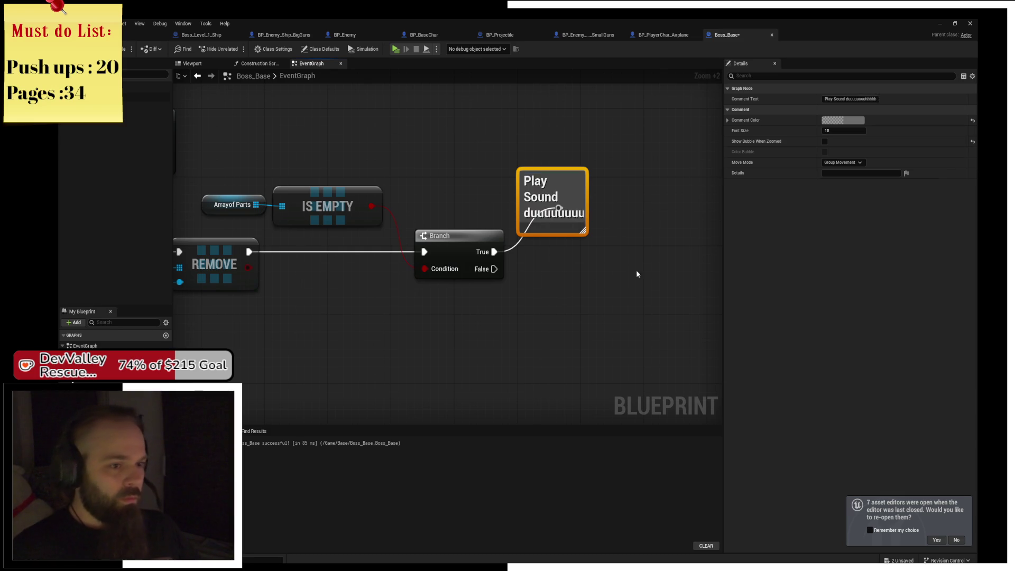
click(636, 269)
Add a default-named Timeline node after the Play Sound point
drag(551, 200, 574, 204)
text(timeline)
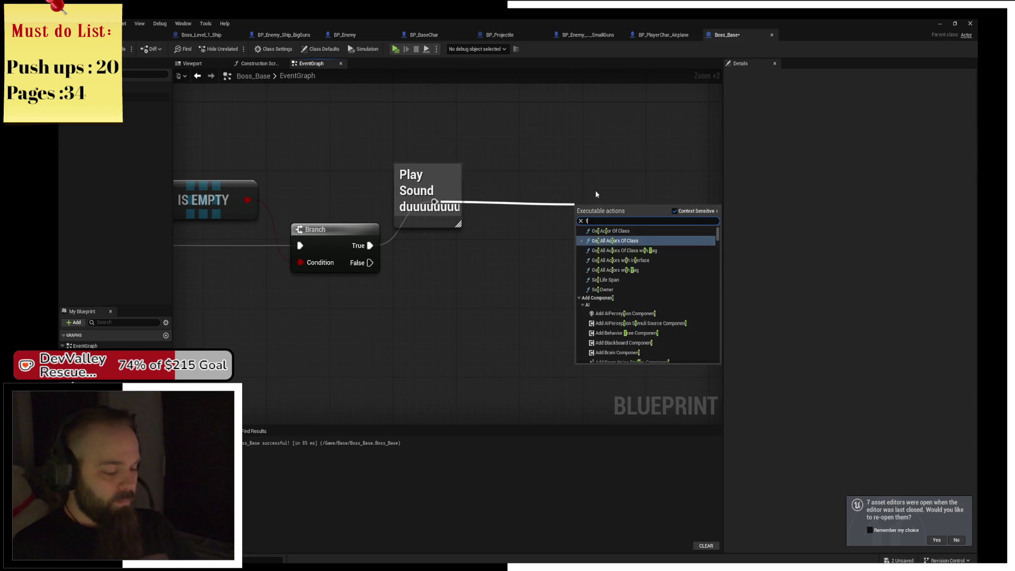
key(Return)
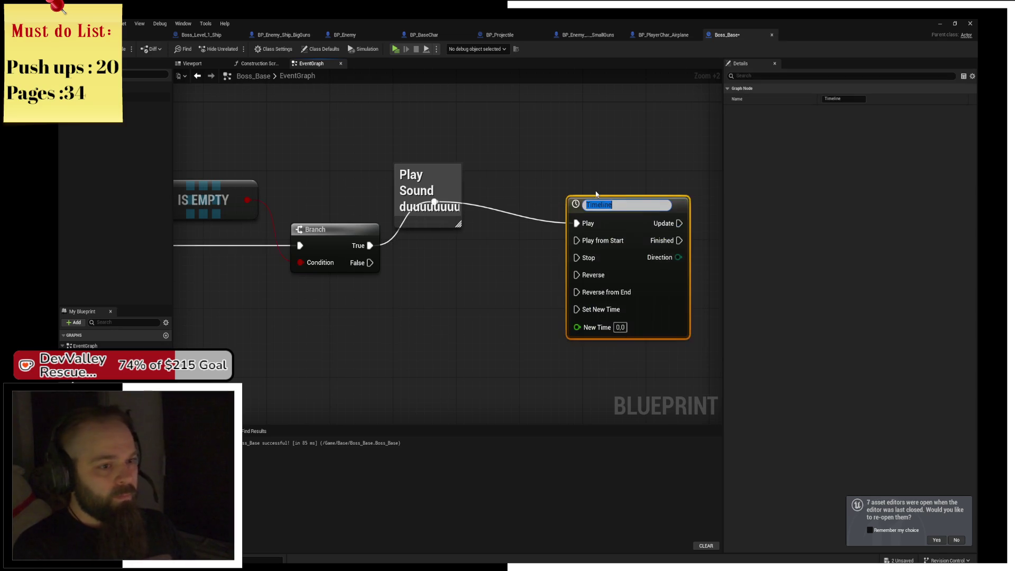
key(Return)
drag(617, 204, 572, 184)
click(478, 159)
drag(478, 159, 276, 160)
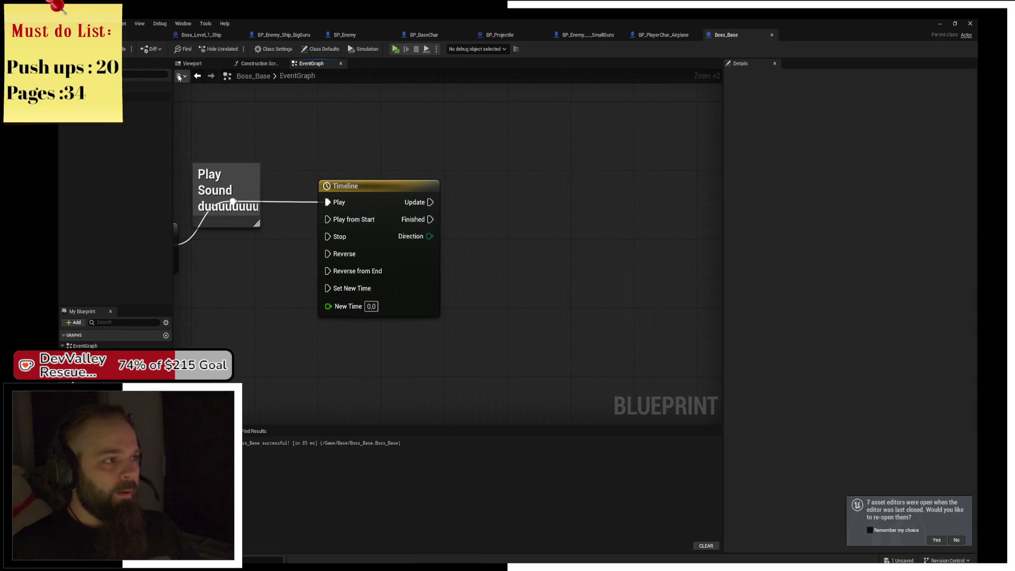
click(199, 34)
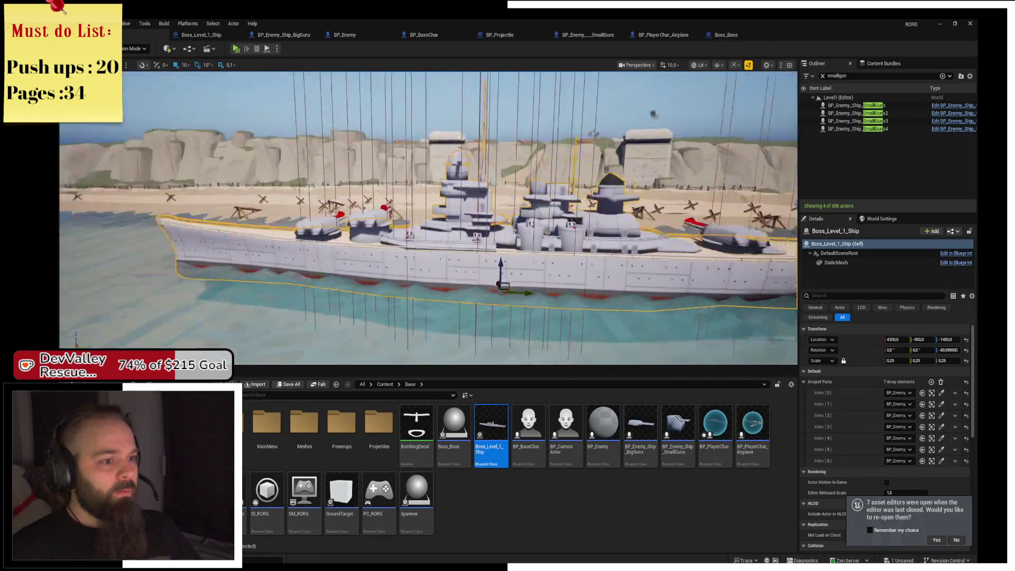
drag(428, 217, 652, 202)
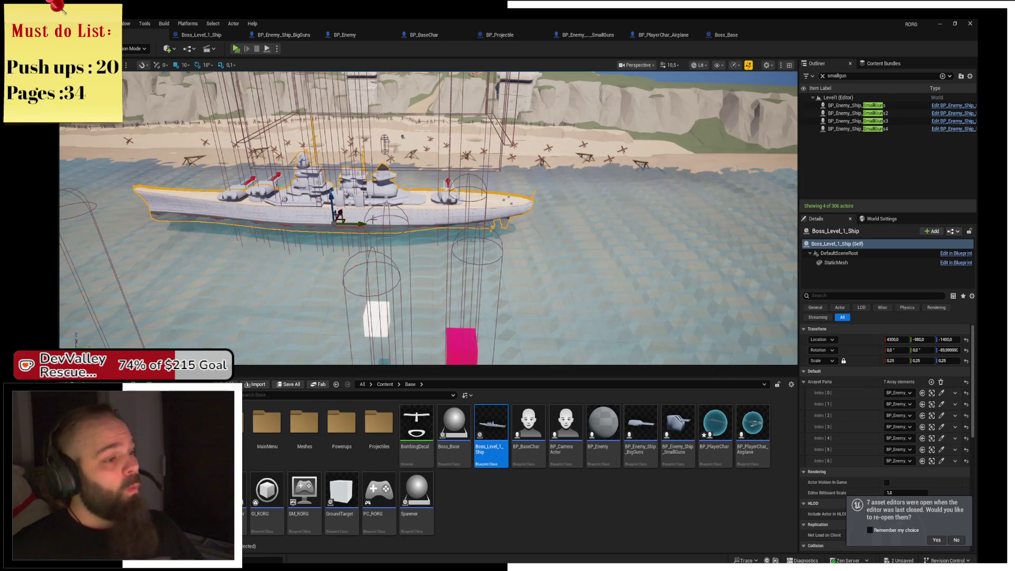
key(ctrl+z)
drag(335, 200, 332, 216)
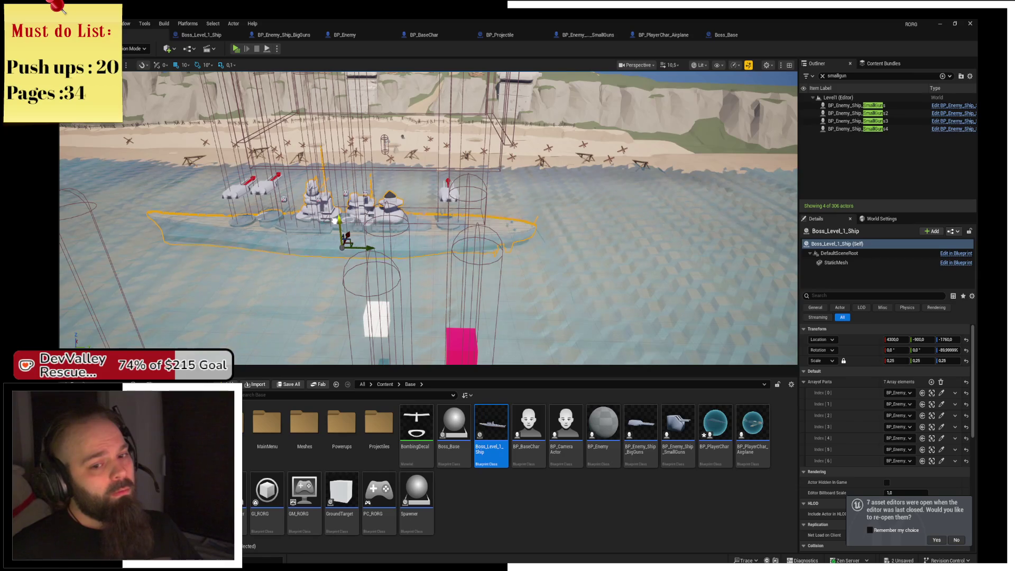
key(ctrl+z)
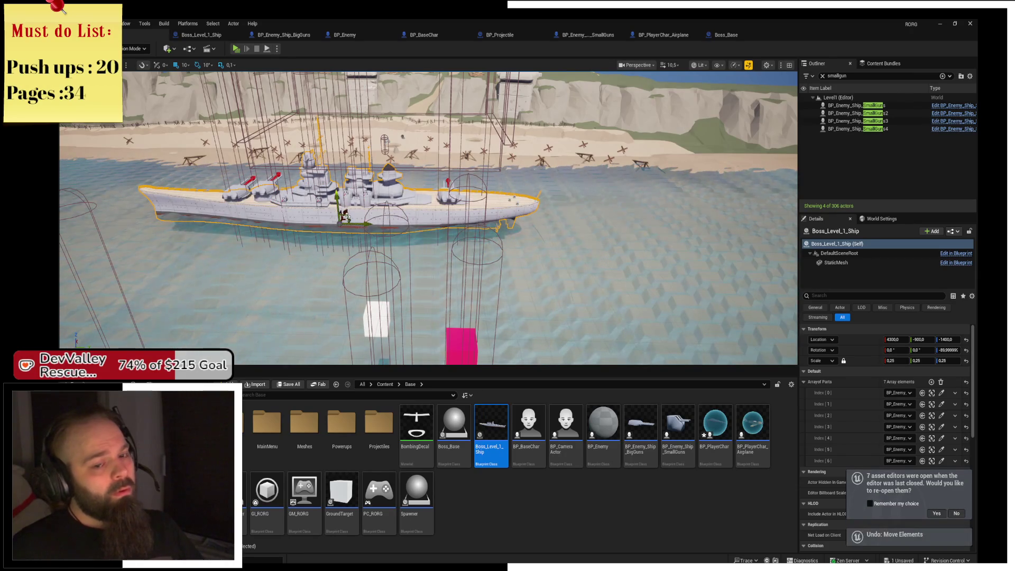
drag(339, 202, 375, 182)
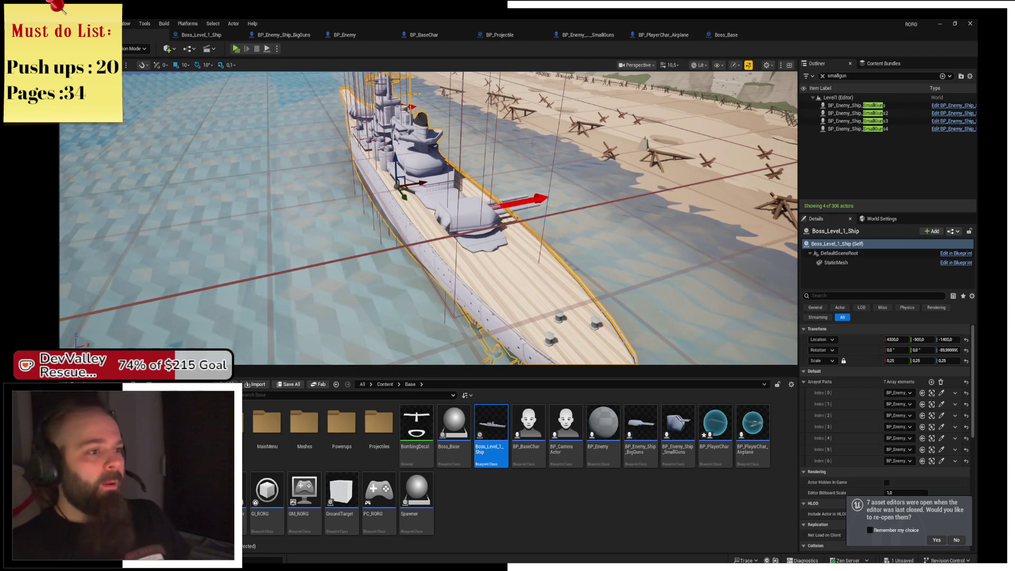
click(725, 39)
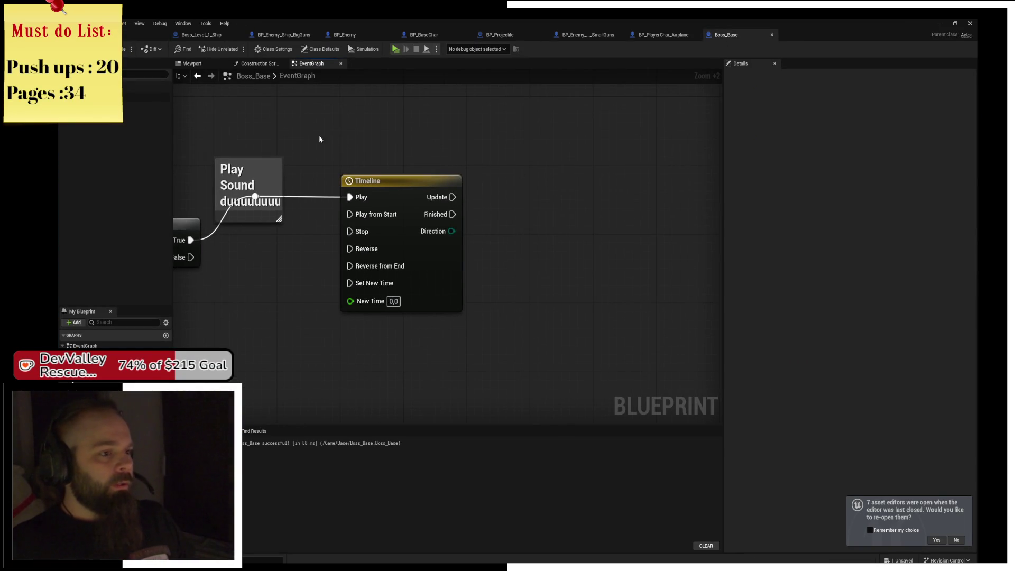
Add a float track to the Timeline with a first key at value 0
double_click(354, 223)
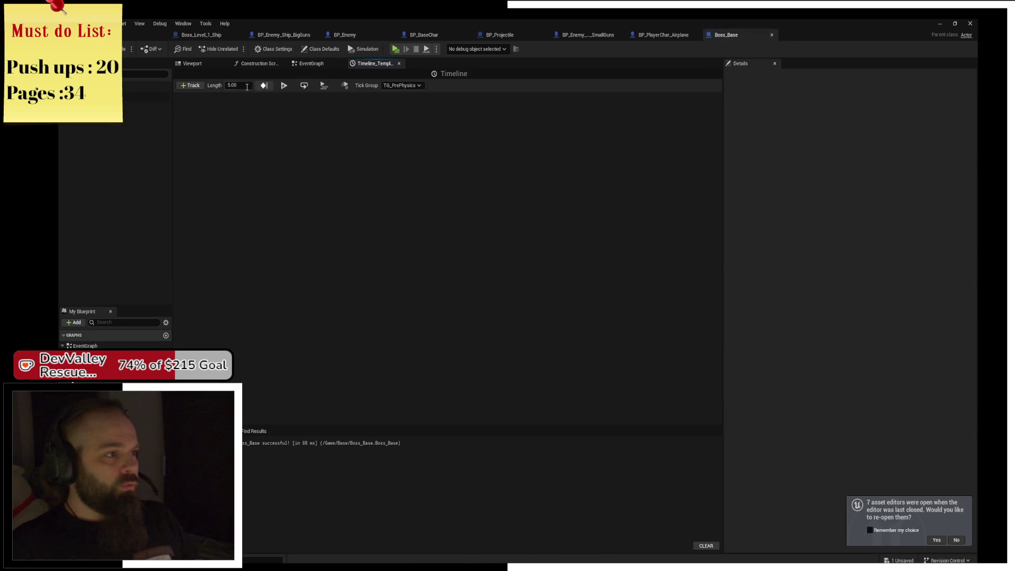
text(3)
click(189, 87)
click(203, 99)
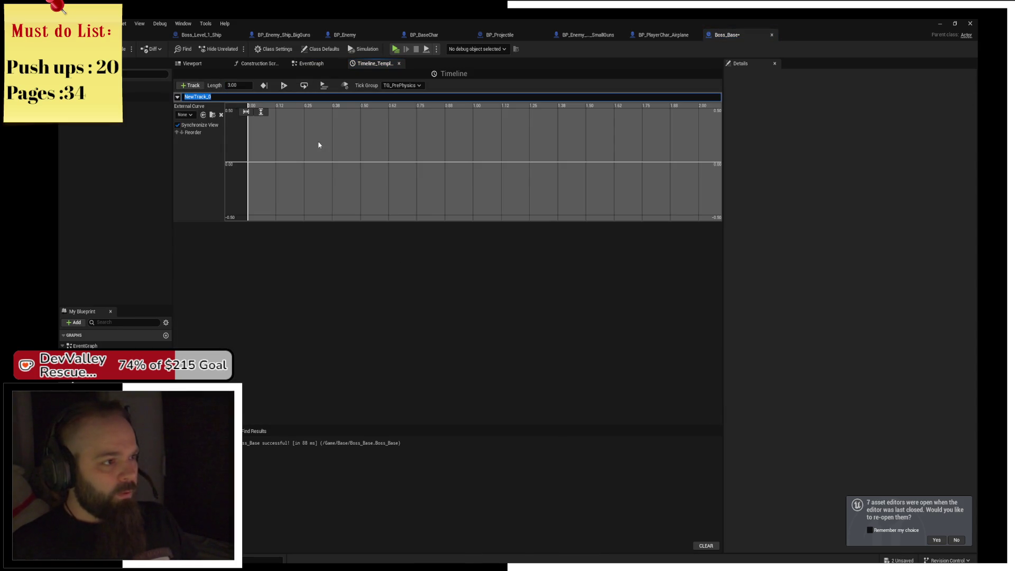
right_click(259, 134)
click(287, 152)
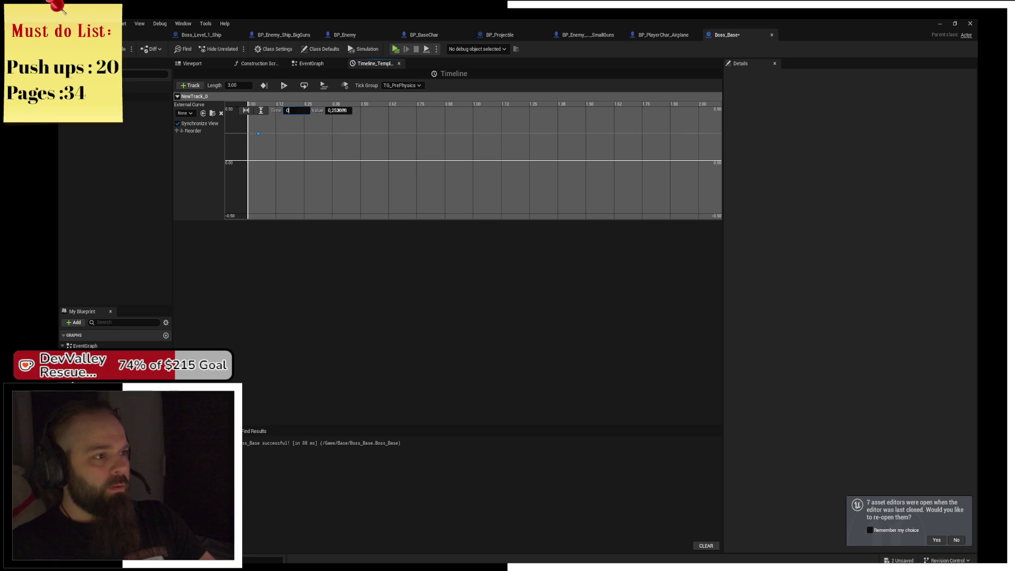
text(0)
key(Return)
Add a second key at time 3, value 1, use Auto interpolation, and save
right_click(473, 140)
click(512, 162)
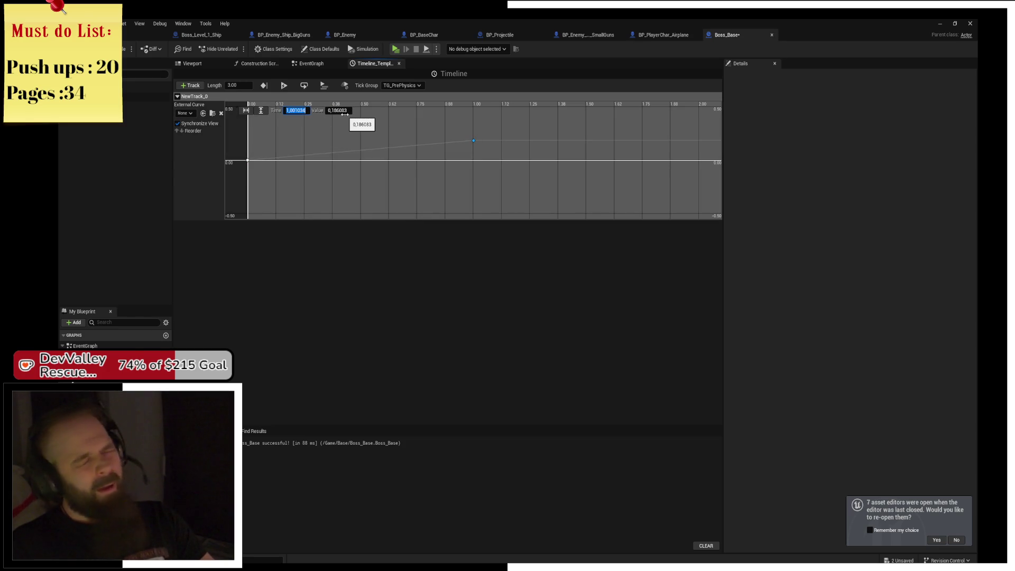
text(5)
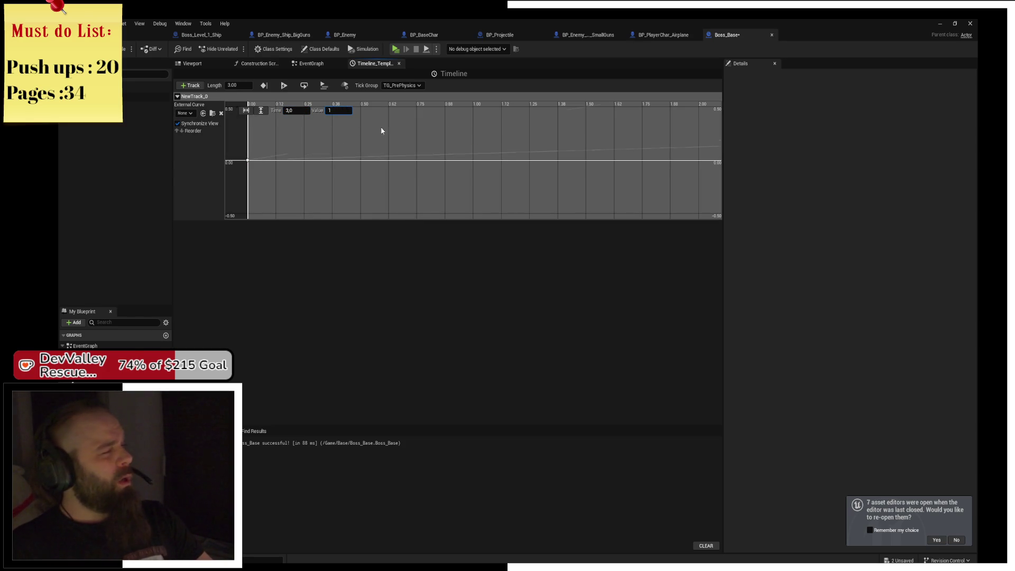
key(Return)
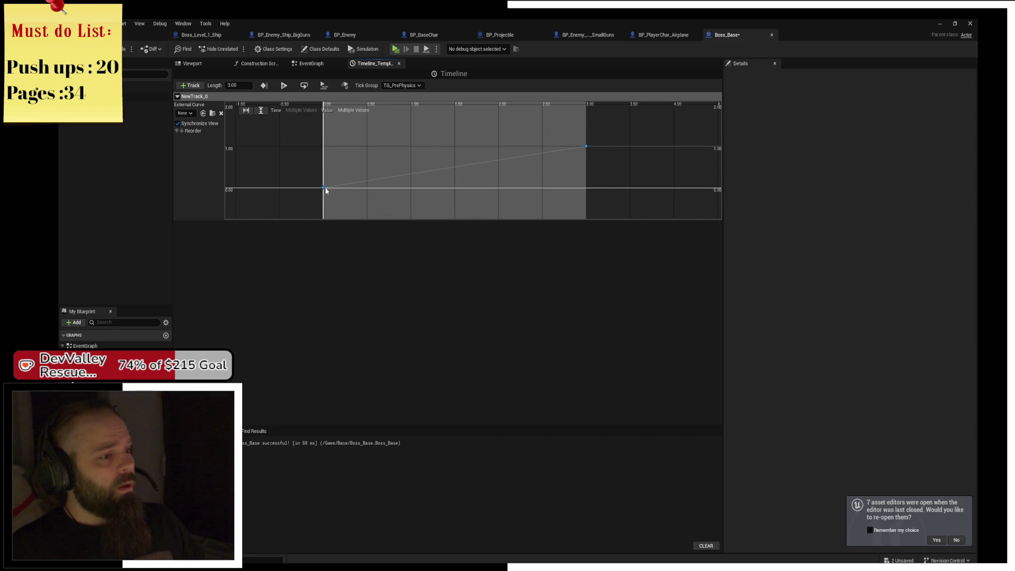
right_click(324, 189)
click(365, 206)
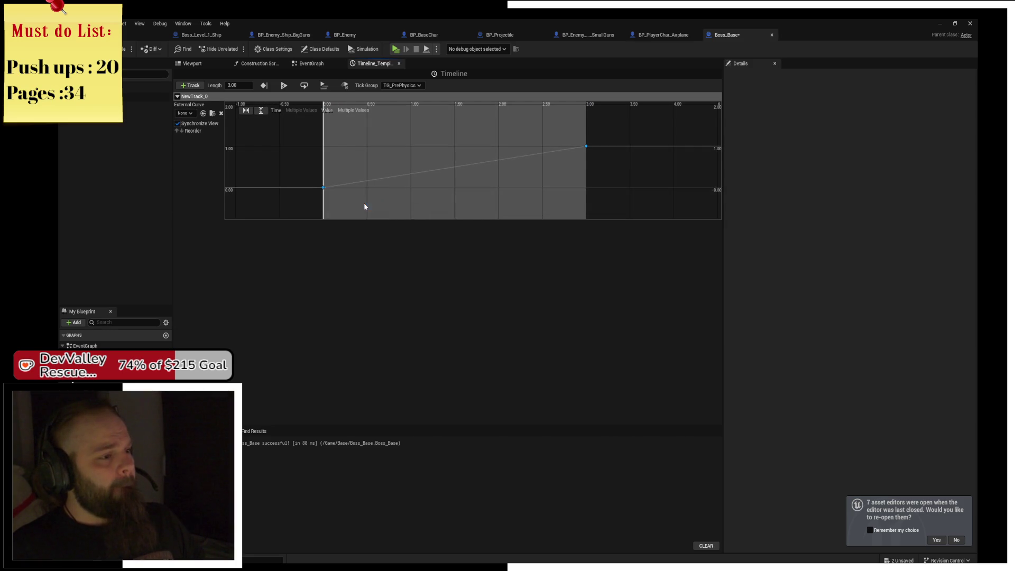
key(ctrl+s)
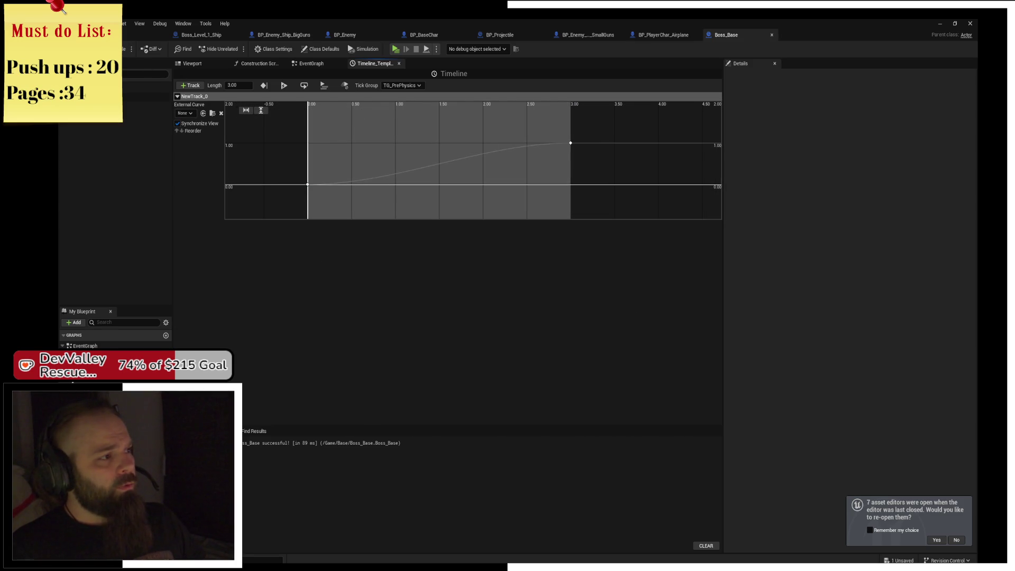
click(311, 64)
mouse_move(422, 170)
mouse_down()
mouse_move(511, 169)
mouse_move(420, 169)
mouse_up()
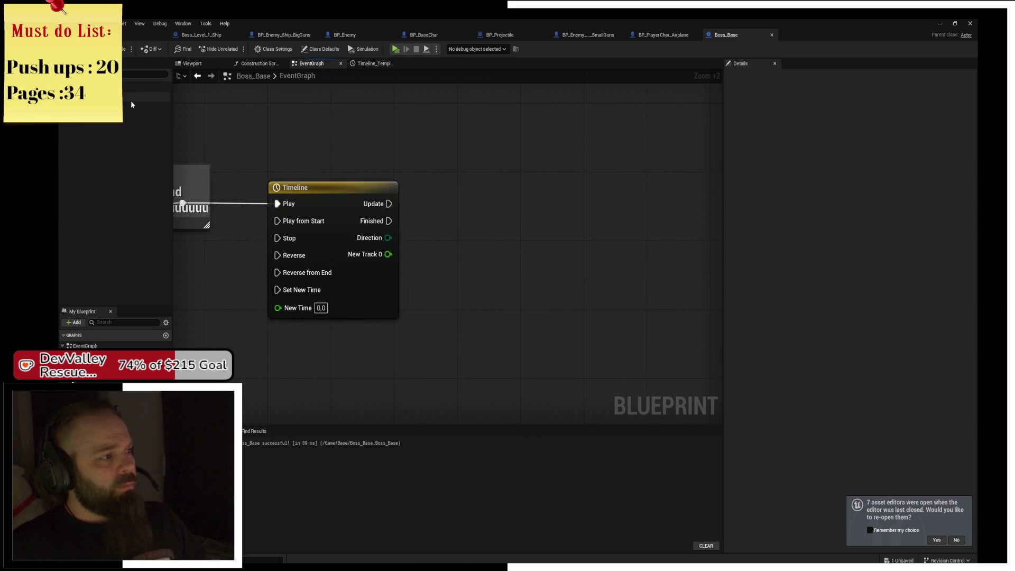
Feed New Track 0 into a Lerp (Transform) Alpha, discarding a mistaken float Lerp
drag(346, 256, 435, 288)
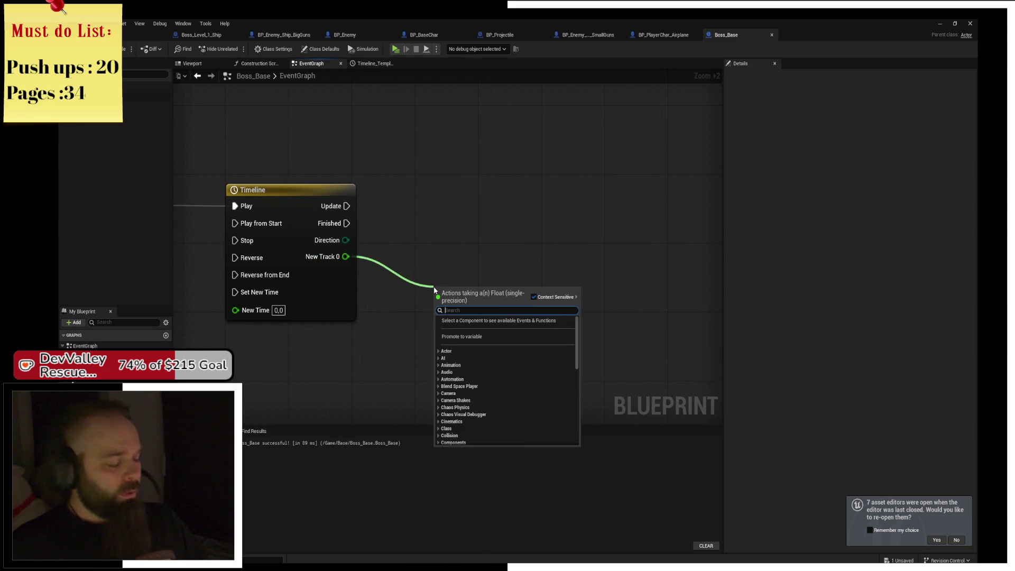
text(lerp)
key(Return)
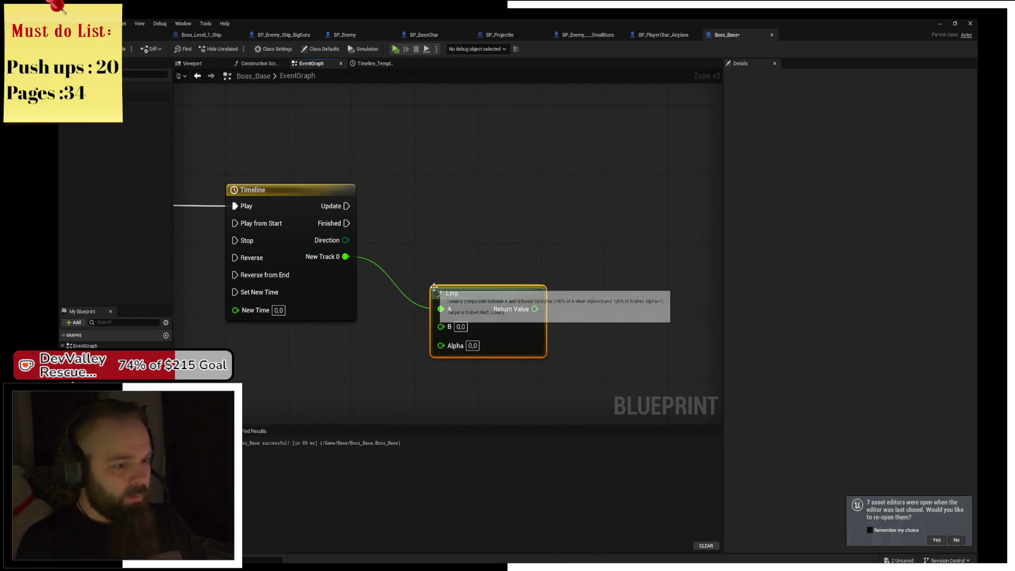
drag(445, 306, 441, 349)
key(Delete)
drag(346, 257, 416, 328)
text(lerp trans)
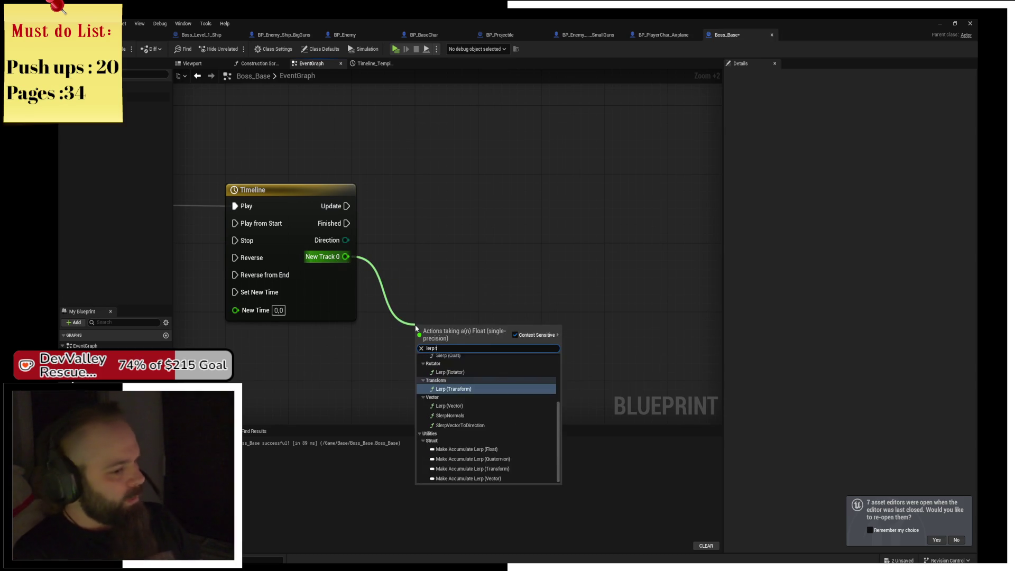
key(Return)
mouse_move(432, 331)
mouse_down()
mouse_move(448, 281)
mouse_move(494, 272)
mouse_move(476, 288)
mouse_up()
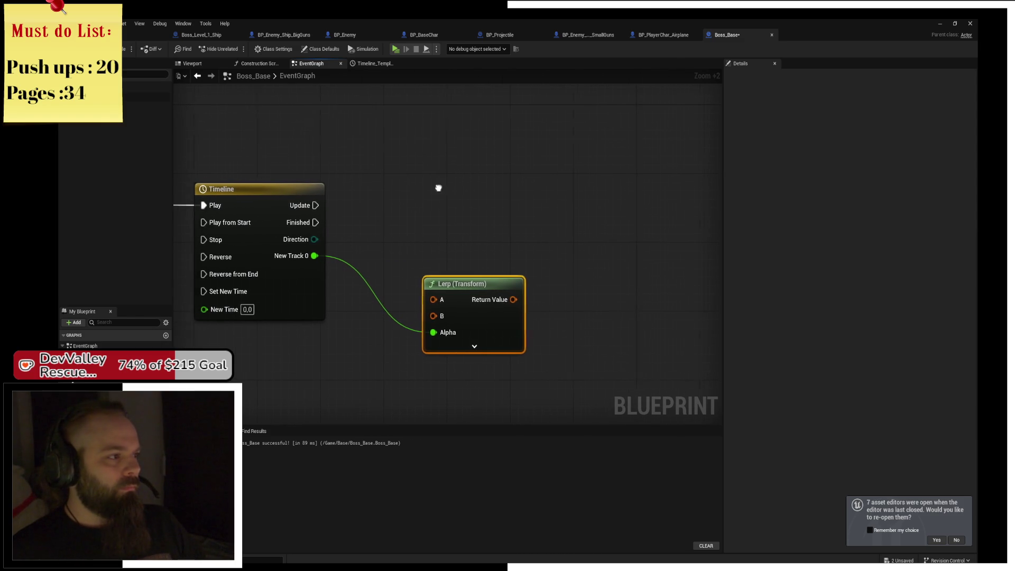
Add Set Actor Transform, run it on the timeline Update, and feed it the Lerp result
right_click(547, 211)
text(set actor transf)
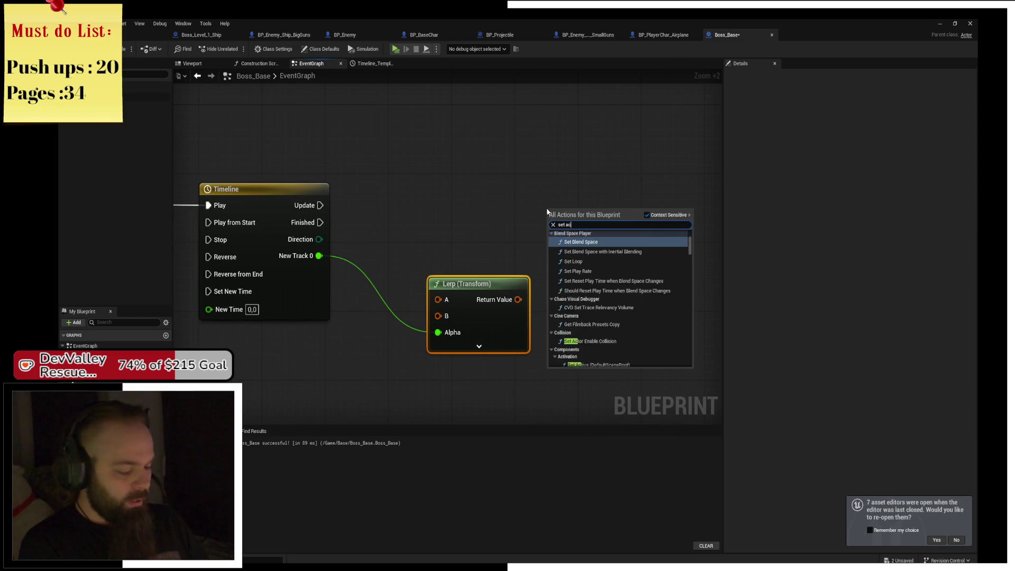
key(Return)
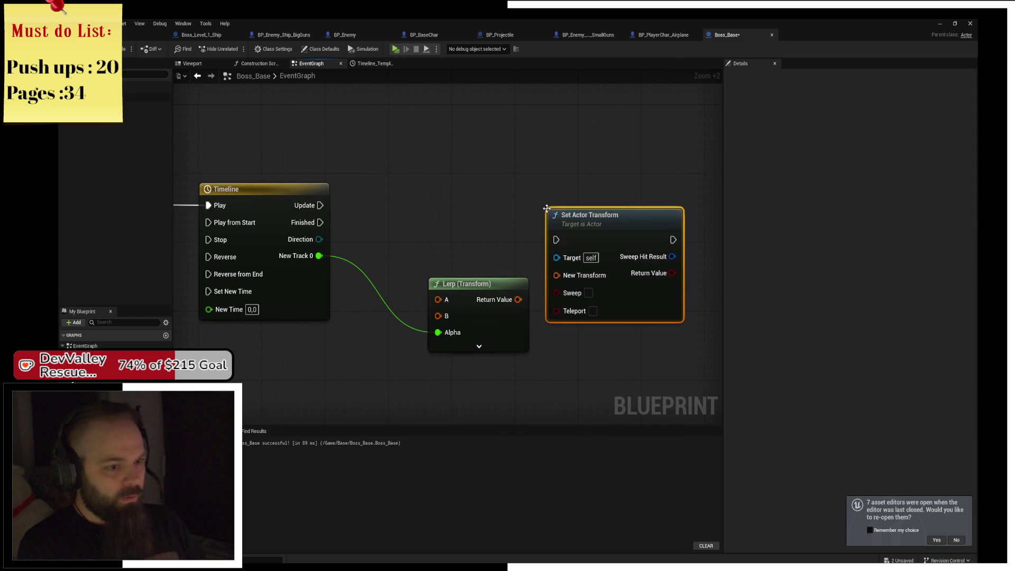
drag(571, 214, 616, 196)
drag(320, 205, 603, 222)
mouse_move(647, 216)
mouse_down()
mouse_move(655, 198)
mouse_move(562, 194)
mouse_move(594, 193)
mouse_up()
click(421, 258)
mouse_move(410, 280)
mouse_down()
mouse_move(535, 230)
mouse_move(335, 215)
mouse_move(436, 232)
mouse_up()
right_click(450, 184)
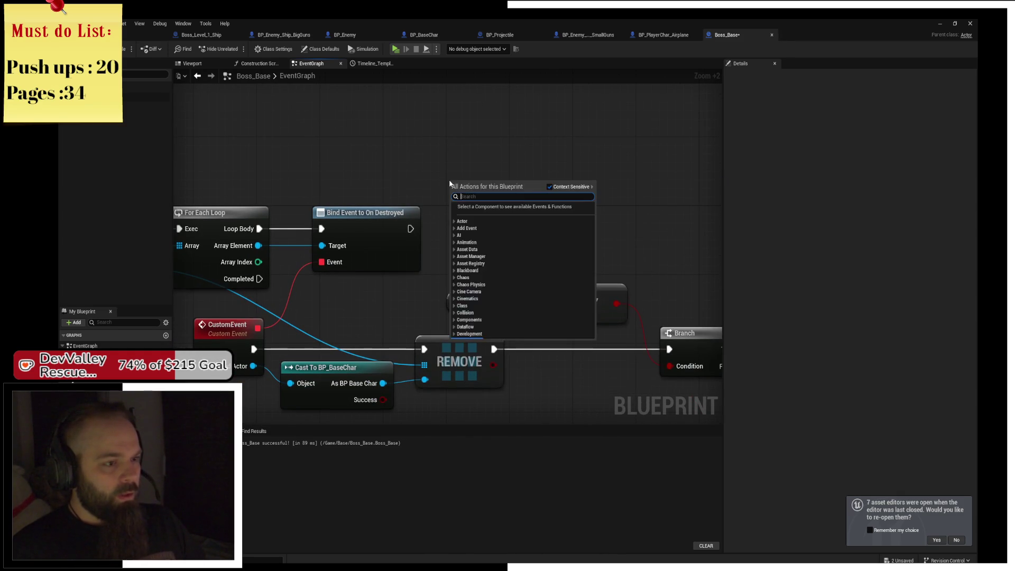
Add a Get Actor Transform node and place it above Bind Event
text(get act t)
key(Down)
key(Down)
key(Return)
drag(450, 182, 334, 148)
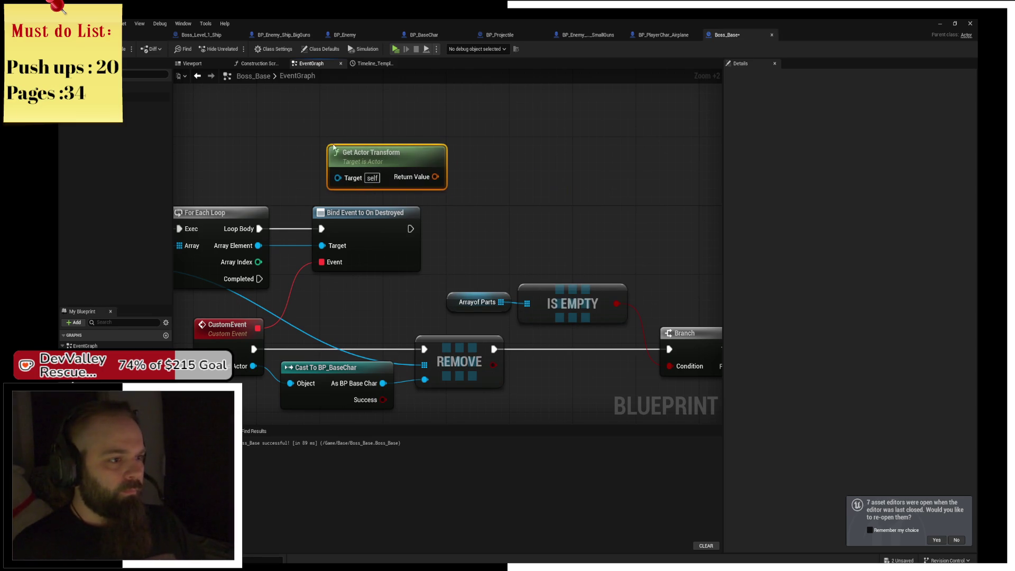
Promote its Return Value to a new StartTransform variable, set right after Bind Event
drag(432, 176, 488, 198)
text(promote)
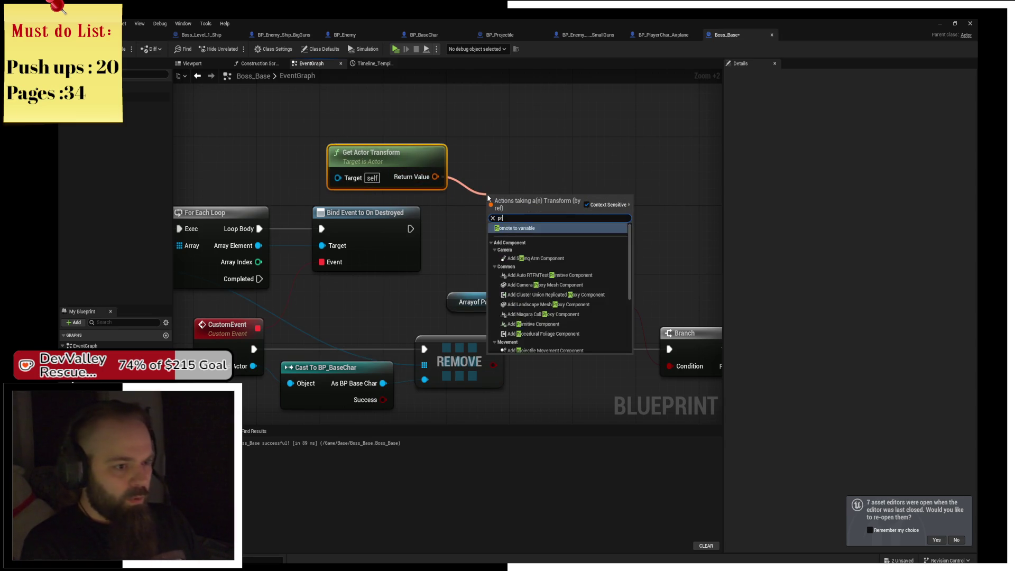
key(Return)
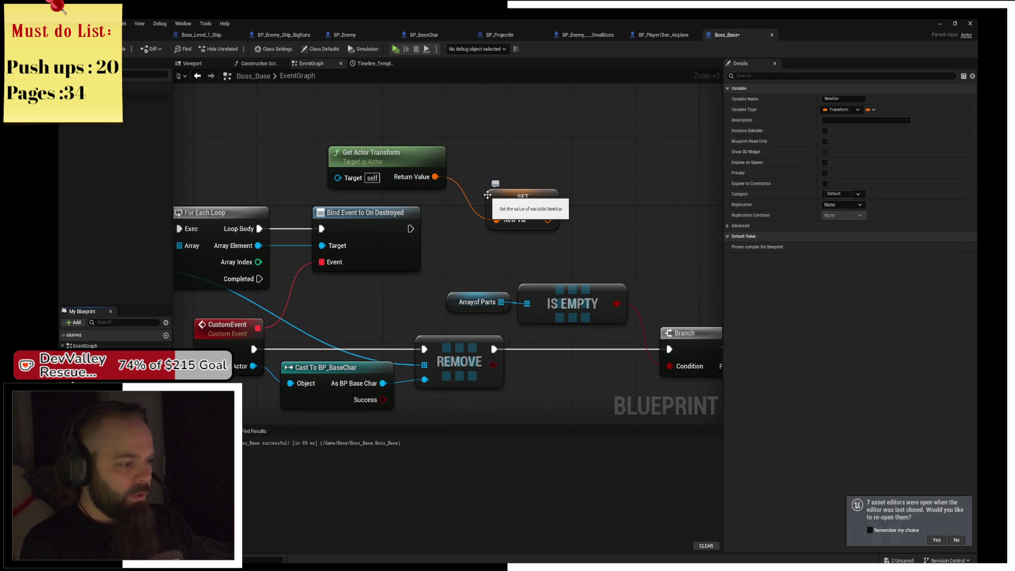
text(StartTransform)
key(Return)
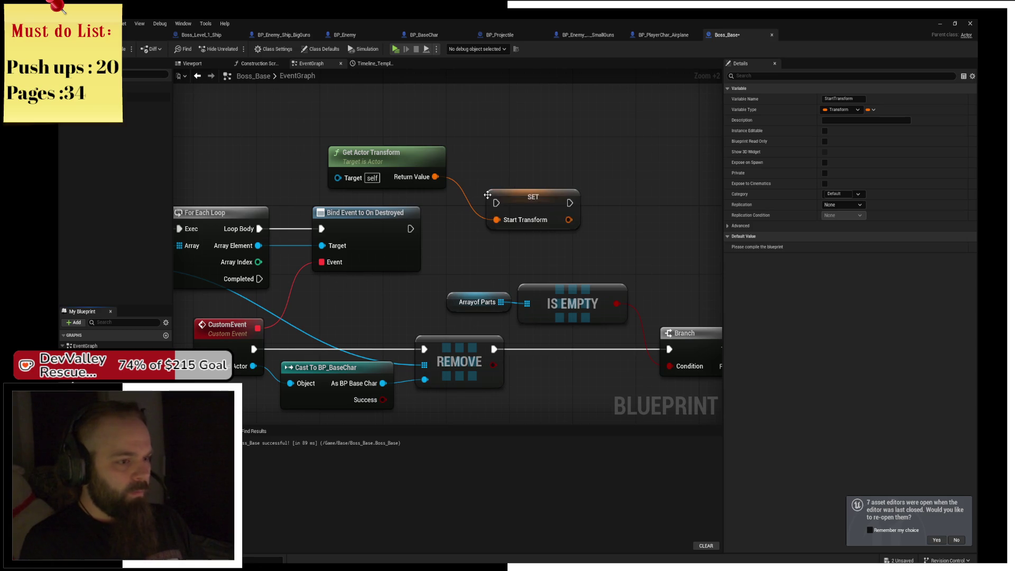
mouse_move(410, 229)
mouse_down()
mouse_move(504, 204)
mouse_move(344, 182)
mouse_move(502, 181)
mouse_move(213, 136)
mouse_move(345, 290)
mouse_up()
mouse_move(589, 276)
mouse_down()
mouse_move(341, 268)
mouse_move(504, 265)
mouse_up()
Make the timeline use Play from Start and feed a StartTransform getter into the Lerp's A pin
drag(332, 222, 330, 235)
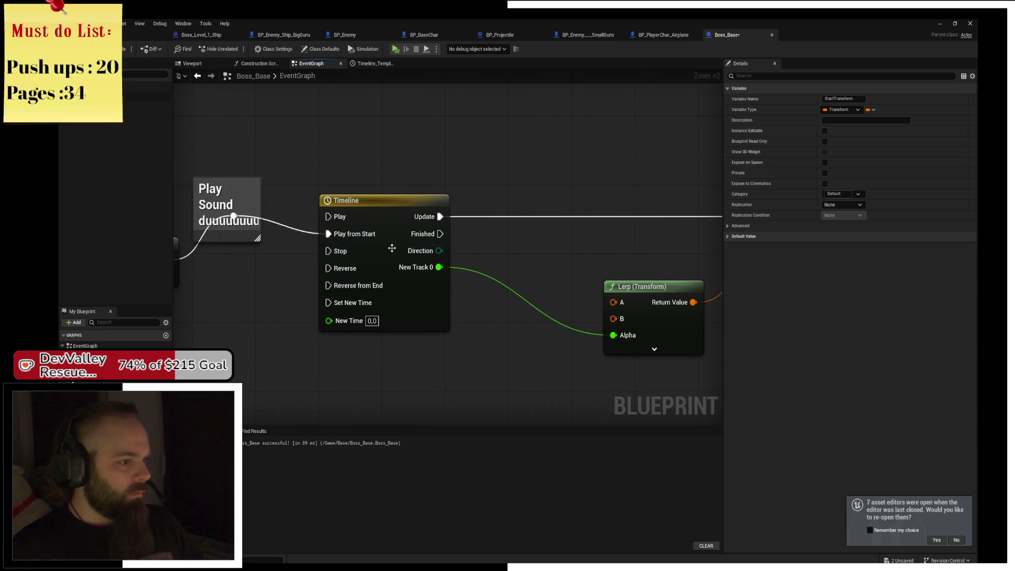
drag(544, 279, 402, 292)
drag(80, 370, 470, 316)
mouse_move(375, 317)
mouse_down()
mouse_move(378, 284)
mouse_move(367, 277)
mouse_up()
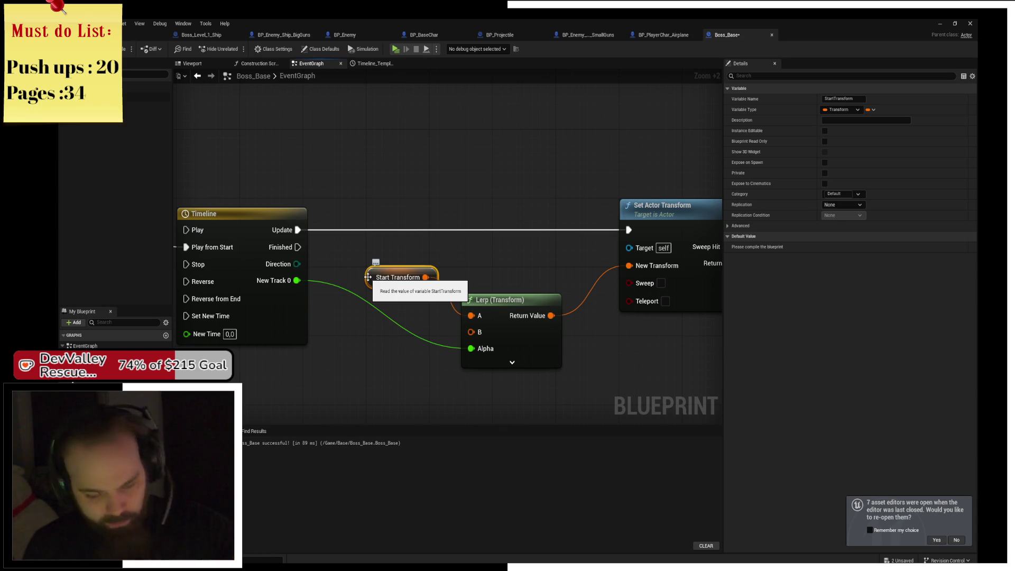
Zoom out to the Branch and select the Play Sound and timeline nodes
scroll(367, 277, down, 3)
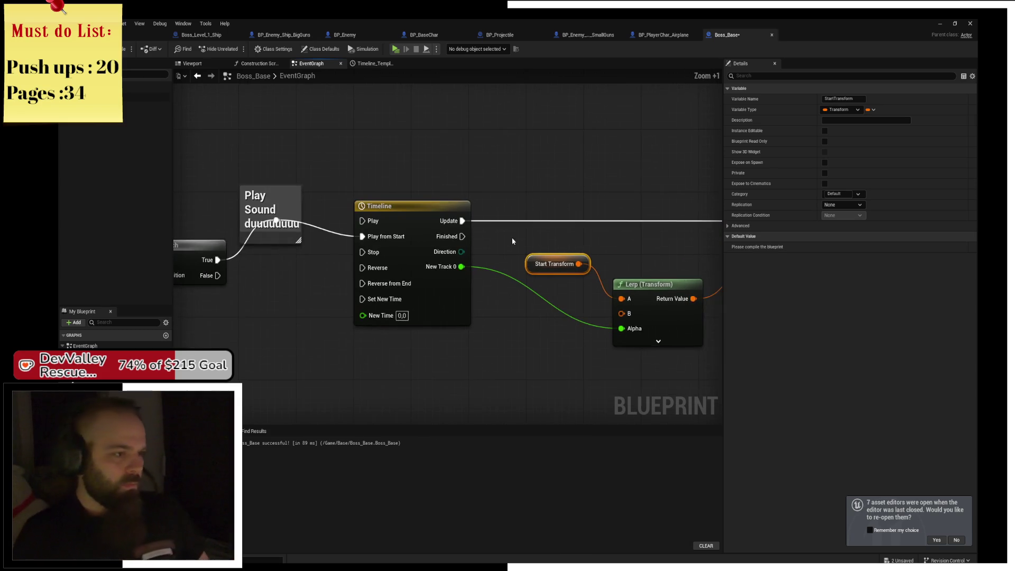
drag(478, 257, 599, 240)
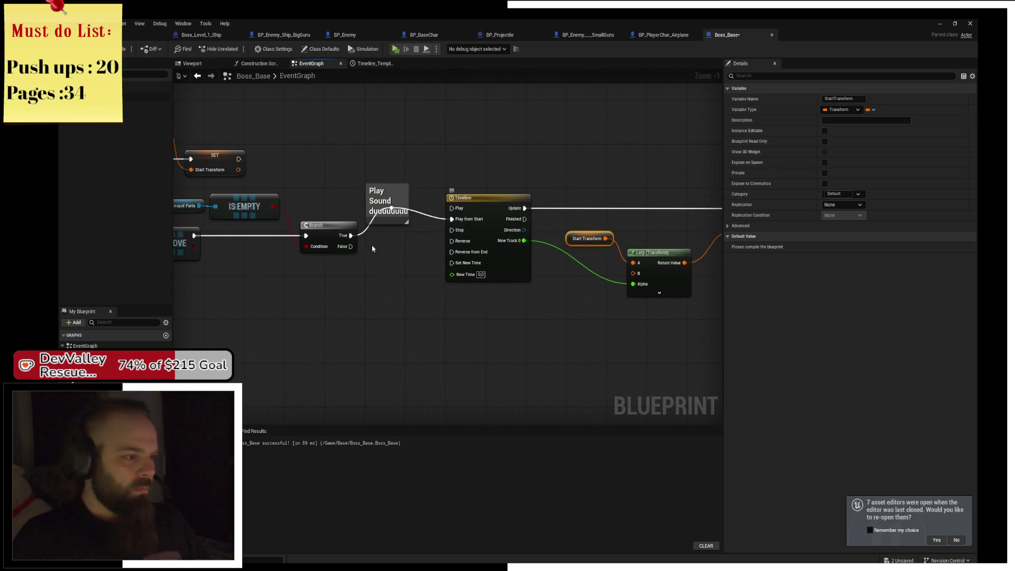
drag(405, 245, 500, 250)
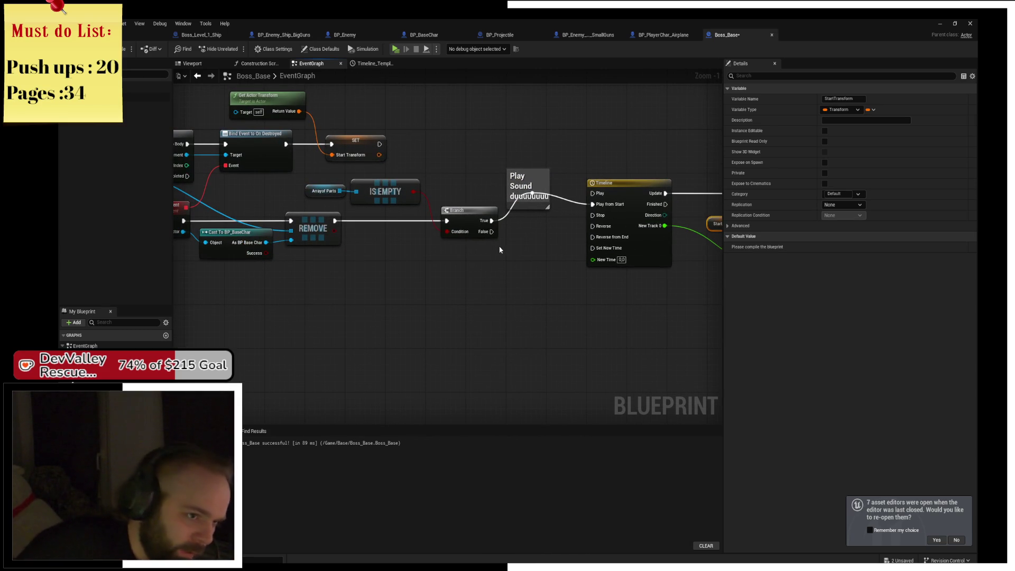
mouse_move(506, 140)
mouse_down()
mouse_move(554, 252)
mouse_move(625, 290)
mouse_move(544, 291)
mouse_move(722, 332)
mouse_up()
Add a CE_OnDeath custom event and place it above the Play Sound group
drag(340, 193, 535, 193)
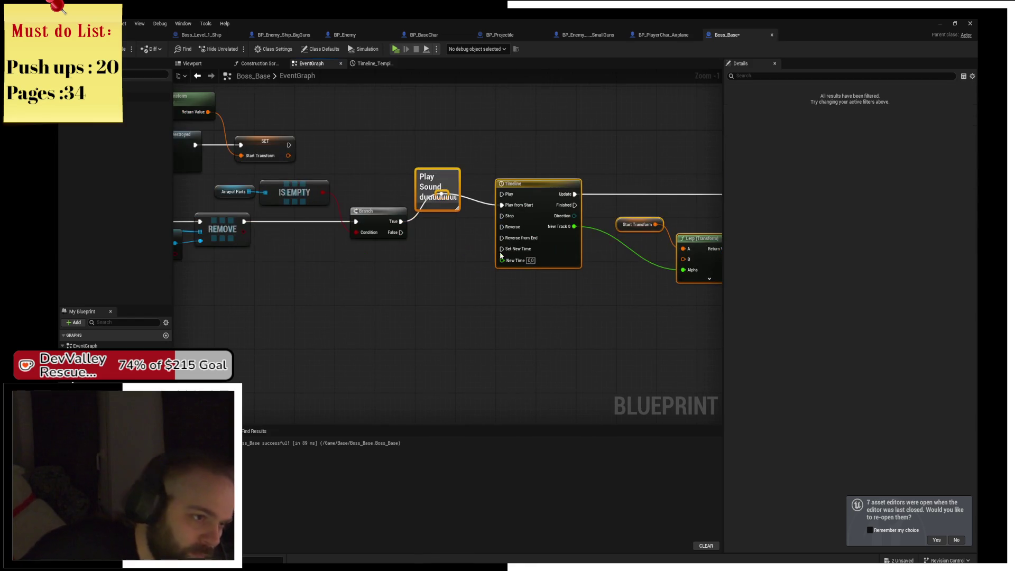
right_click(535, 194)
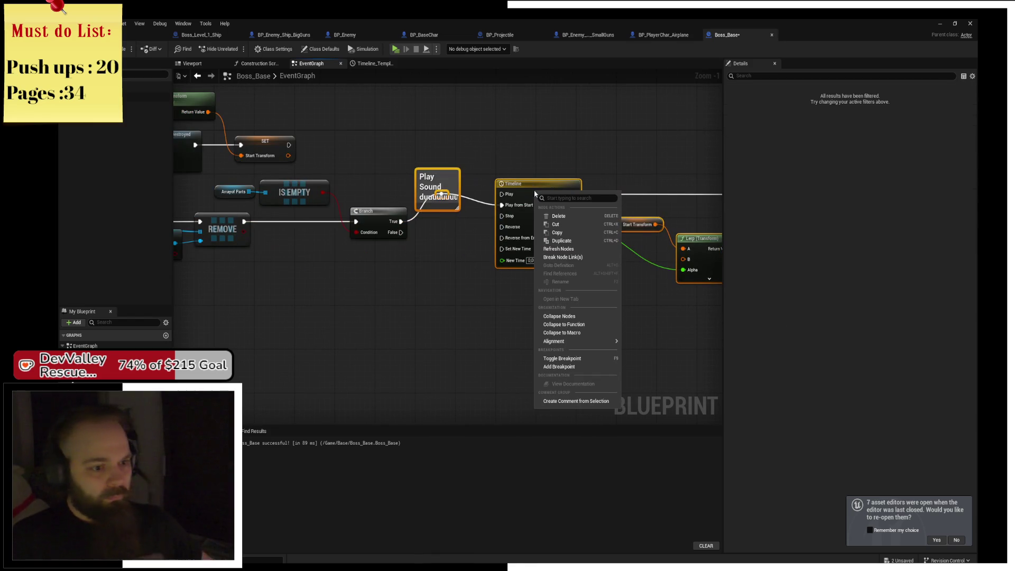
click(584, 164)
right_click(432, 267)
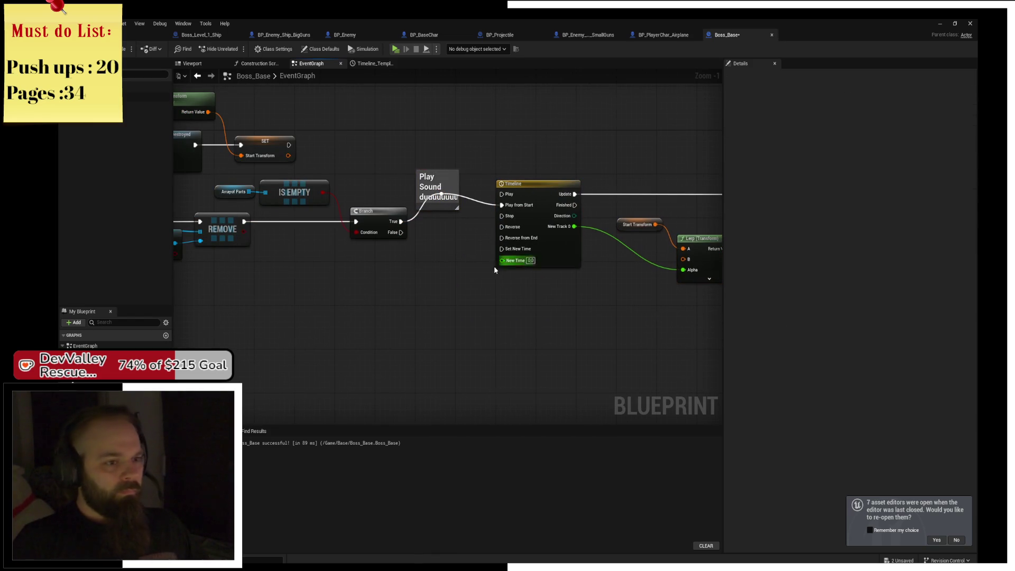
right_click(380, 302)
text(Custom)
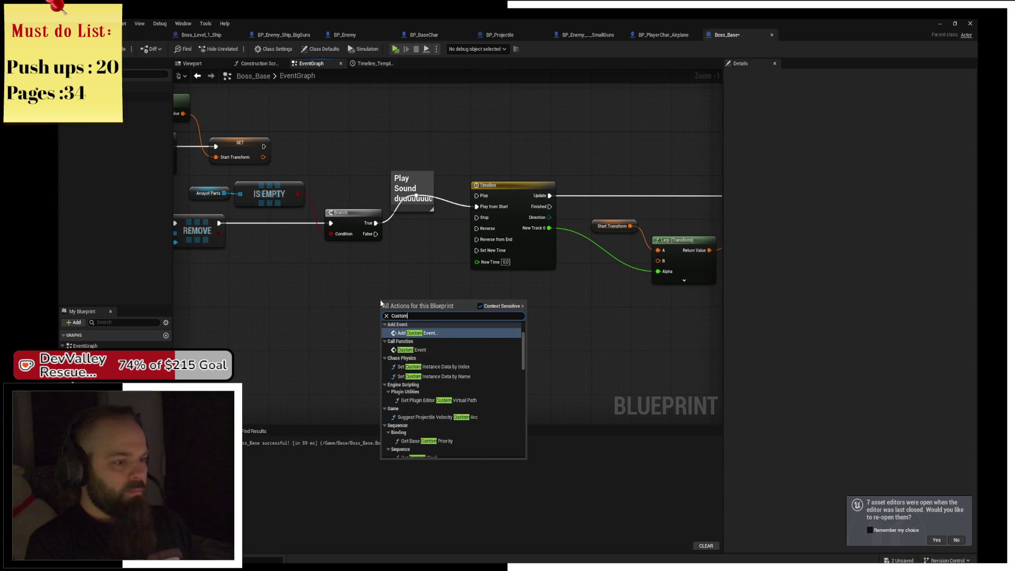
key(Return)
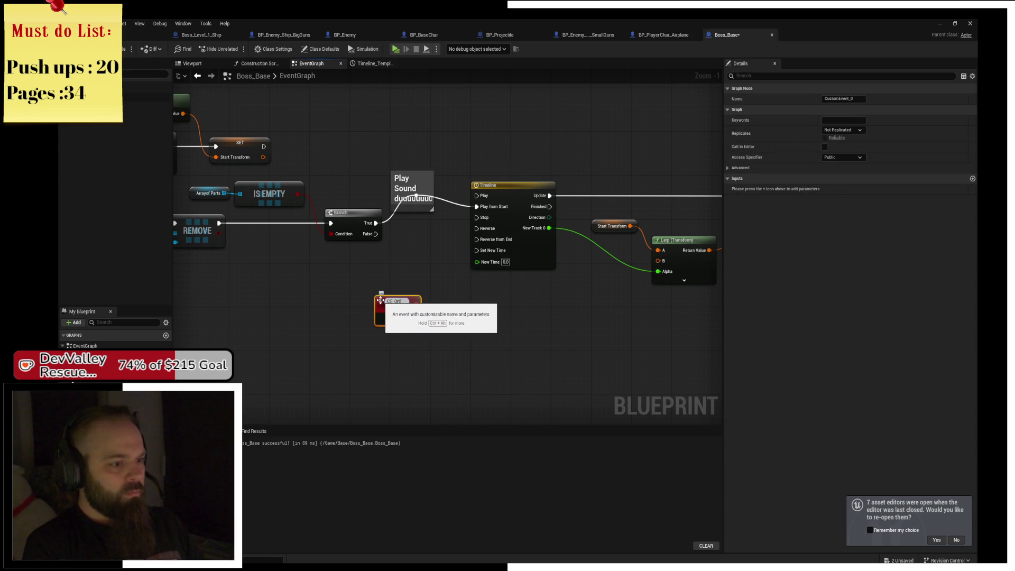
key(Return)
mouse_move(389, 312)
mouse_down()
mouse_move(388, 153)
mouse_move(353, 158)
mouse_move(417, 197)
mouse_up()
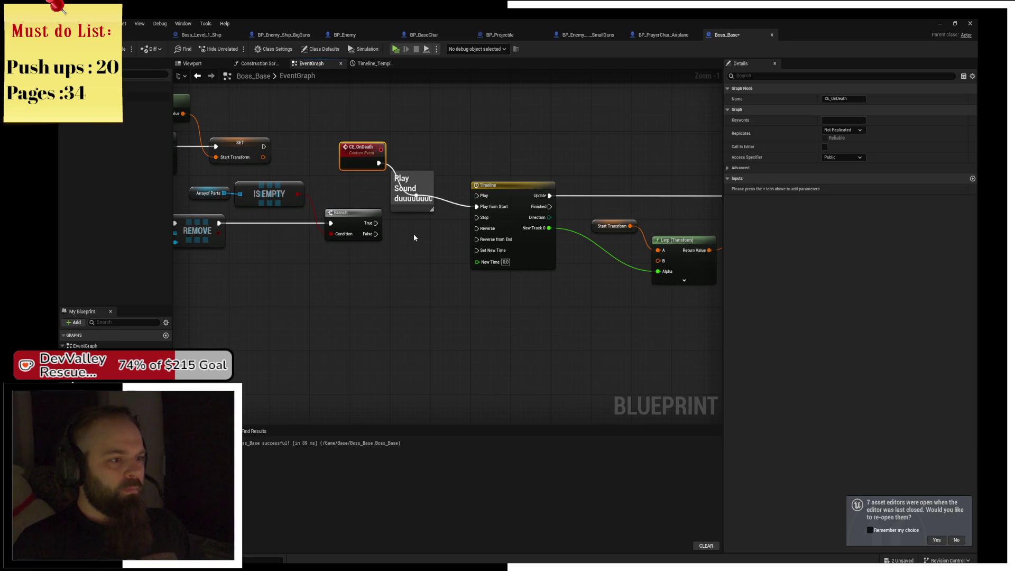
Call CE_OnDeath from the Branch's True output
click(370, 222)
drag(376, 223, 421, 239)
text(play s)
key(Escape)
click(431, 249)
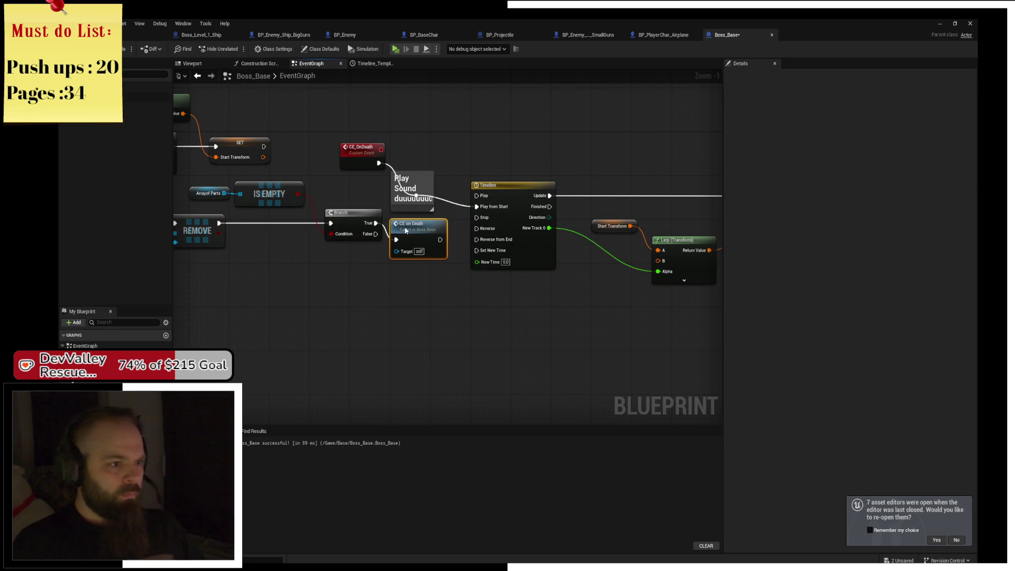
mouse_move(355, 162)
mouse_down()
mouse_move(356, 195)
mouse_move(417, 191)
mouse_move(432, 210)
mouse_move(428, 174)
mouse_move(448, 154)
mouse_up()
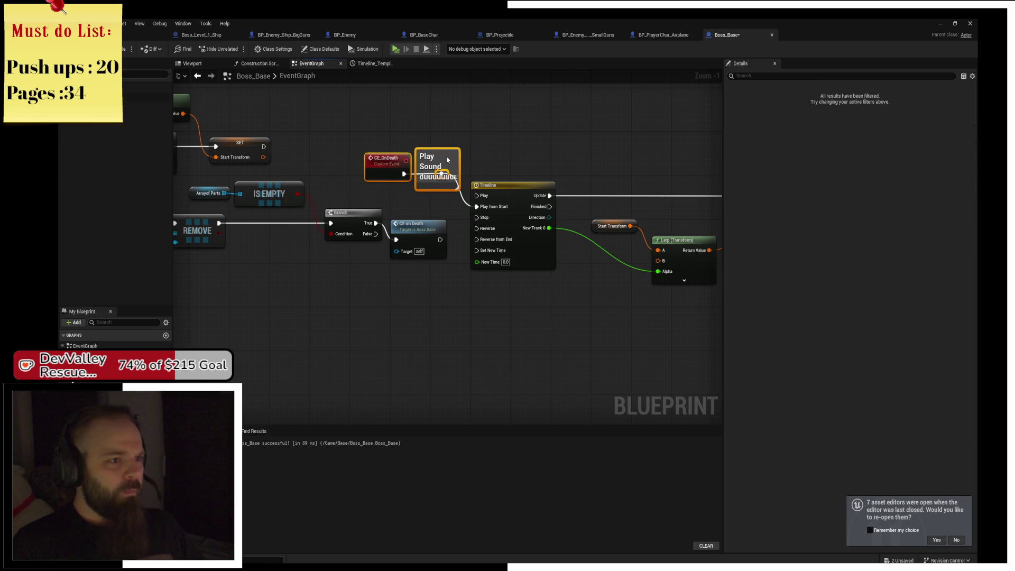
Line the timeline chain up with CE_OnDeath and save Boss_Base
click(540, 151)
mouse_move(541, 151)
mouse_down()
mouse_move(405, 173)
mouse_move(452, 207)
mouse_move(624, 251)
mouse_up()
mouse_move(380, 206)
mouse_down()
mouse_move(380, 168)
mouse_move(512, 157)
mouse_move(444, 164)
mouse_up()
click(412, 151)
key(ctrl+s)
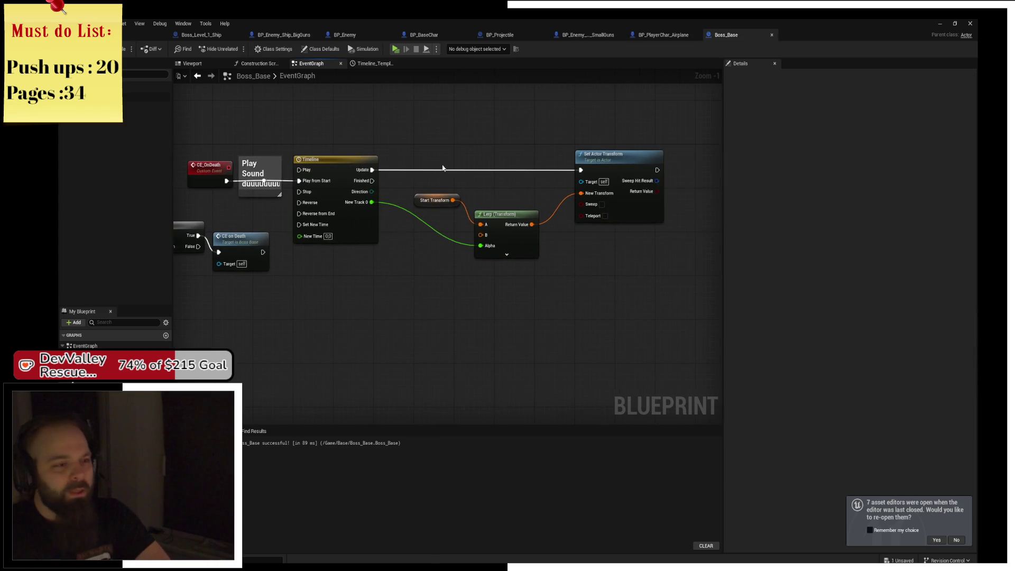
Place a SET EndTransform node from the EndTransform variable
mouse_move(481, 192)
mouse_down()
mouse_move(396, 198)
mouse_move(514, 206)
mouse_up()
drag(273, 292, 316, 305)
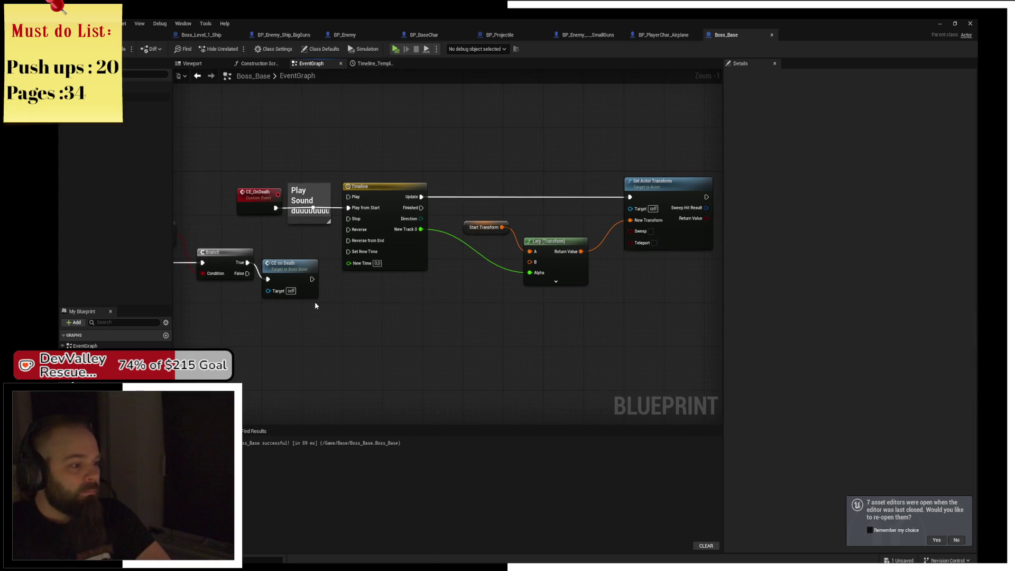
click(482, 227)
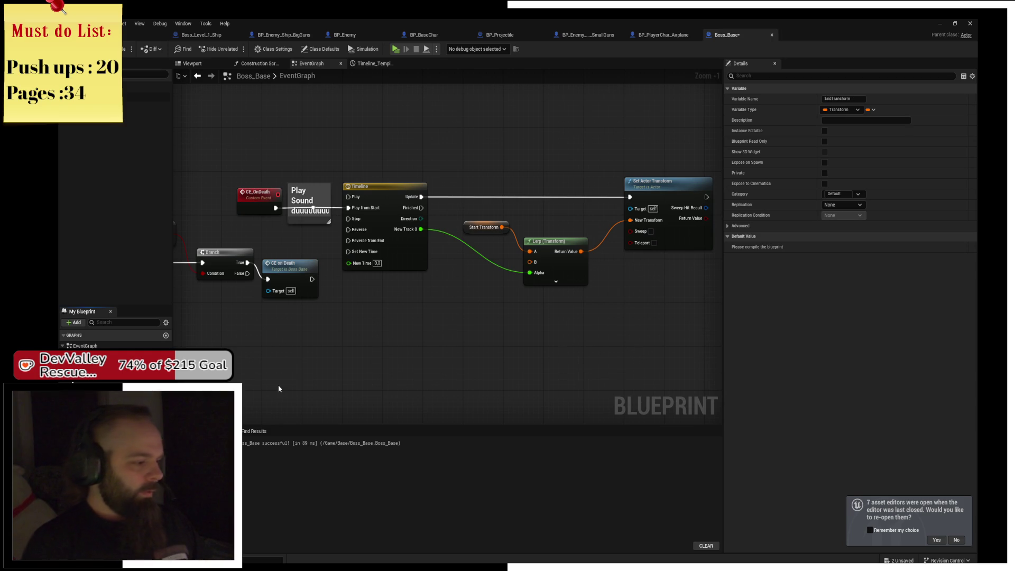
scroll(358, 321, up, 1)
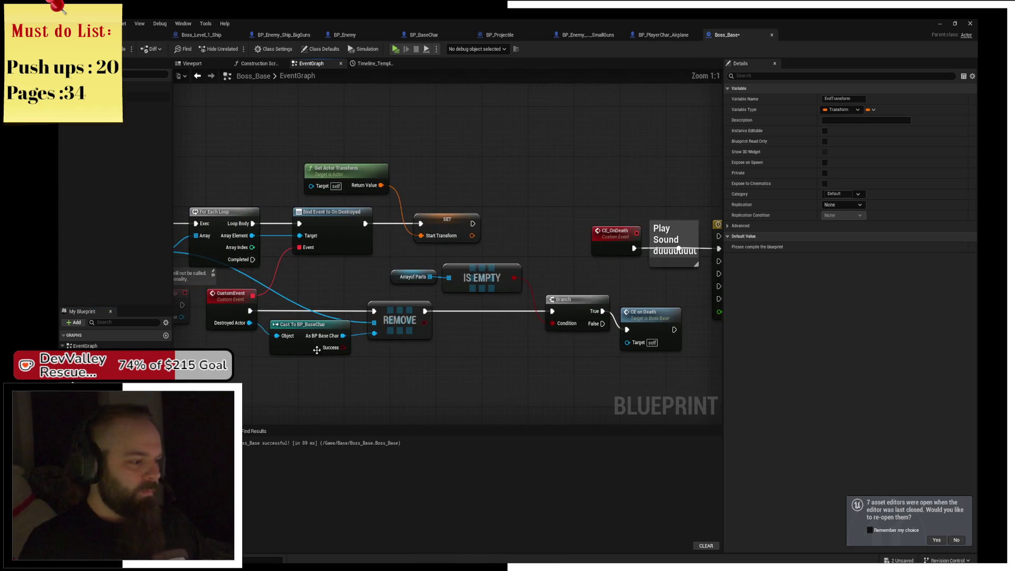
mouse_move(90, 396)
mouse_down()
mouse_move(509, 195)
mouse_move(512, 210)
mouse_move(569, 131)
mouse_up()
click(533, 227)
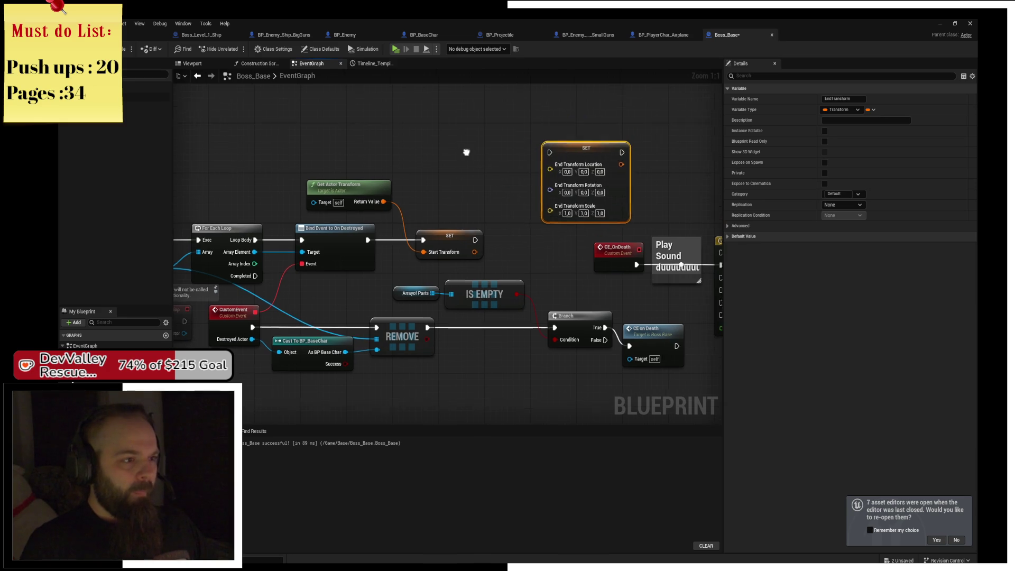
Add a Break Transform on the actor transform and run SET EndTransform after SET StartTransform
drag(412, 228, 446, 190)
text(brea)
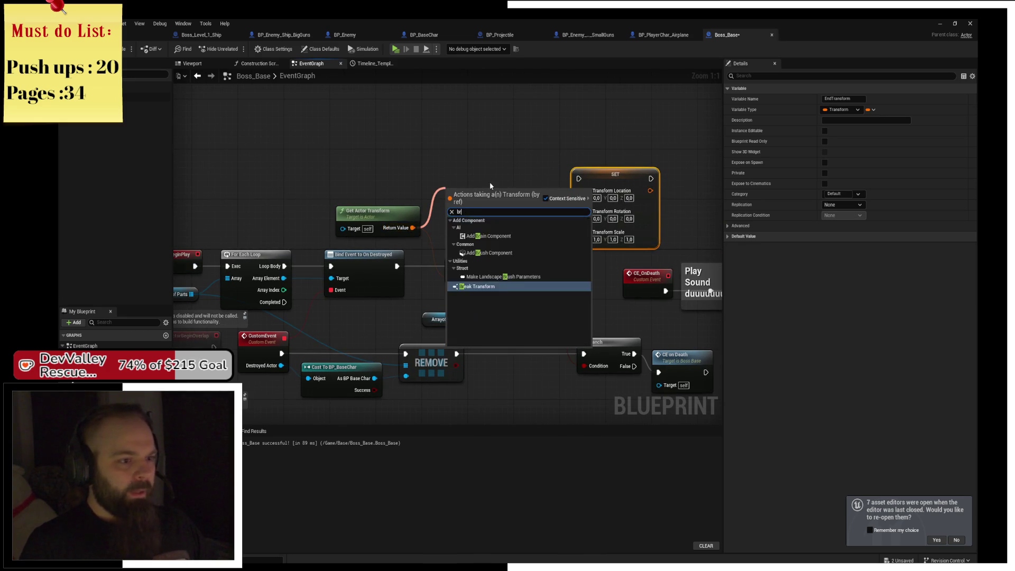
key(Return)
mouse_move(505, 266)
mouse_down()
mouse_move(596, 183)
mouse_move(587, 179)
mouse_move(580, 275)
mouse_move(611, 273)
mouse_up()
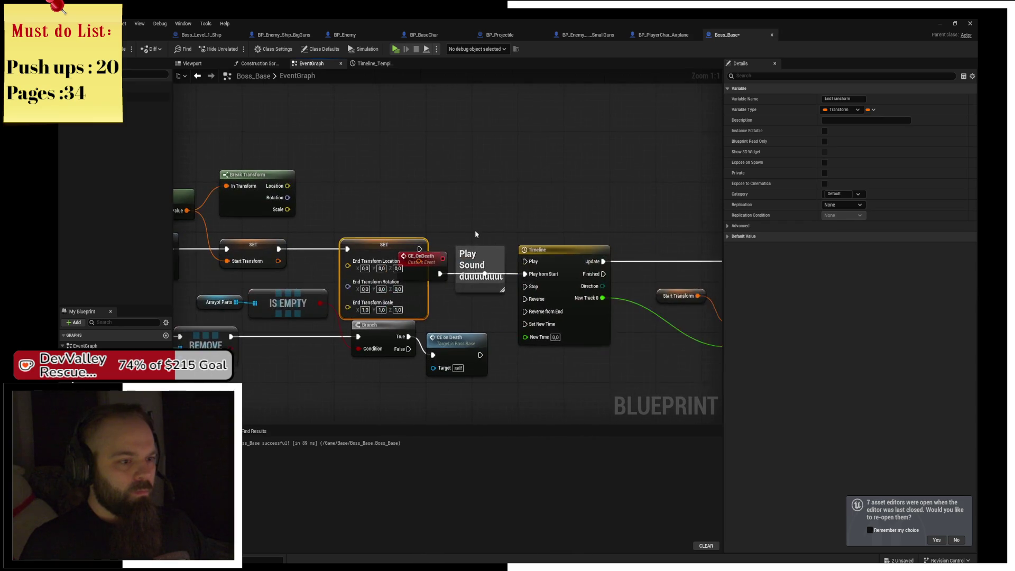
Rearrange the death sequence, End Transform SET and Break Transform nodes to tidy the graph
scroll(475, 230, down, 1)
mouse_move(354, 227)
mouse_down()
mouse_move(583, 300)
mouse_move(730, 306)
mouse_move(679, 302)
mouse_up()
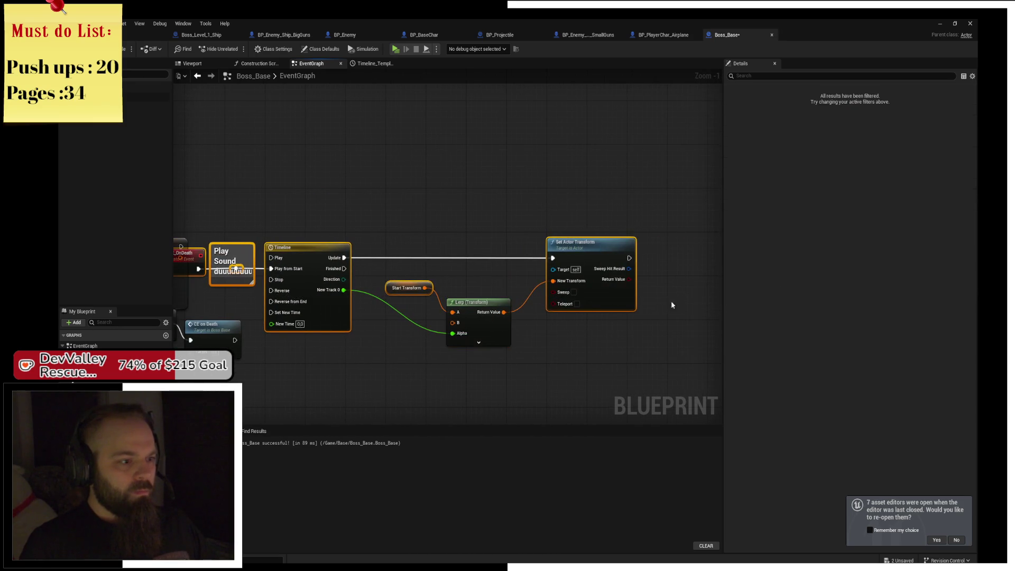
drag(587, 261, 692, 261)
click(451, 194)
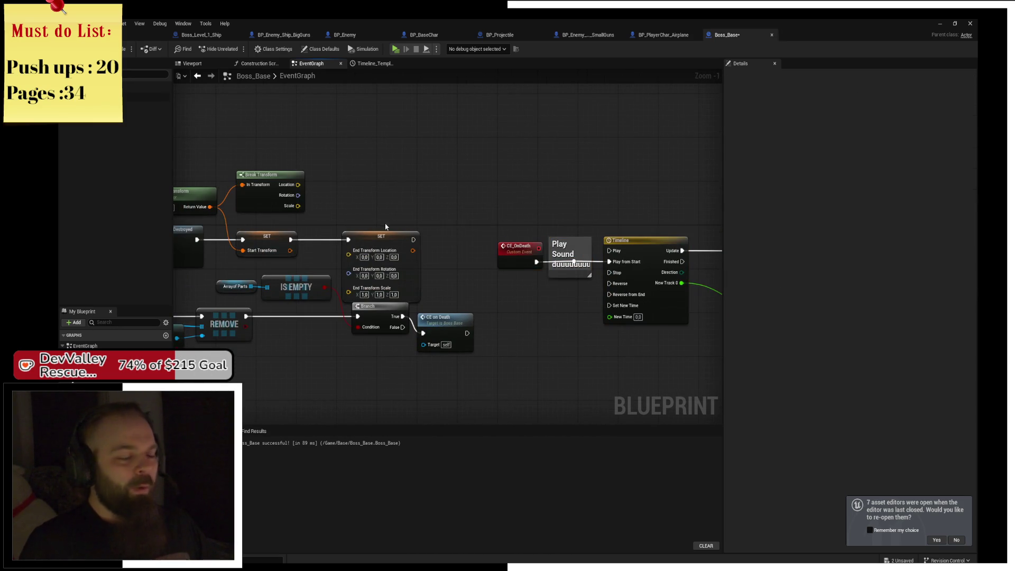
mouse_move(431, 244)
mouse_down()
mouse_move(438, 195)
mouse_move(428, 197)
mouse_up()
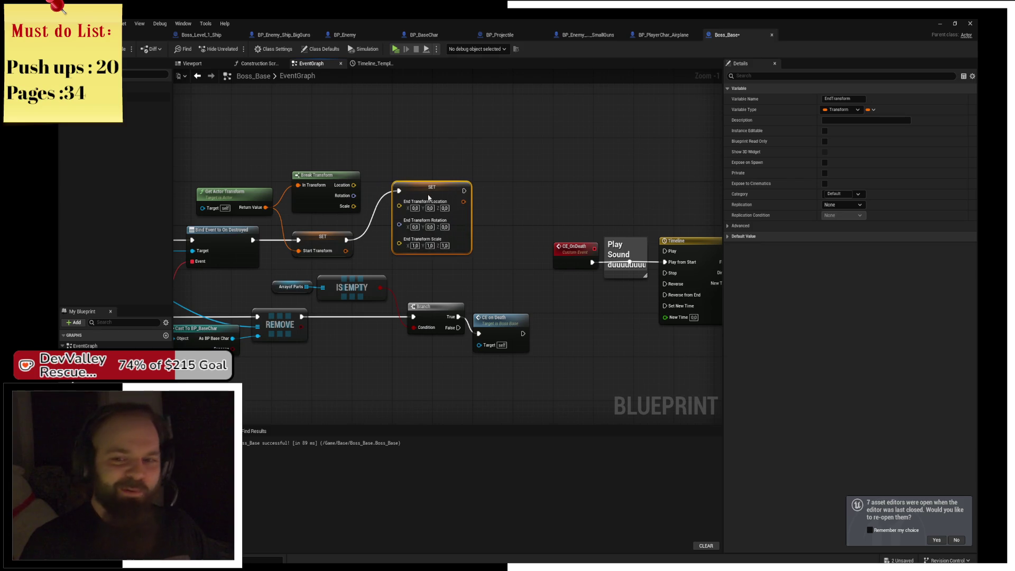
click(411, 151)
drag(411, 152, 519, 157)
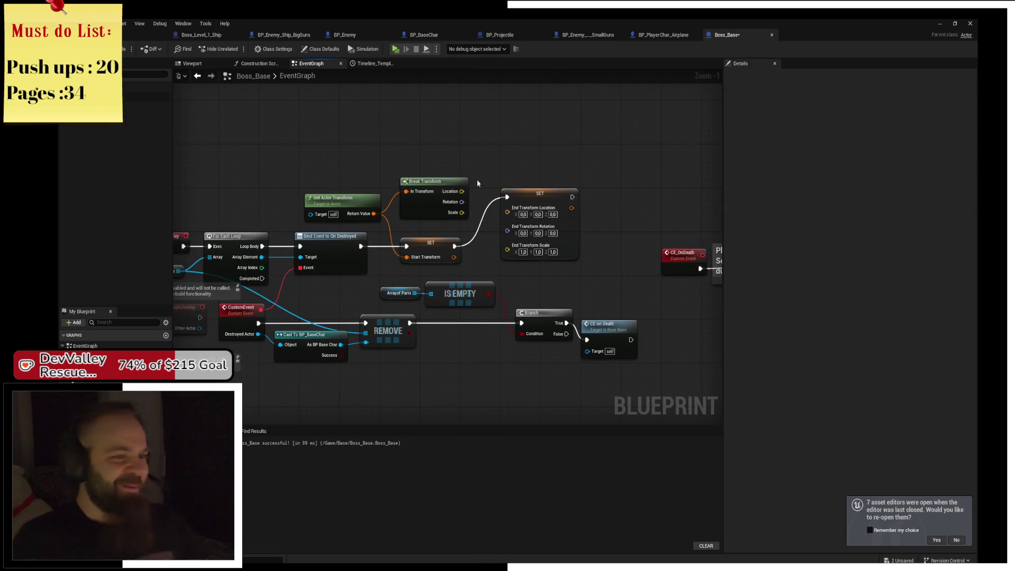
click(446, 186)
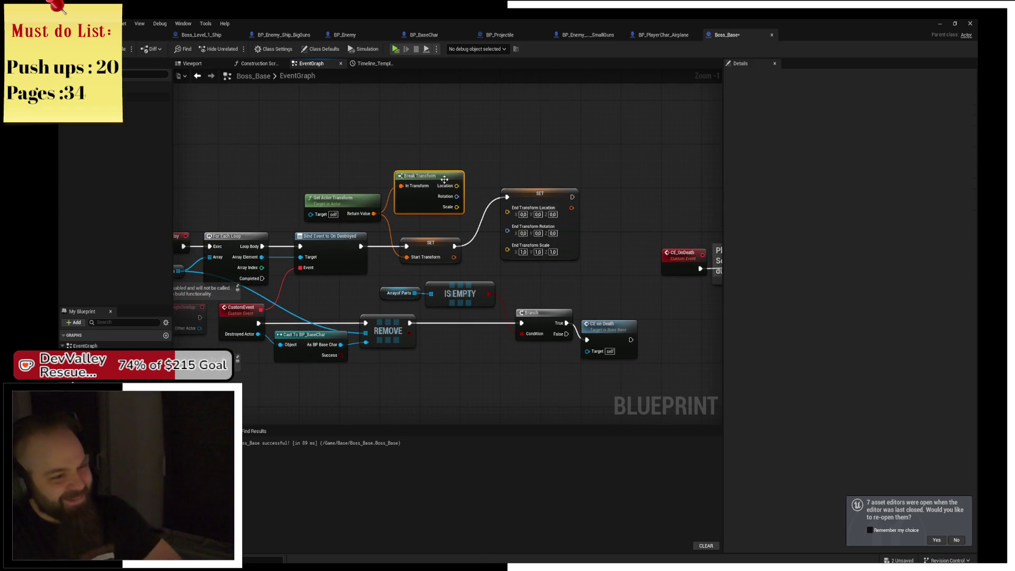
scroll(448, 190, up, 1)
scroll(448, 190, up, 1)
mouse_move(448, 190)
mouse_down()
mouse_move(560, 225)
mouse_move(553, 255)
mouse_up()
drag(351, 183, 412, 179)
Add a vector Add node on the broken-out Location with Z set to 400
text(+)
key(Return)
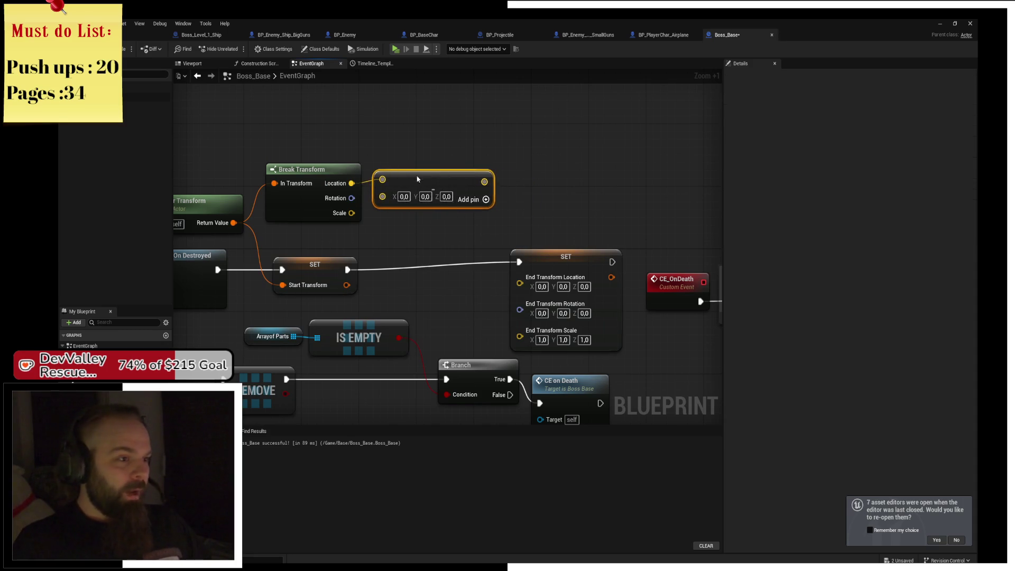
click(446, 206)
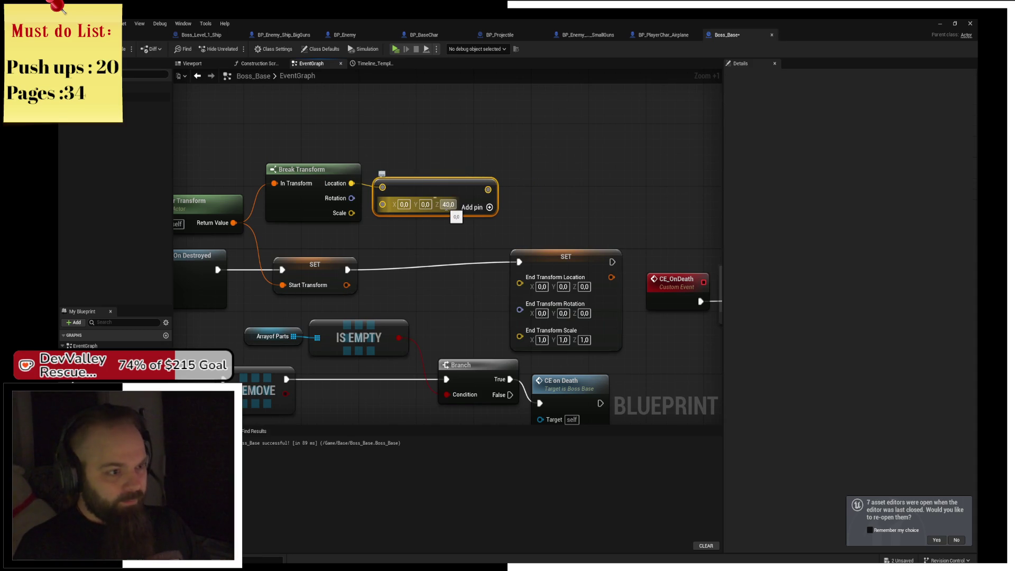
text(0)
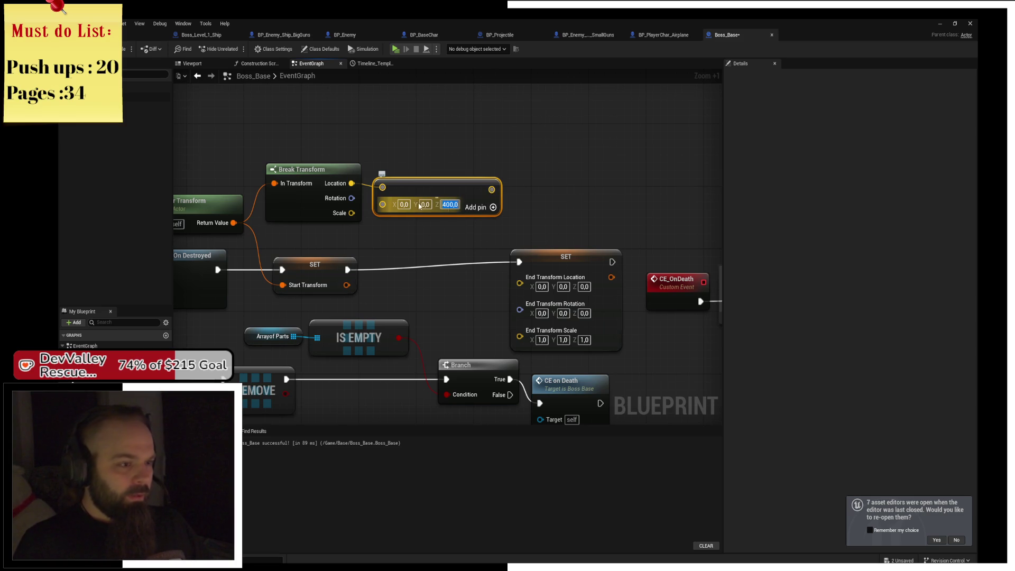
Test the ship's rotation in the level viewport, then return to Boss_Base
click(154, 34)
key(e)
mouse_move(364, 175)
mouse_down()
mouse_move(358, 158)
mouse_move(373, 208)
mouse_up()
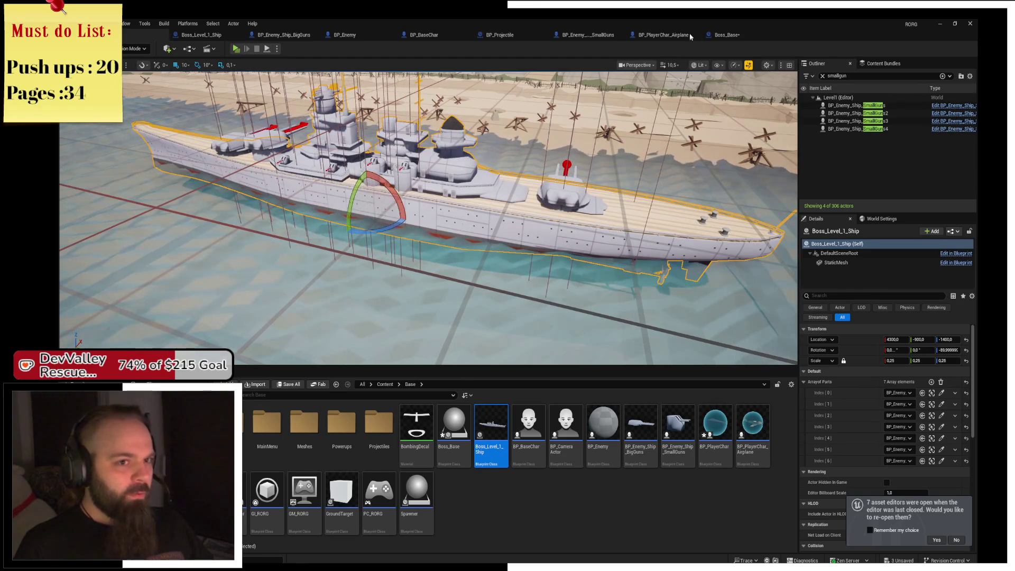
click(727, 34)
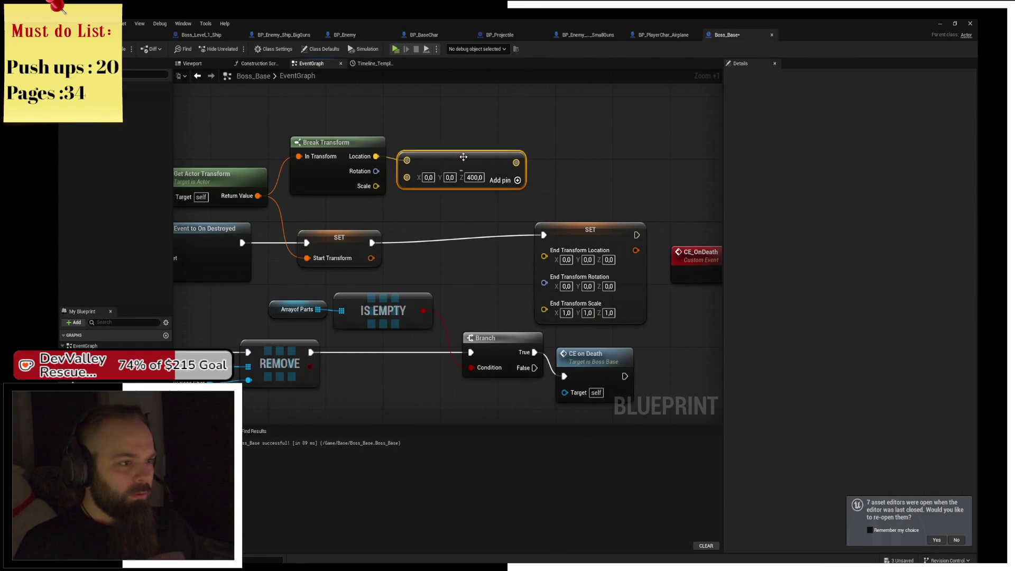
Split the current rotation with a Break Rotator node, discarding the mistaken nodes
drag(368, 176, 407, 174)
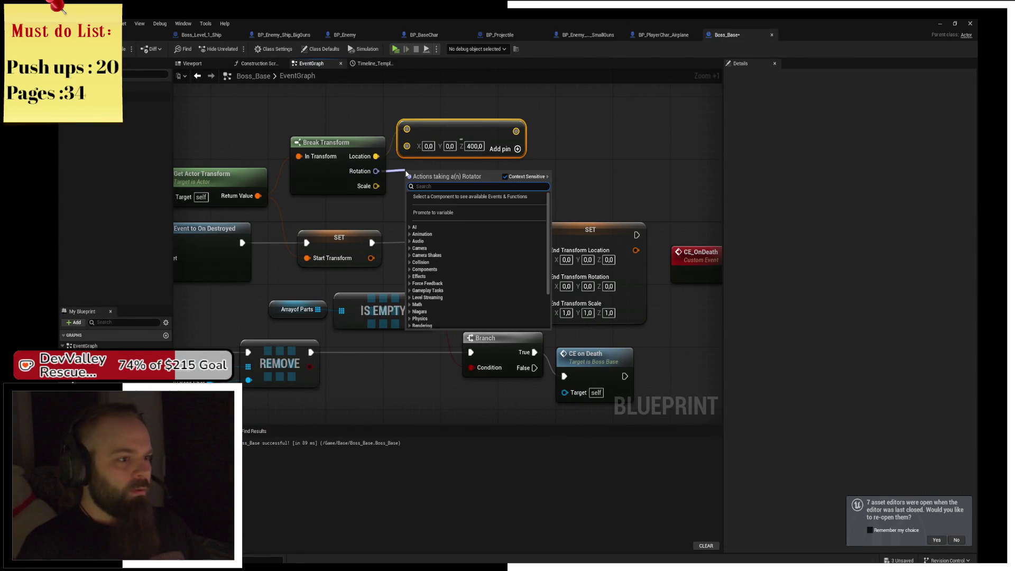
text(*)
key(Return)
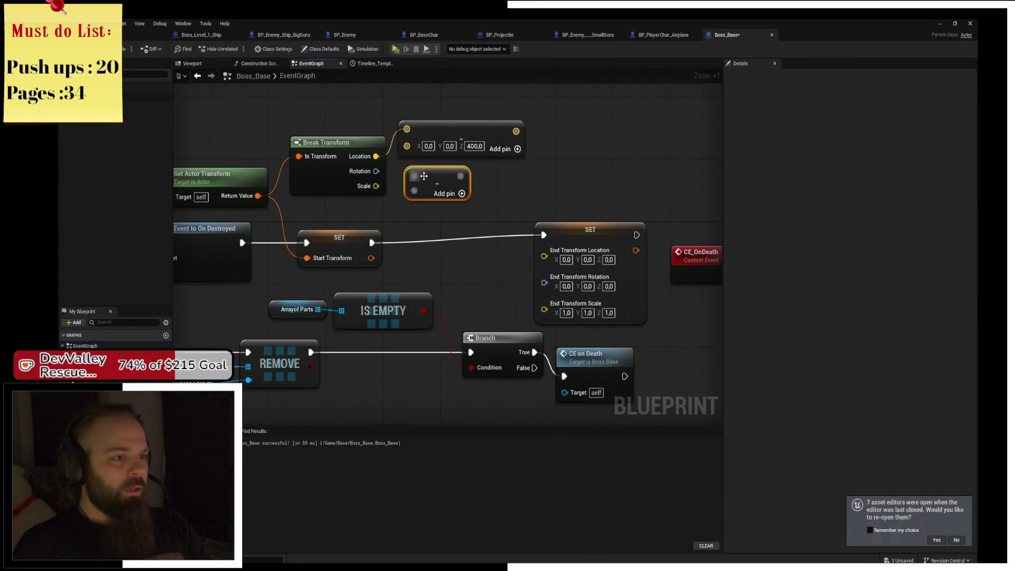
key(ctrl+z)
drag(375, 171, 410, 174)
text(break rot)
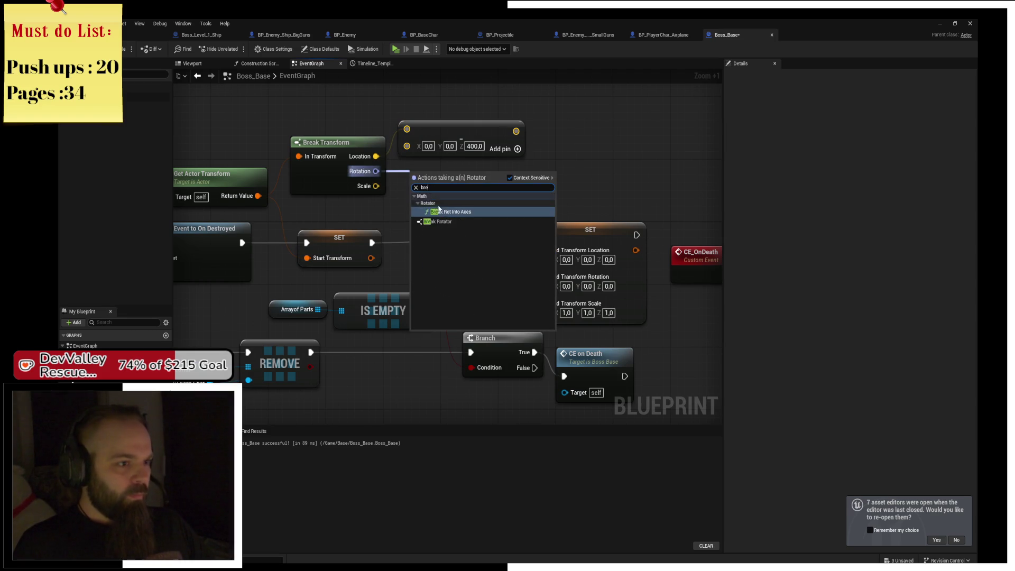
click(503, 201)
drag(503, 201, 474, 185)
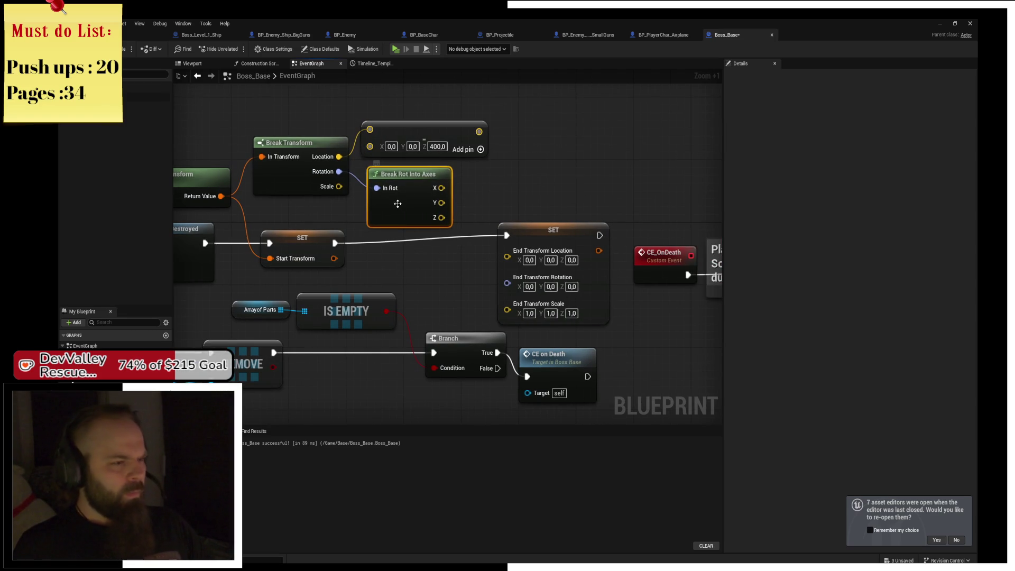
key(Delete)
drag(338, 171, 387, 195)
text(brea)
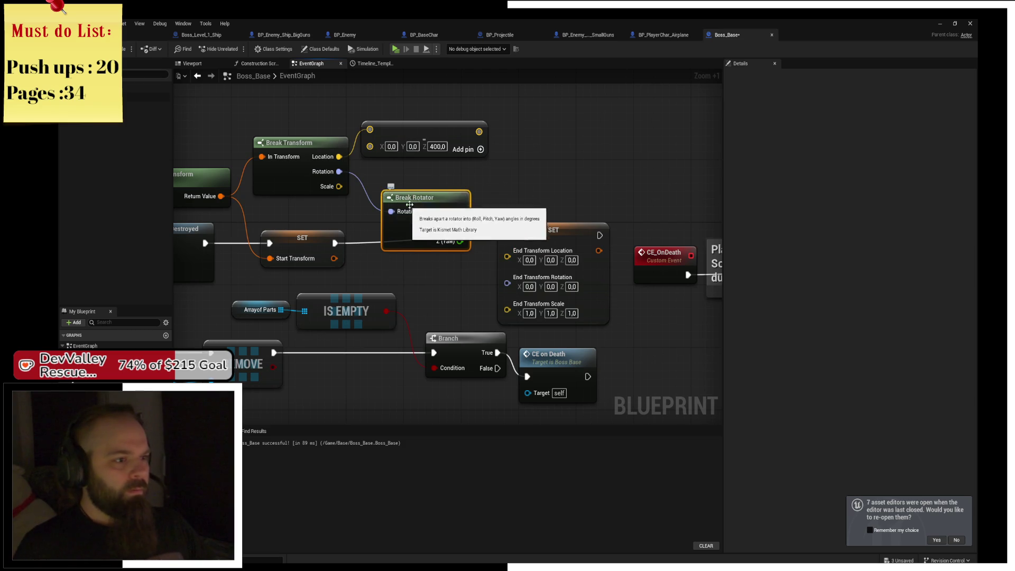
click(414, 243)
Add a Make Rotator feeding End Transform Rotation, between Break Rotator and the SET
drag(507, 283, 441, 294)
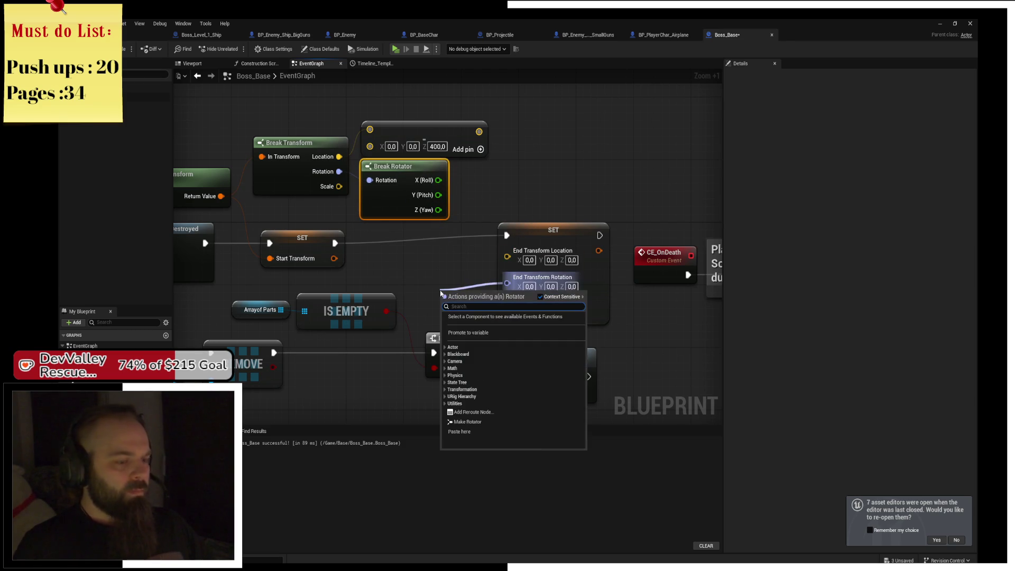
text(make rotat)
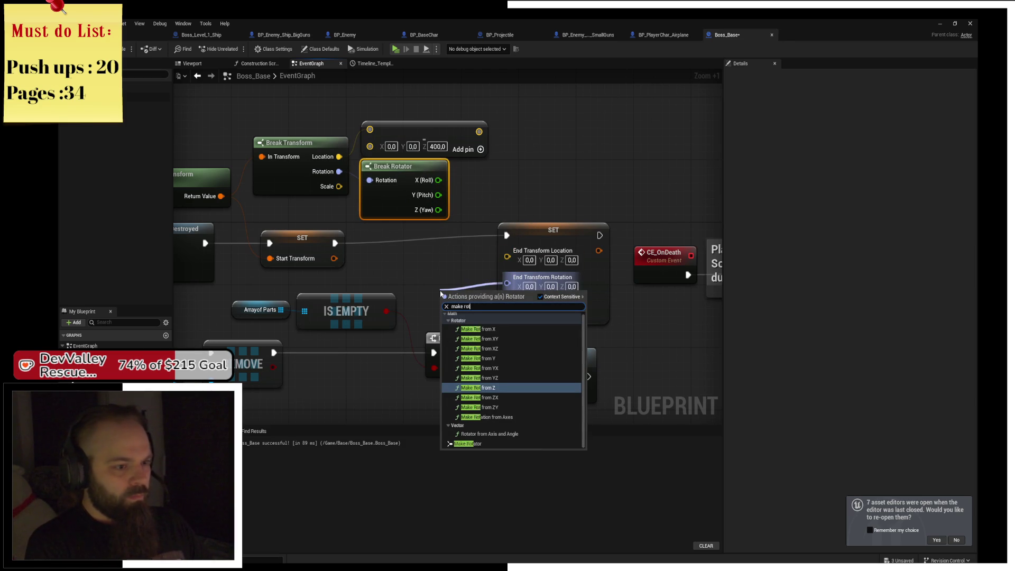
key(Up)
key(Up)
key(Up)
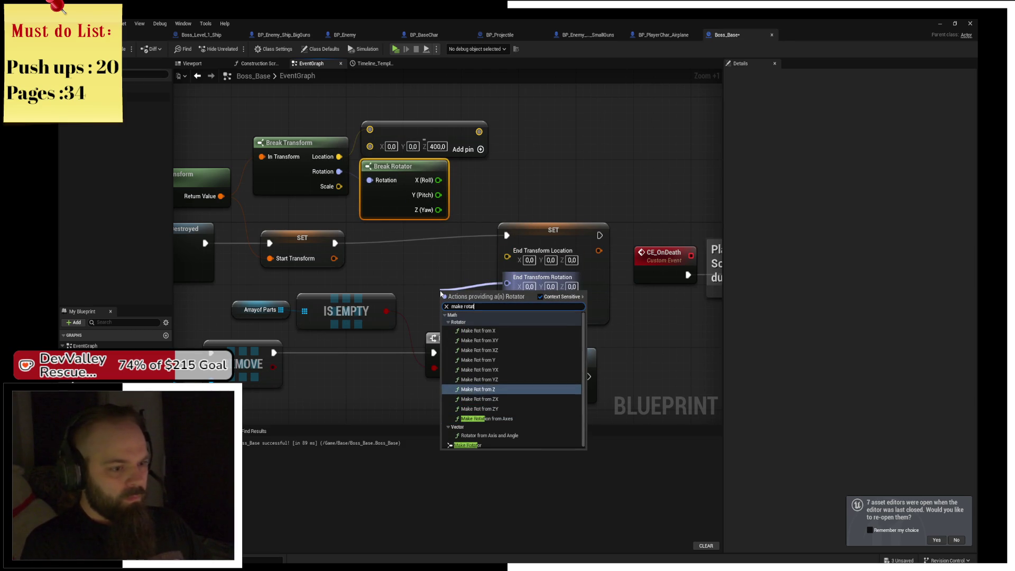
key(Down)
key(Down)
key(Down)
key(Down)
key(Down)
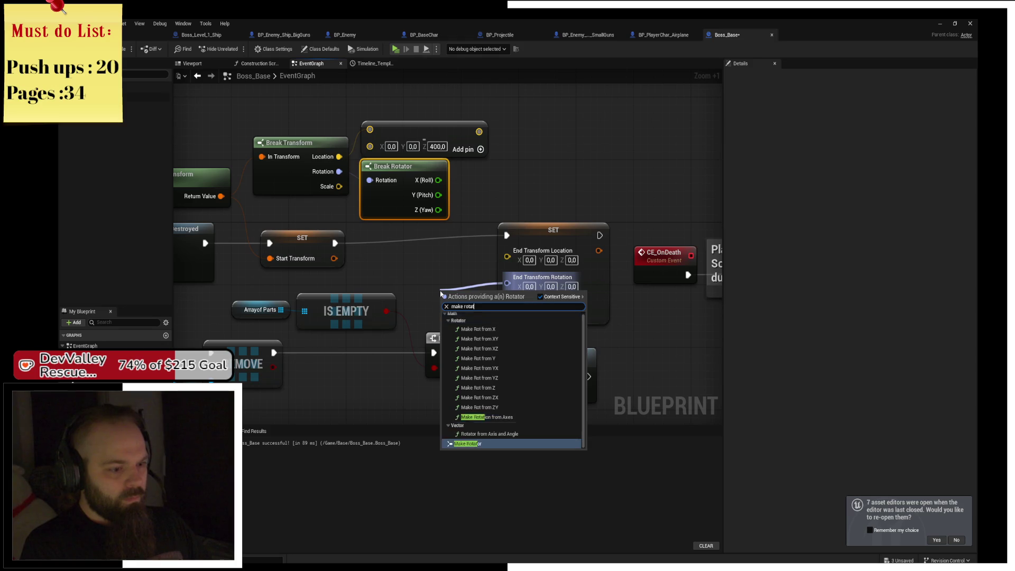
key(Return)
drag(411, 292, 597, 197)
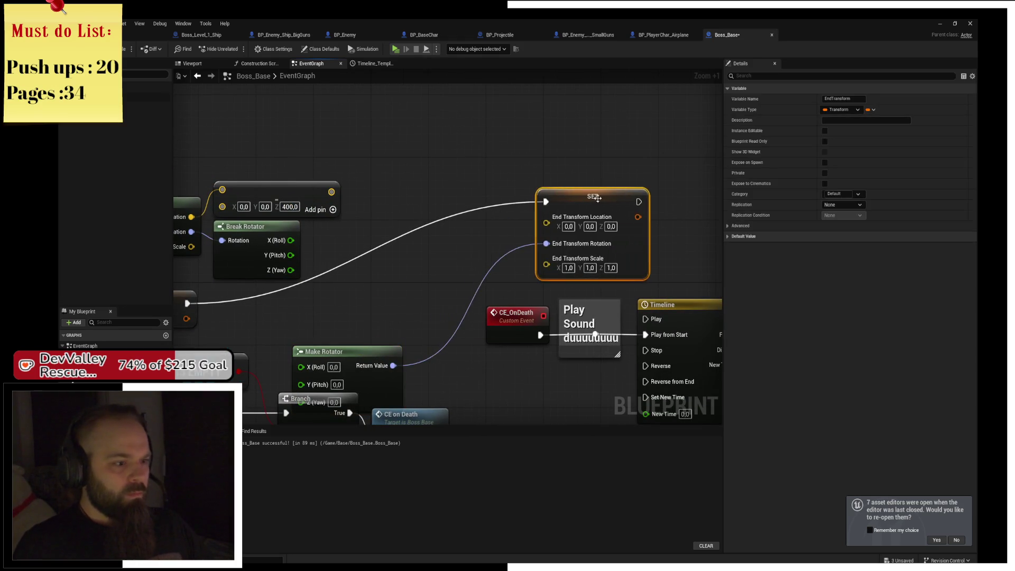
drag(343, 355, 446, 236)
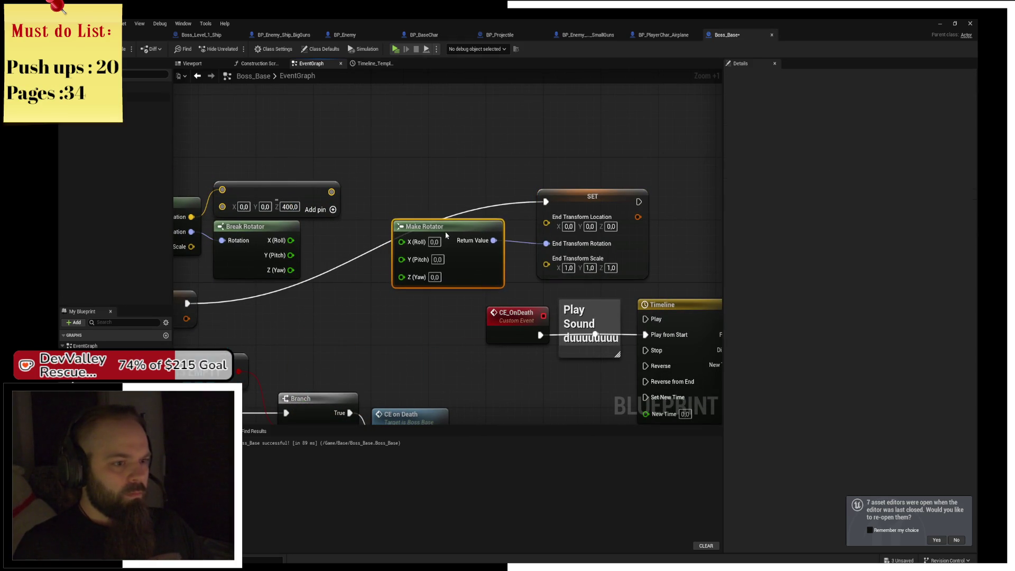
Connect the raised-location Add output to End Transform Location
mouse_move(365, 287)
mouse_down()
mouse_move(441, 265)
mouse_move(340, 225)
mouse_up()
drag(305, 169, 304, 146)
click(422, 124)
mouse_move(404, 157)
mouse_down()
mouse_move(489, 148)
mouse_move(645, 169)
mouse_move(436, 147)
mouse_up()
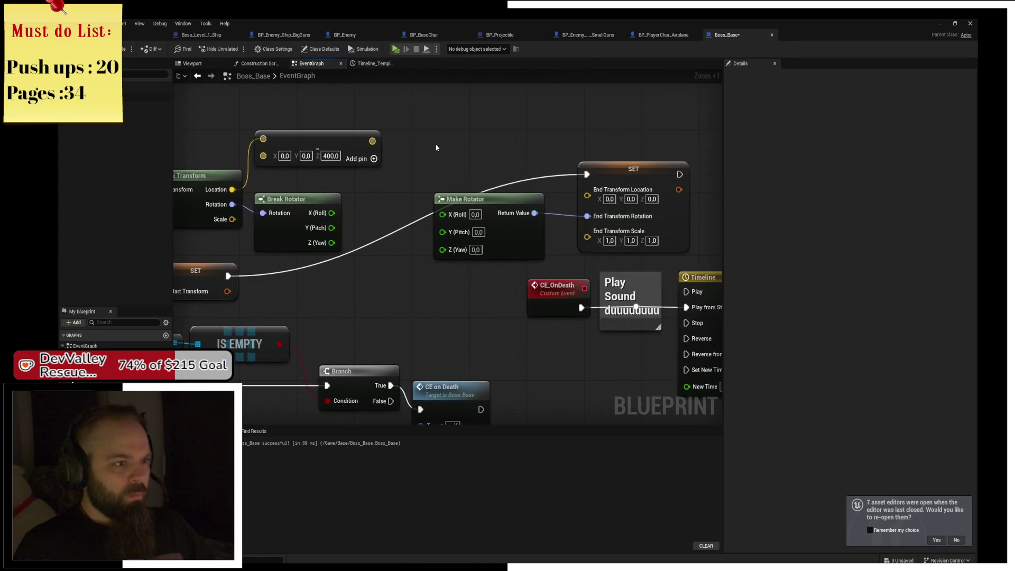
drag(372, 141, 587, 195)
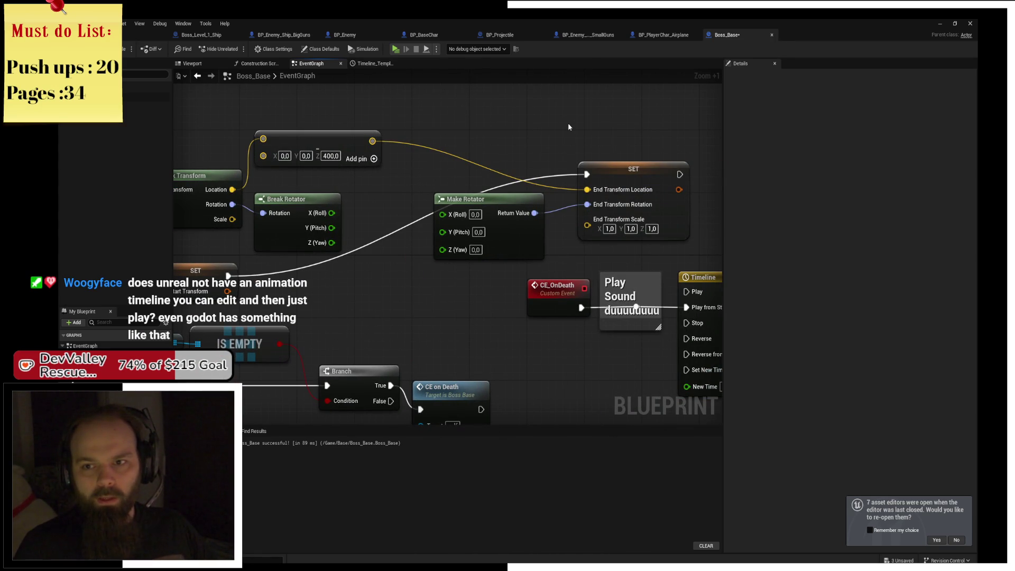
Add a reroute point to tidy the exec wire
drag(569, 127, 585, 142)
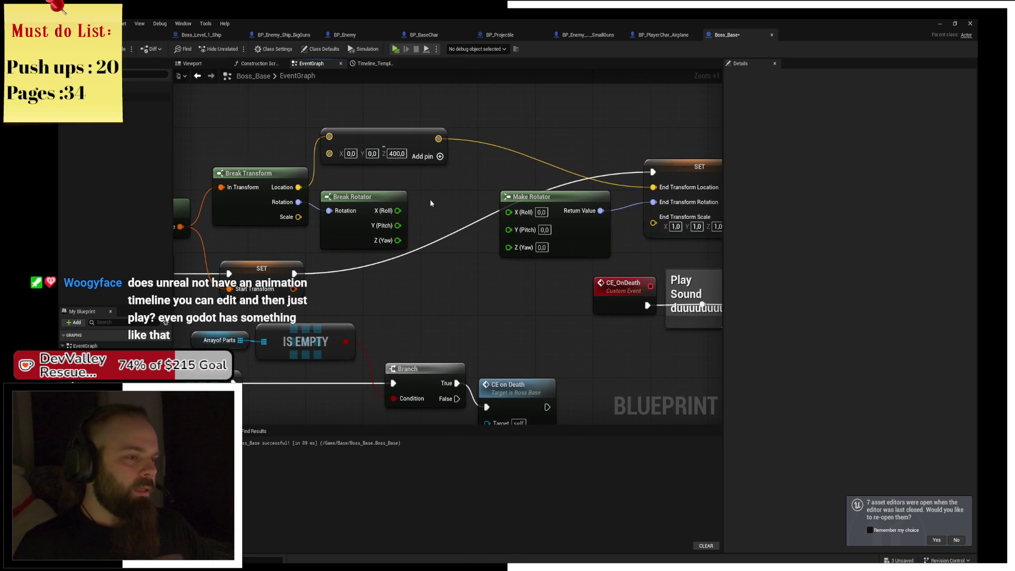
double_click(567, 173)
mouse_move(567, 173)
mouse_down()
mouse_move(370, 181)
mouse_move(391, 197)
mouse_up()
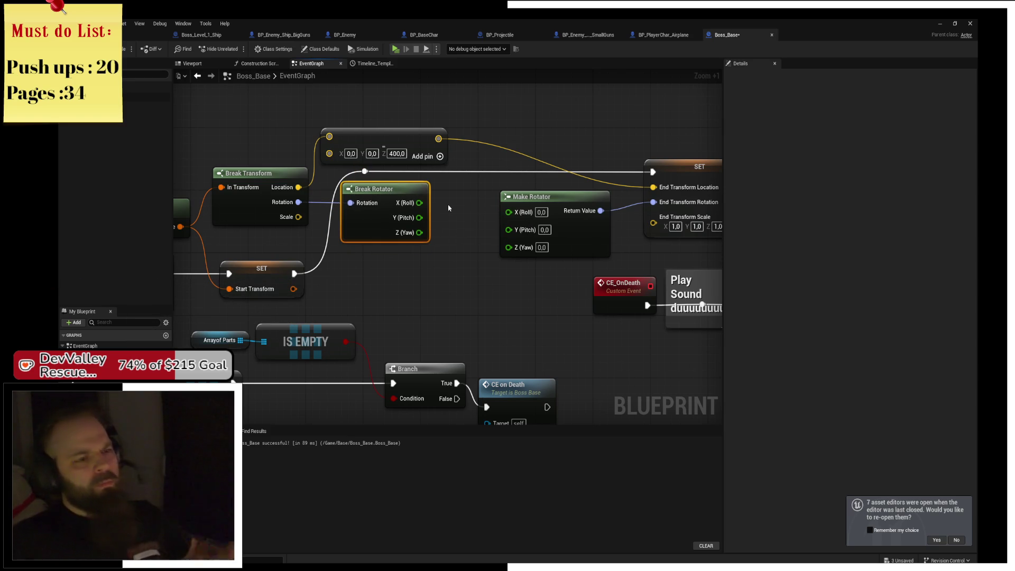
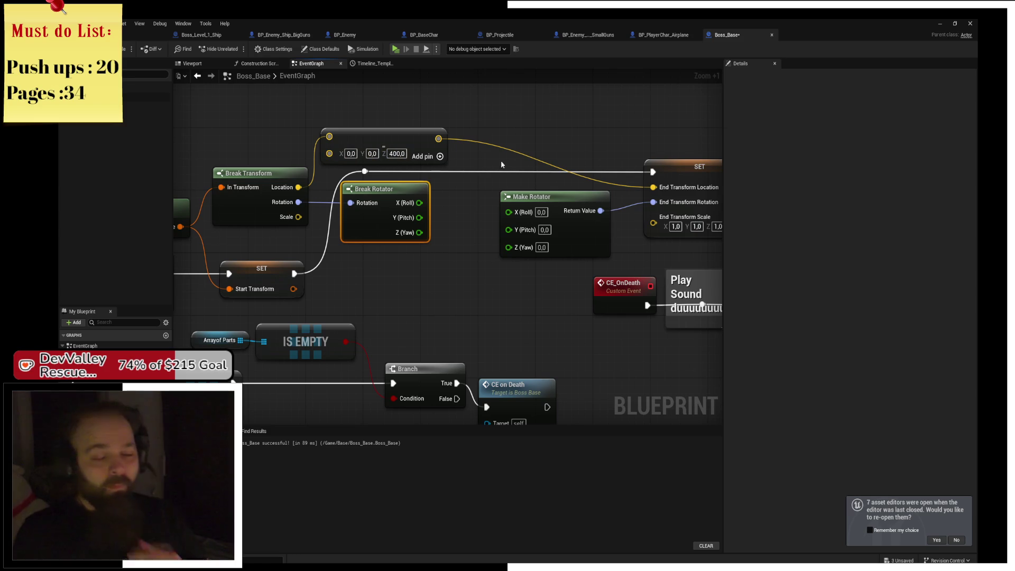
Subtract 5 from the Break Rotator roll and feed it into Make Rotator, passing pitch and yaw through
mouse_move(500, 165)
mouse_down()
mouse_move(463, 145)
mouse_move(497, 149)
mouse_up()
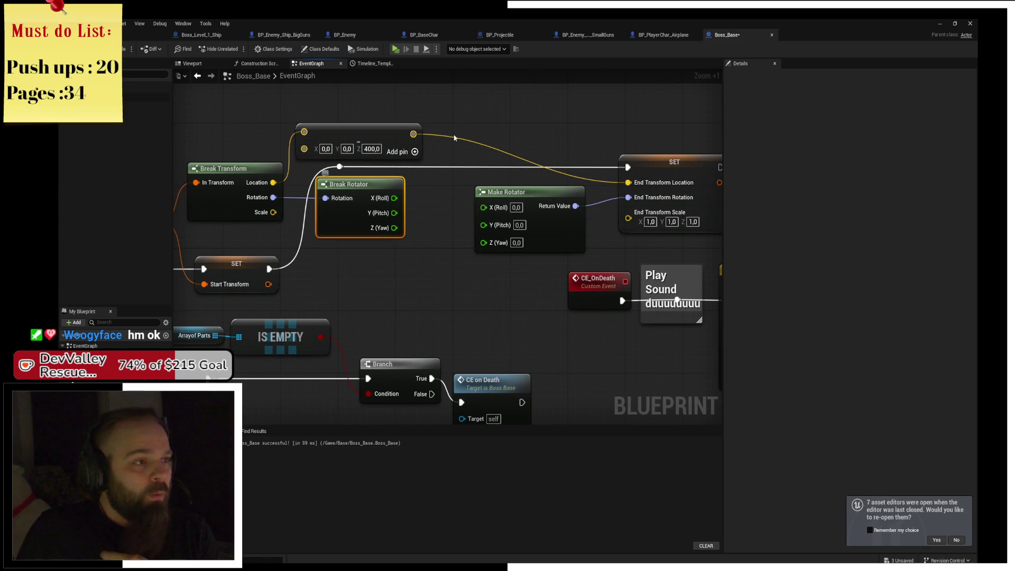
click(121, 36)
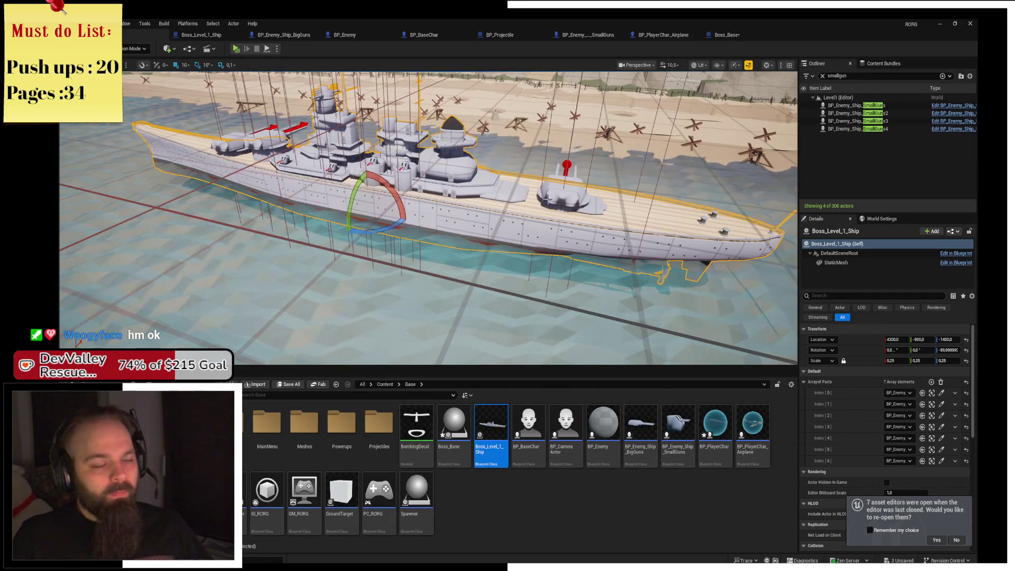
click(743, 35)
drag(389, 197, 431, 194)
text(-)
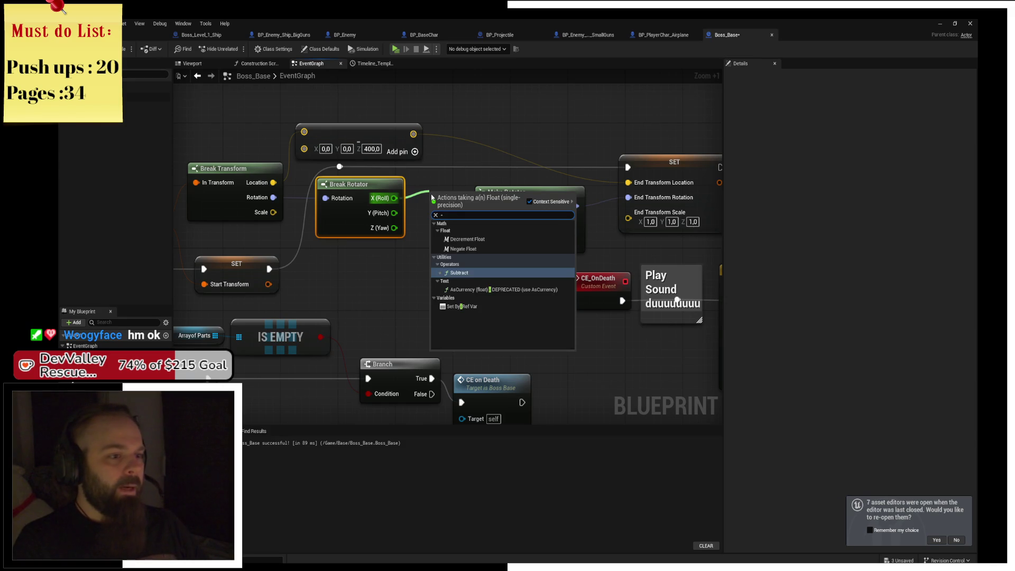
key(Return)
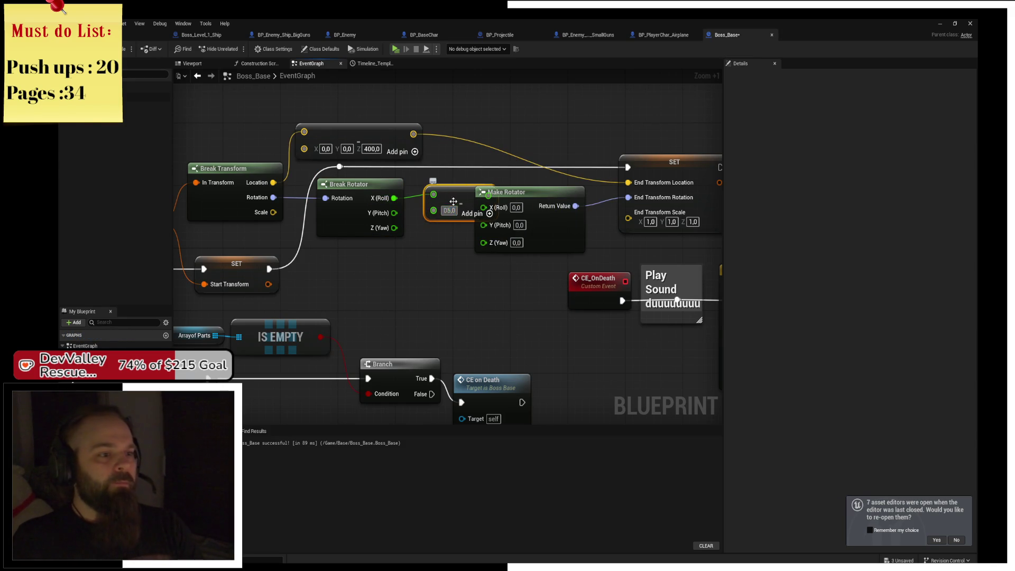
mouse_move(449, 199)
mouse_down()
mouse_move(428, 199)
mouse_move(483, 205)
mouse_up()
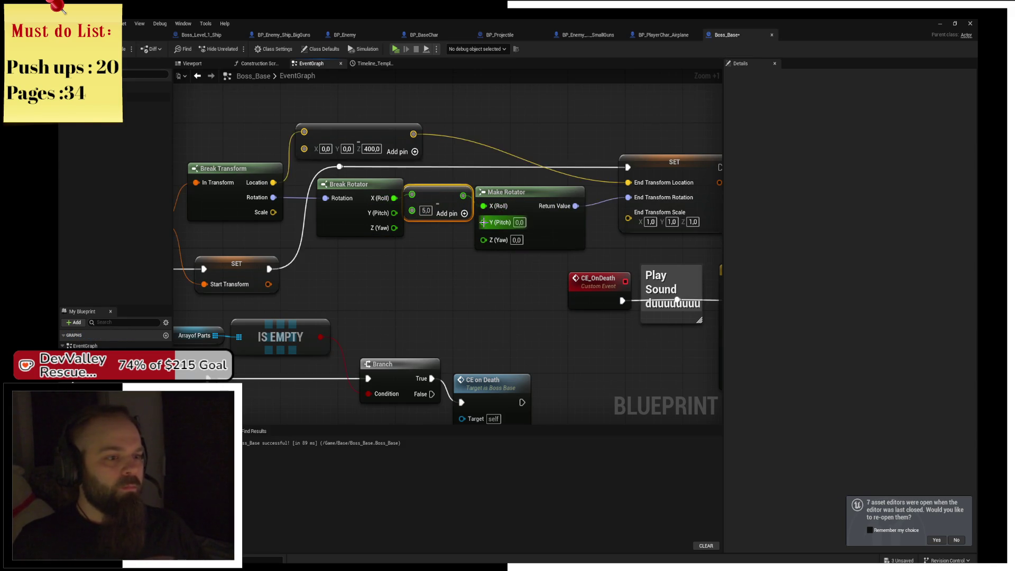
mouse_move(403, 224)
mouse_down()
mouse_move(394, 212)
mouse_move(483, 240)
mouse_move(381, 245)
mouse_move(428, 243)
mouse_up()
Wire Break Transform Scale into the SET End Transform scale input
drag(503, 192, 518, 192)
click(440, 261)
drag(440, 263, 437, 222)
drag(291, 175, 646, 180)
drag(499, 262, 426, 261)
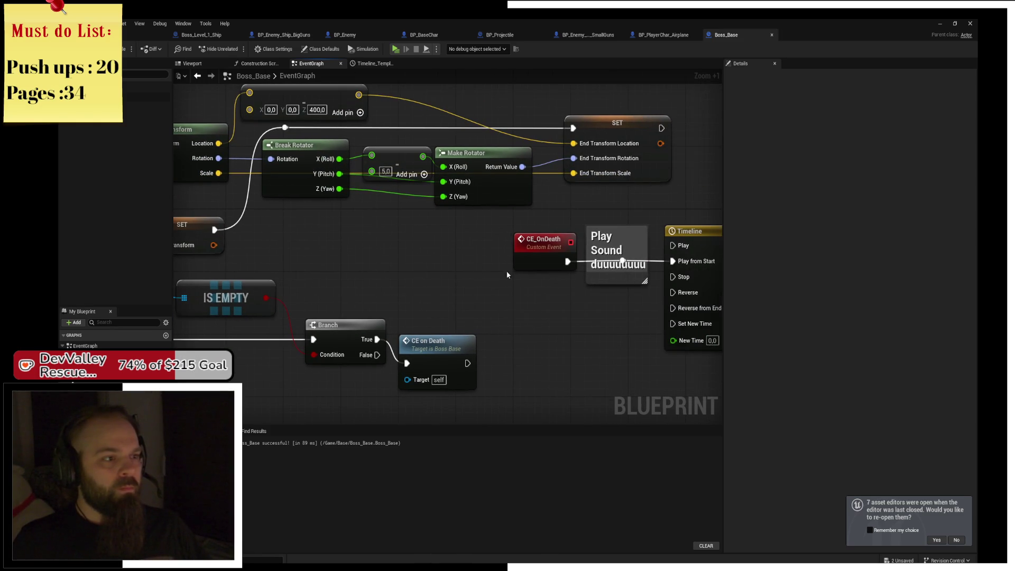
scroll(507, 274, down, 4)
mouse_move(442, 317)
mouse_down()
mouse_move(462, 292)
mouse_move(603, 300)
mouse_move(462, 285)
mouse_move(521, 266)
mouse_up()
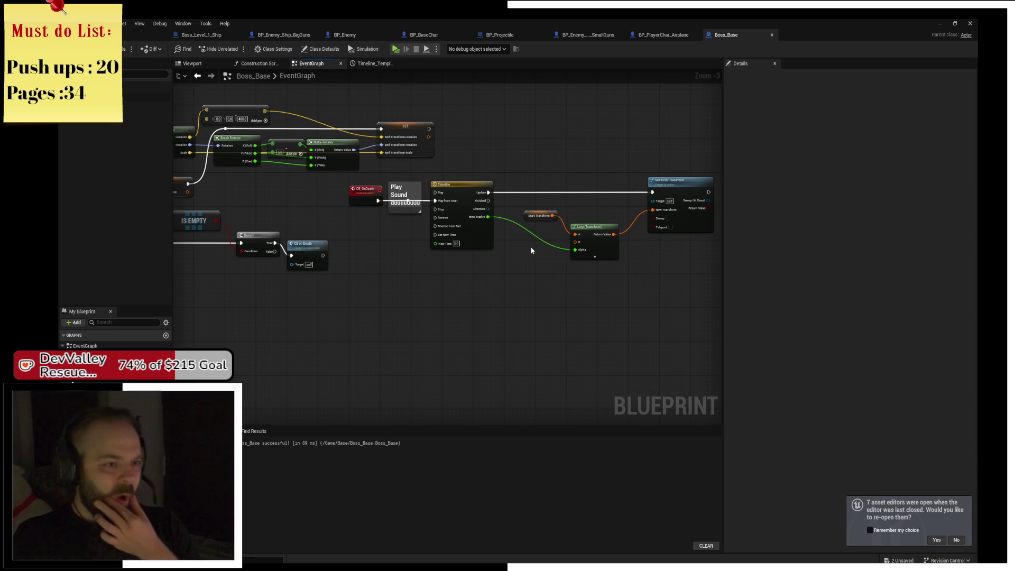
Add a reroute on the timeline alpha wire and connect an EndTransform getter to Lerp (Transform) B
double_click(523, 227)
drag(529, 227, 518, 253)
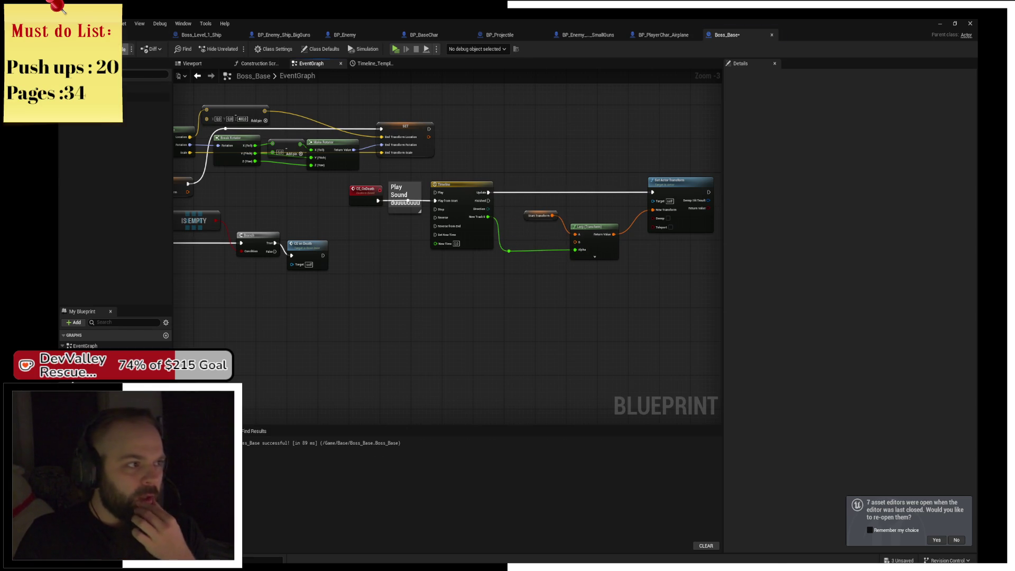
click(197, 34)
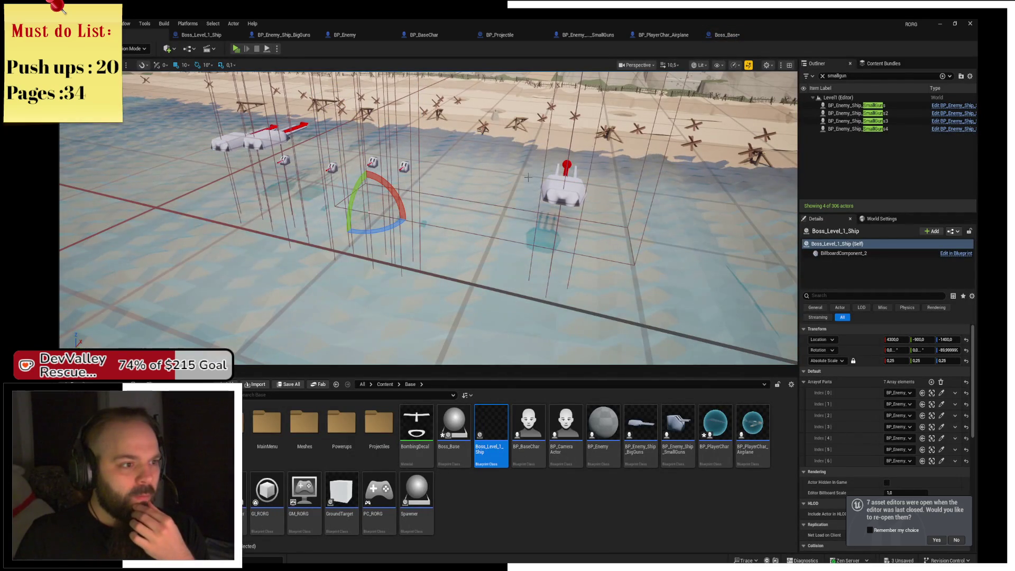
click(713, 35)
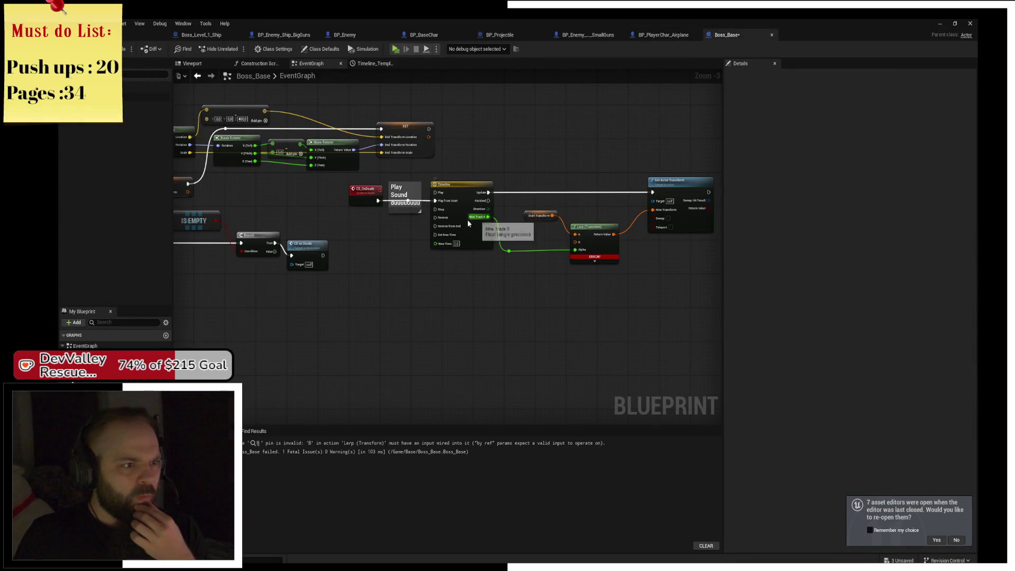
drag(528, 250, 478, 257)
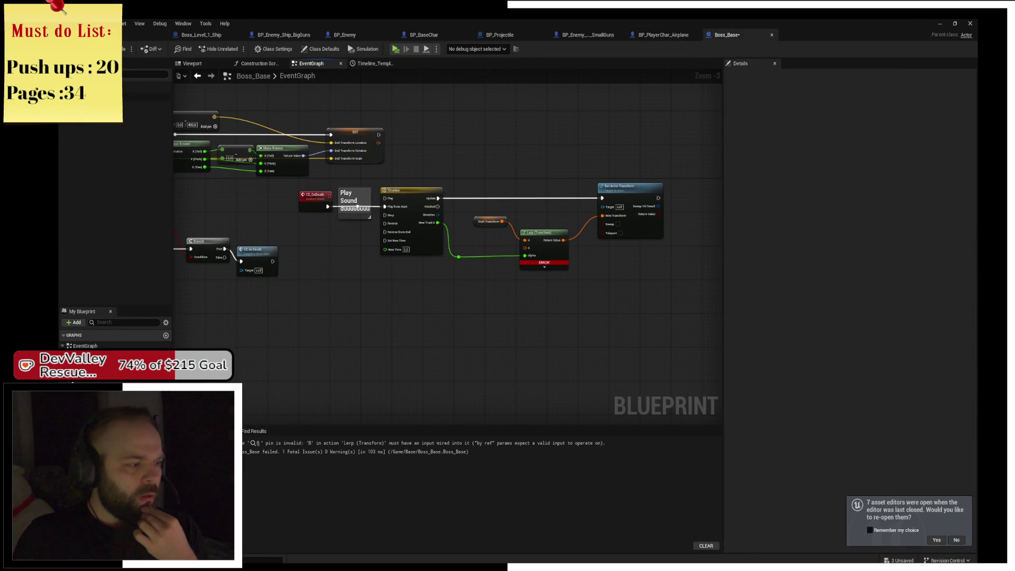
drag(80, 394, 459, 267)
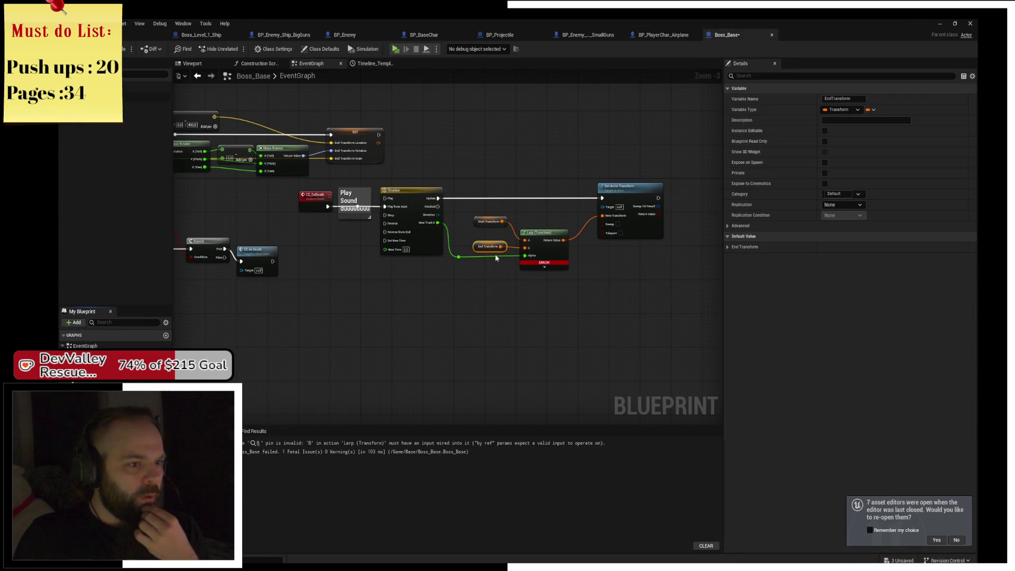
click(482, 288)
drag(483, 288, 642, 301)
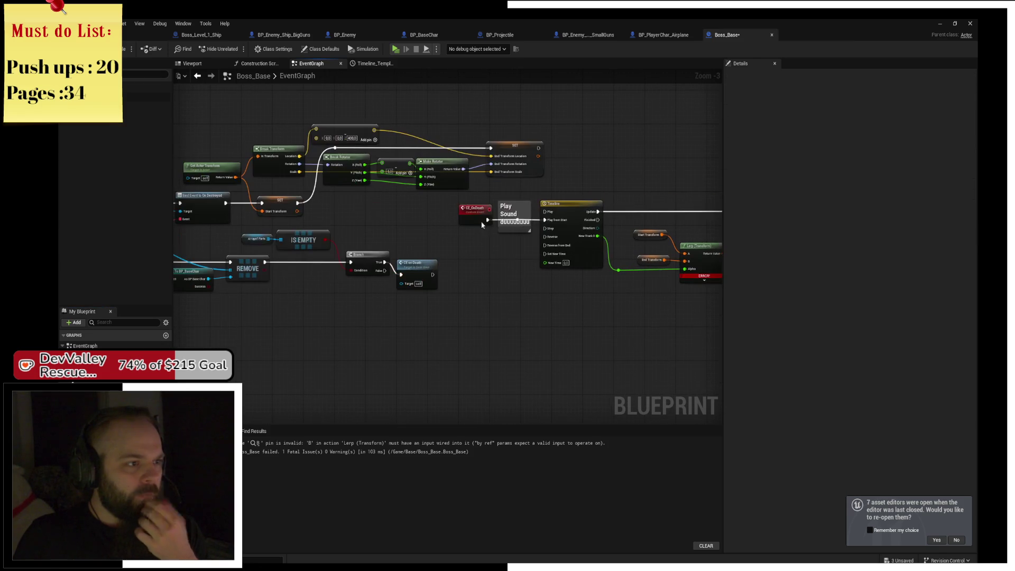
Compile and save Boss_Base, then nudge the CE on Death node up to tidy the graph
key(ctrl+s)
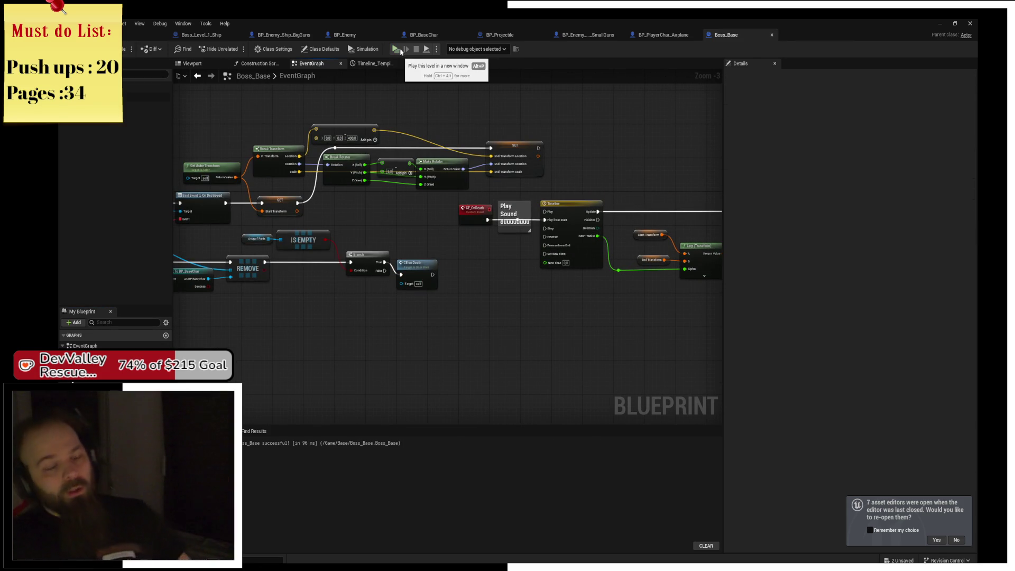
drag(587, 148, 435, 135)
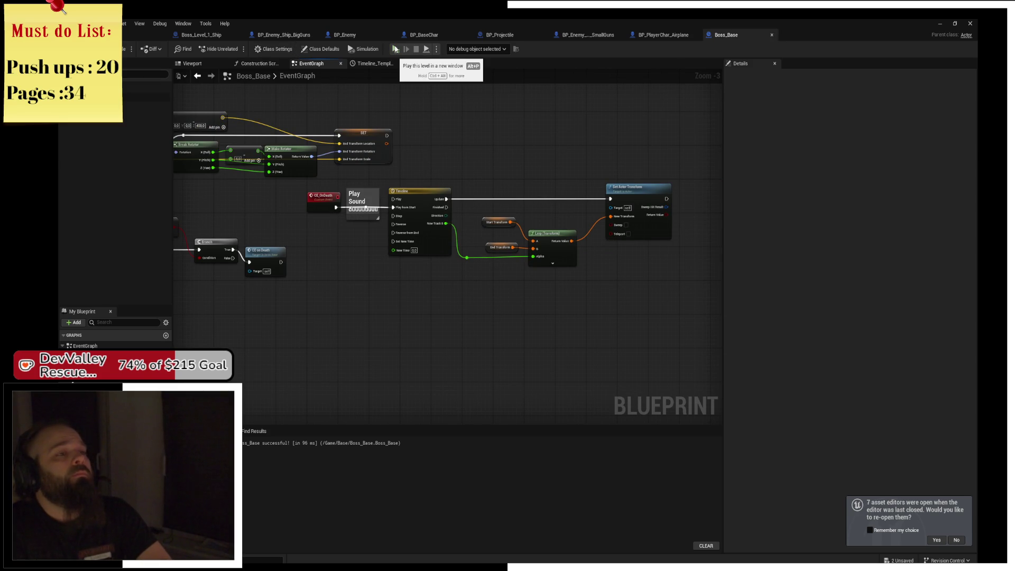
drag(459, 186, 493, 185)
drag(414, 249, 414, 236)
drag(202, 140, 301, 149)
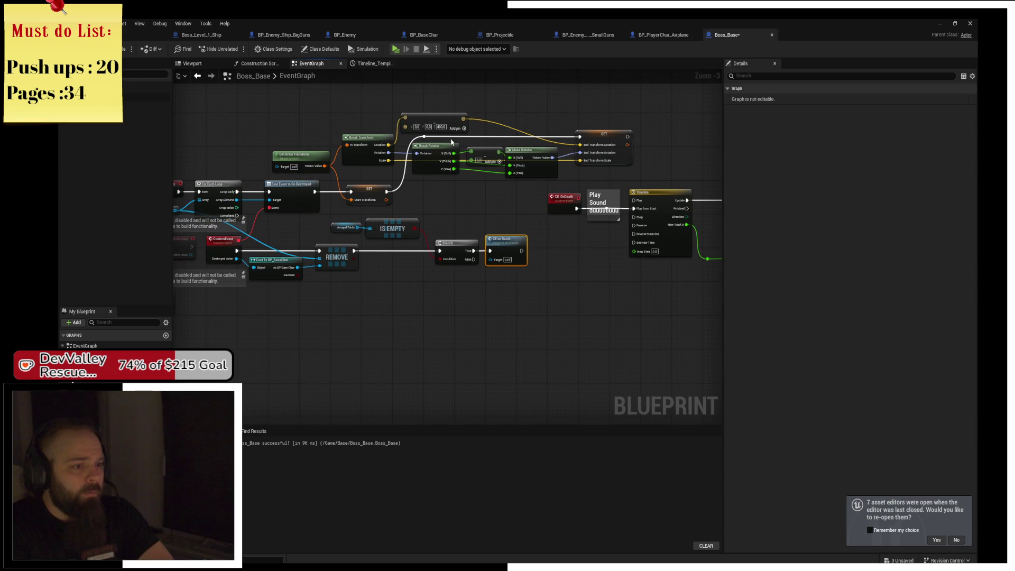
Save Boss_Base with Ctrl+S and select the BigGuns turret in the level viewport
mouse_move(333, 116)
mouse_down()
mouse_move(502, 167)
mouse_move(632, 172)
mouse_up()
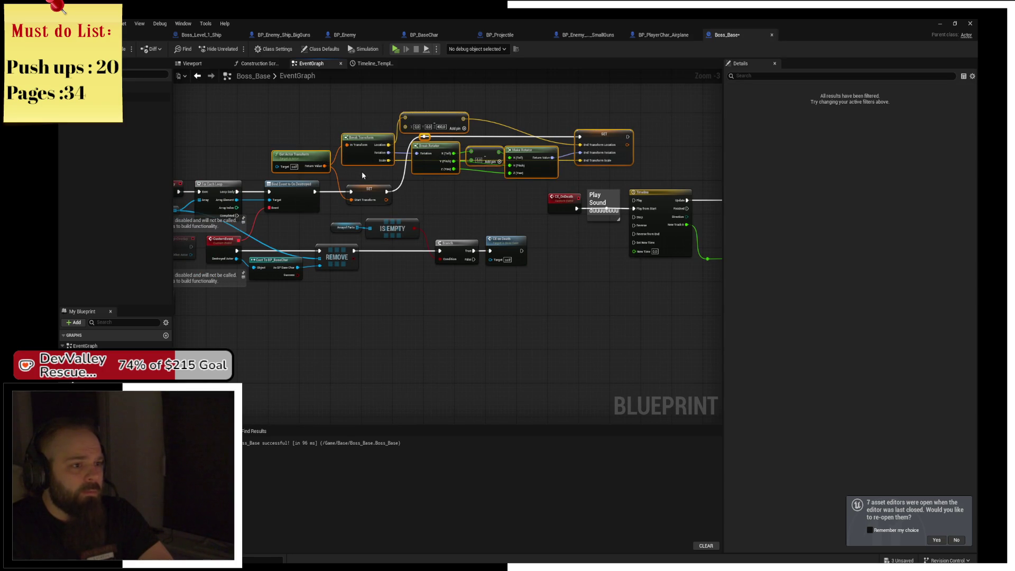
drag(452, 199, 499, 185)
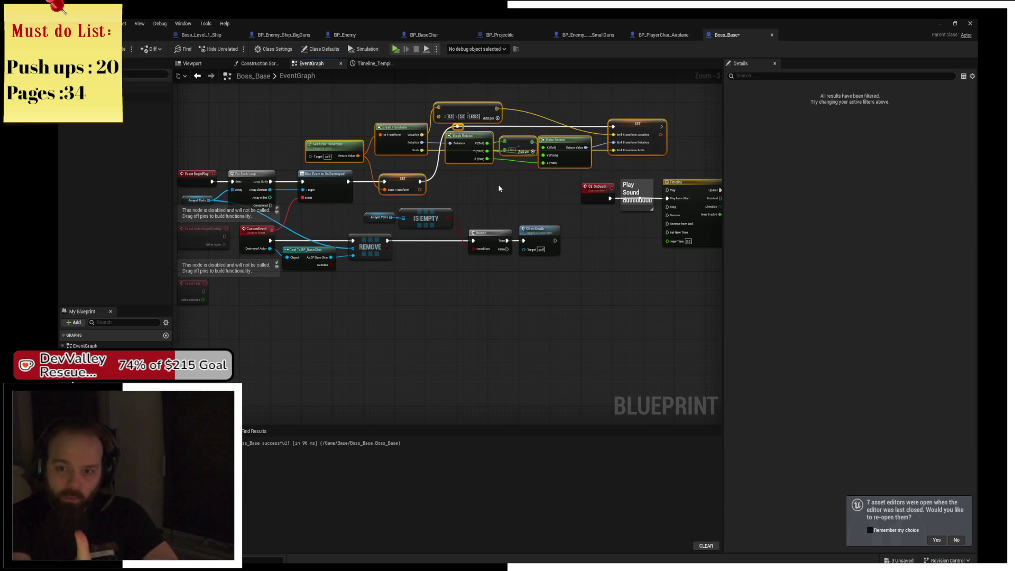
key(ctrl+s)
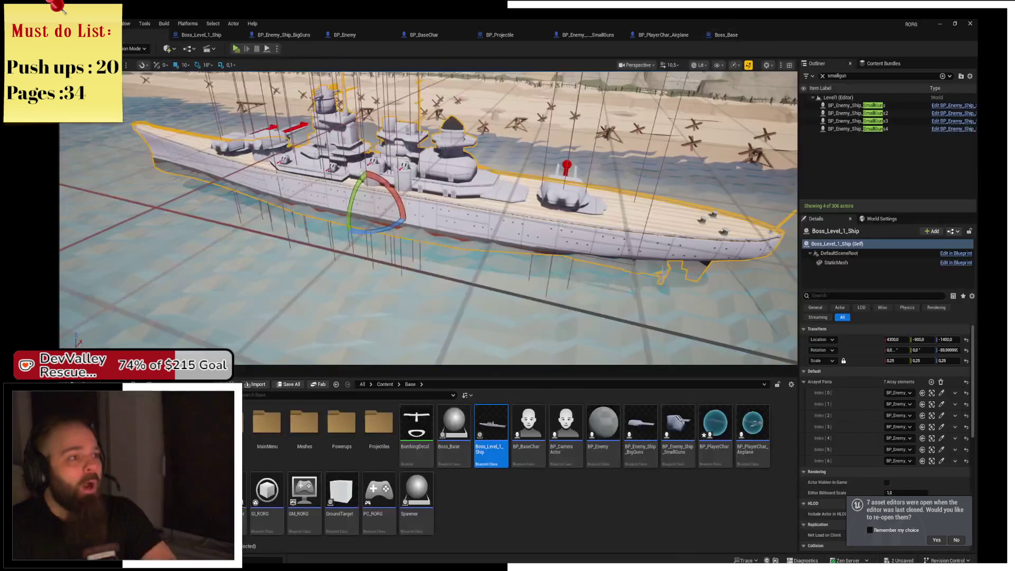
click(148, 34)
click(563, 191)
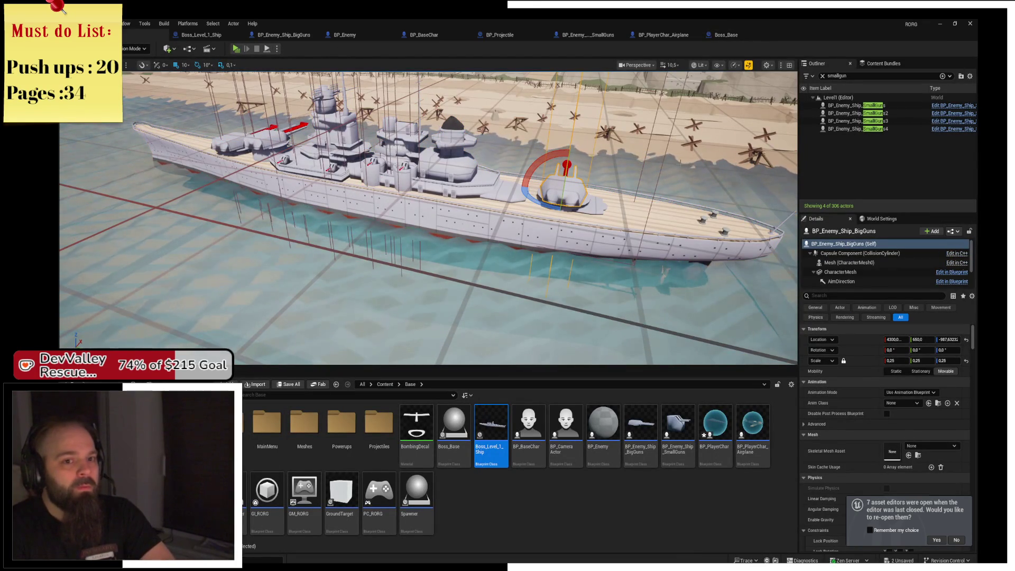
Filter the Outliner for 'Ship' and attach the seven BP_Enemy_Ship turrets to Boss_Level_1_Ship
click(896, 78)
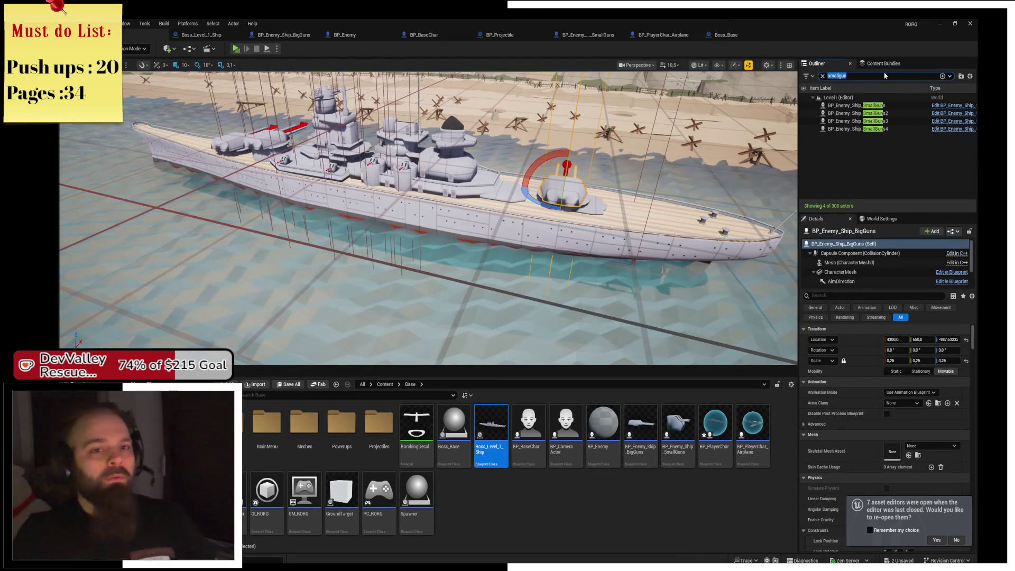
text(Ship)
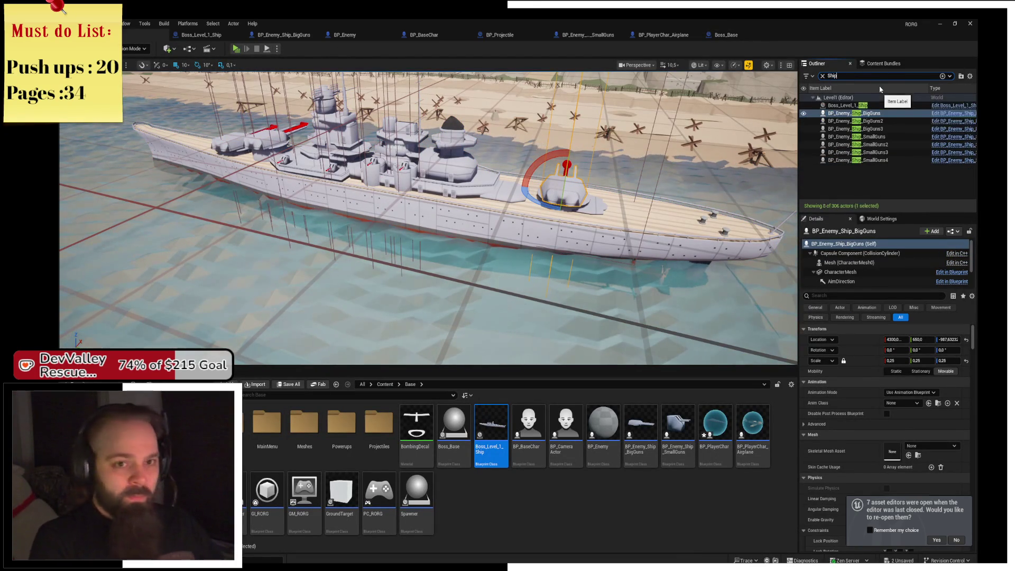
click(872, 113)
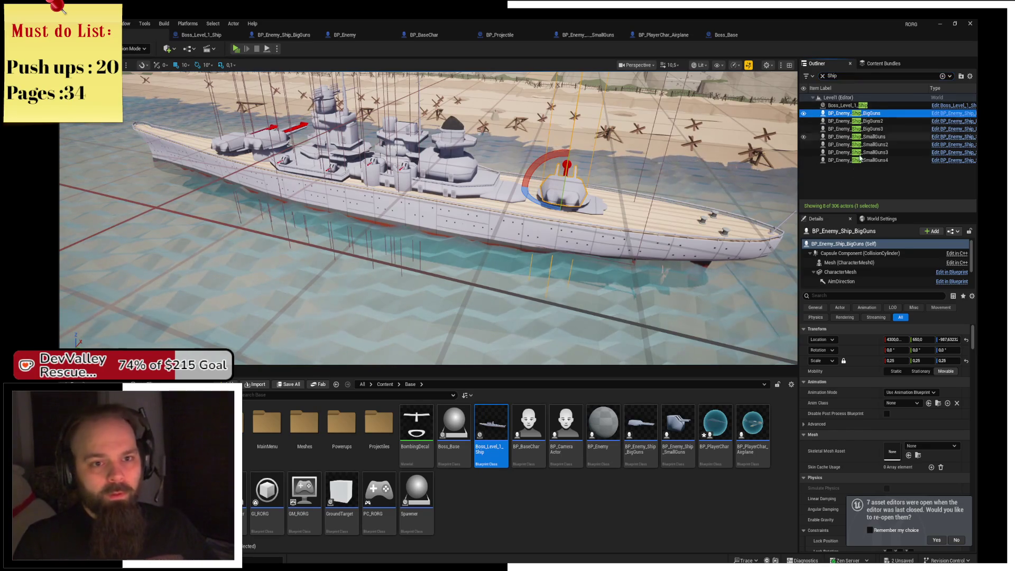
shift+click(851, 160)
drag(851, 160, 845, 109)
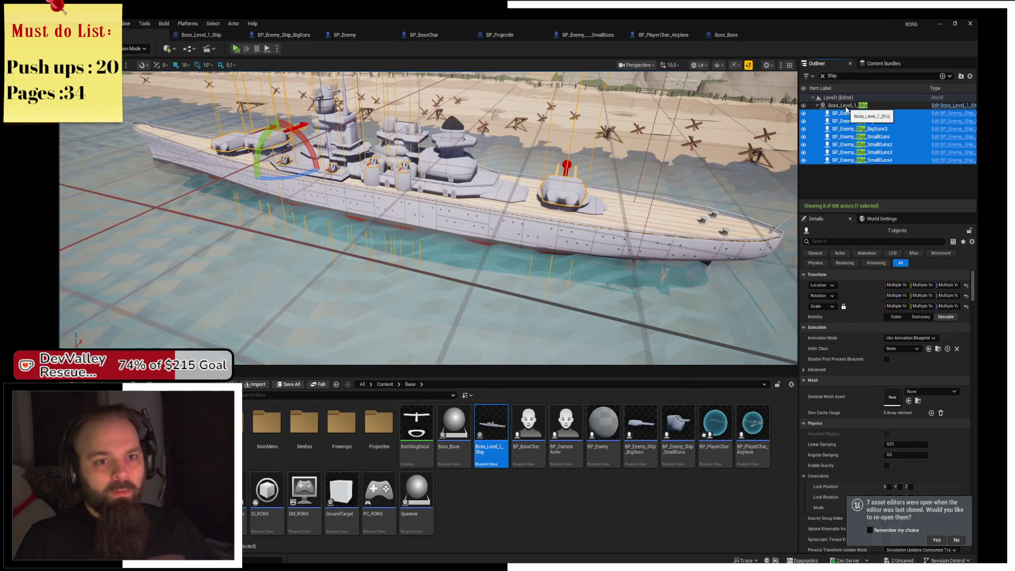
click(435, 207)
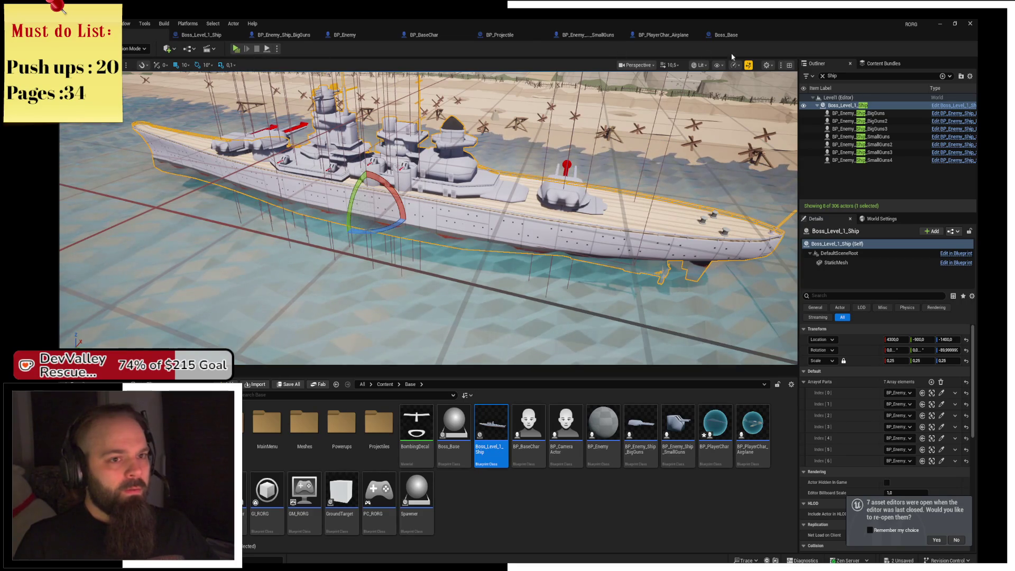
Back in the Boss_Base graph, start a play test of the level
click(734, 38)
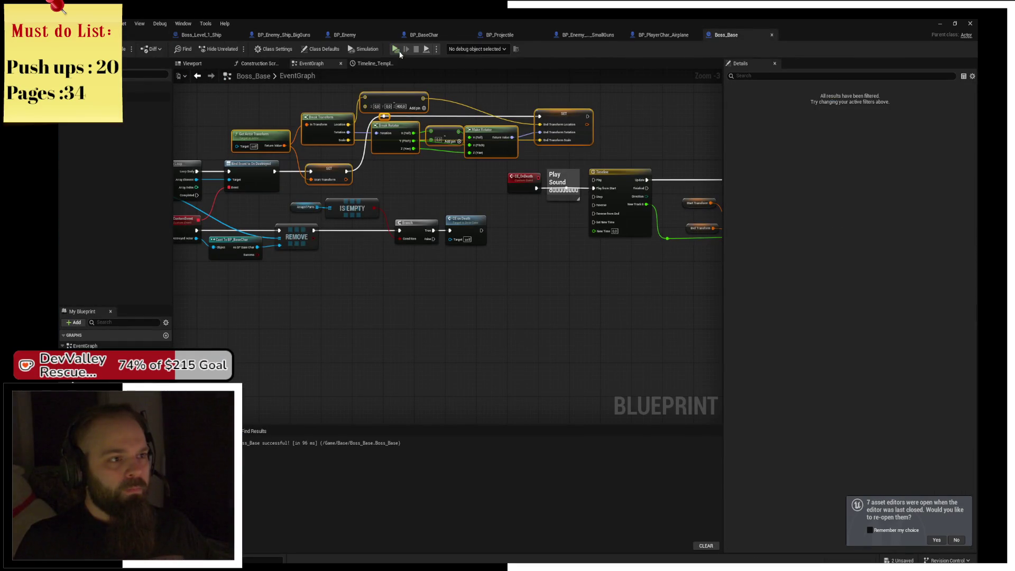
scroll(468, 229, up, 3)
mouse_move(469, 229)
mouse_down()
mouse_move(465, 211)
mouse_move(517, 199)
mouse_move(439, 132)
mouse_up()
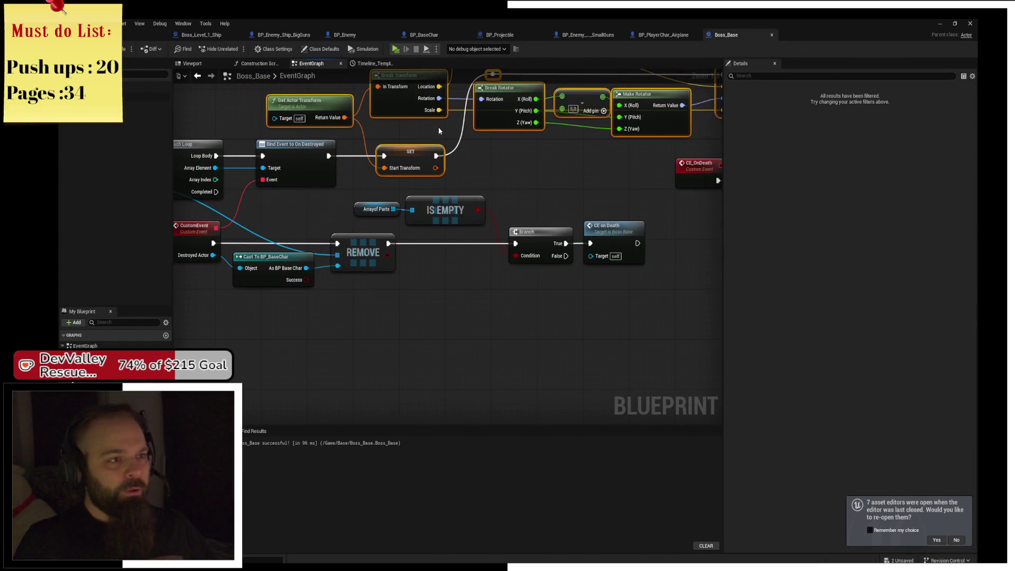
click(396, 50)
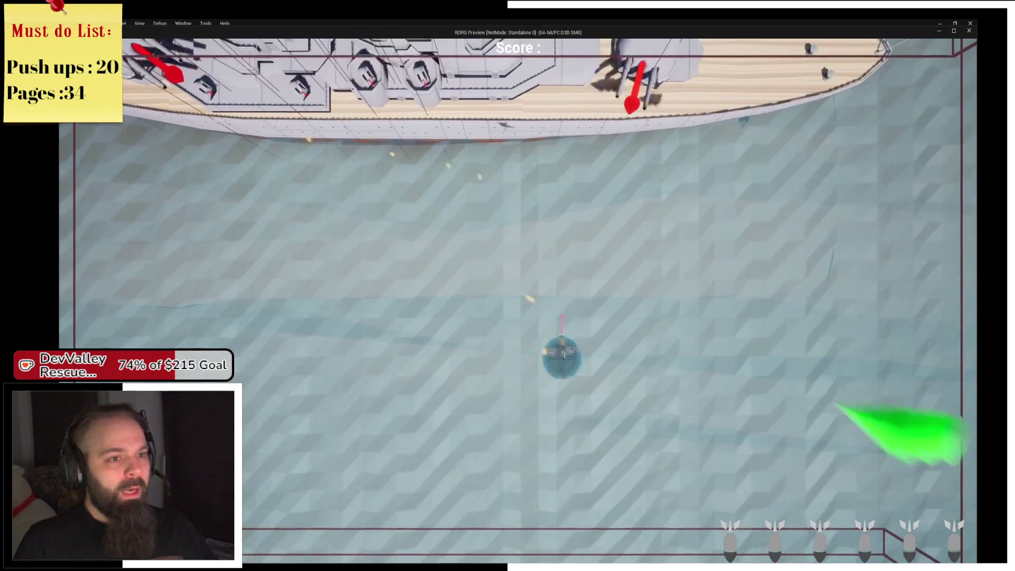
Fly the plane with WASD and attack the ship until a turret is destroyed, then close the preview
key(a)
key(s)
key(d)
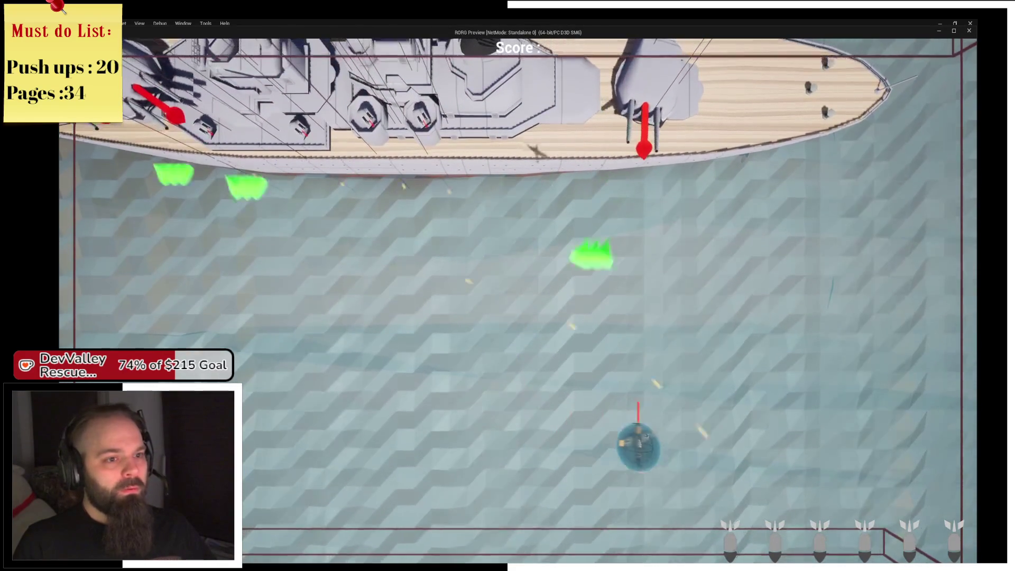
key(w)
key(a)
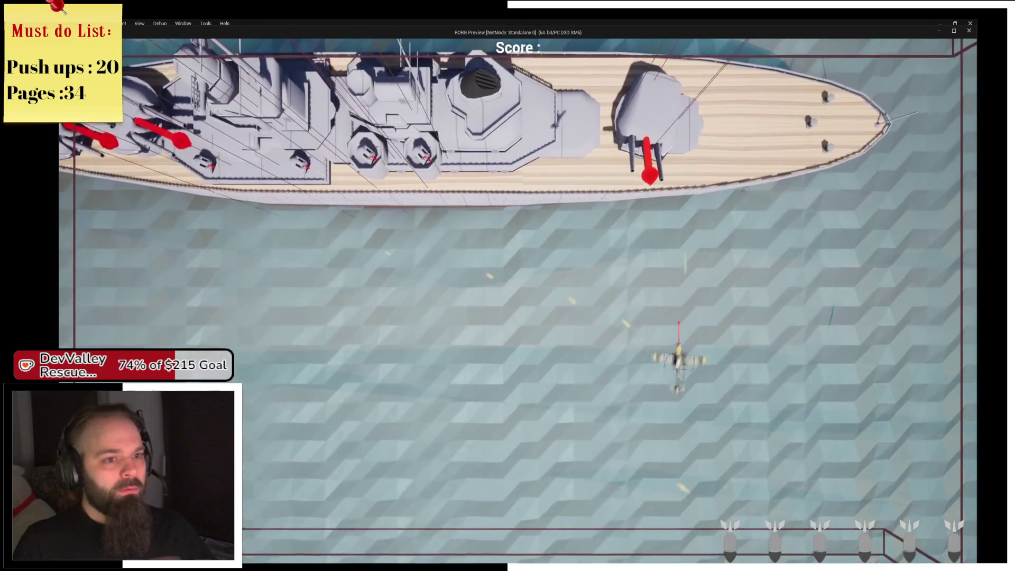
key(s)
key(a)
key(s)
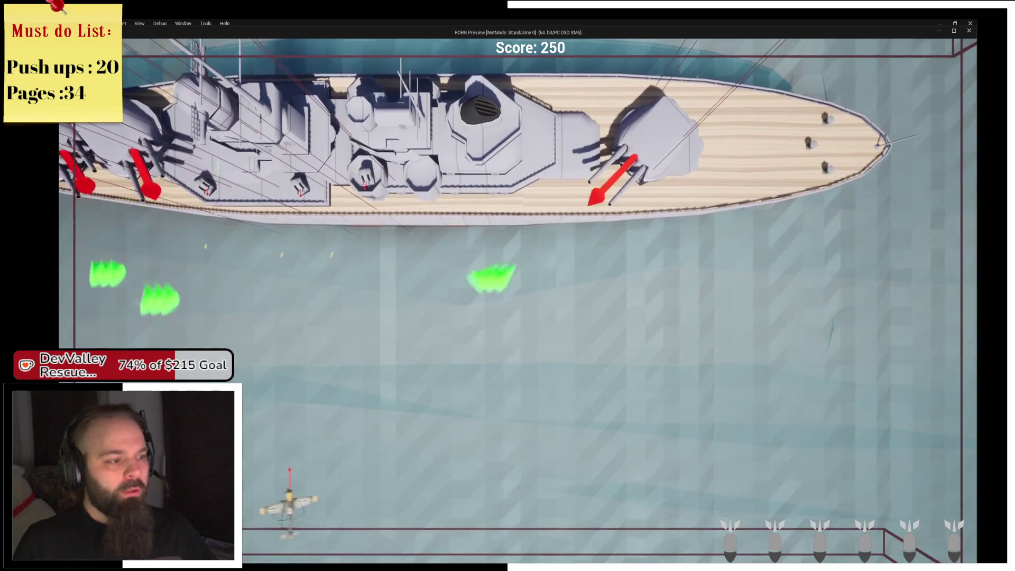
key(d)
key(a)
key(w)
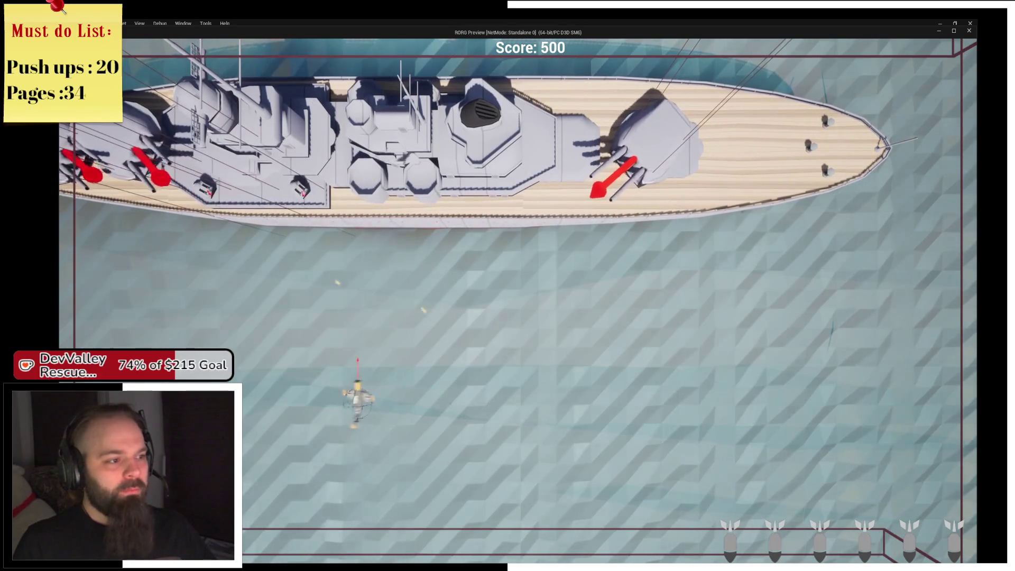
key(s)
key(s)
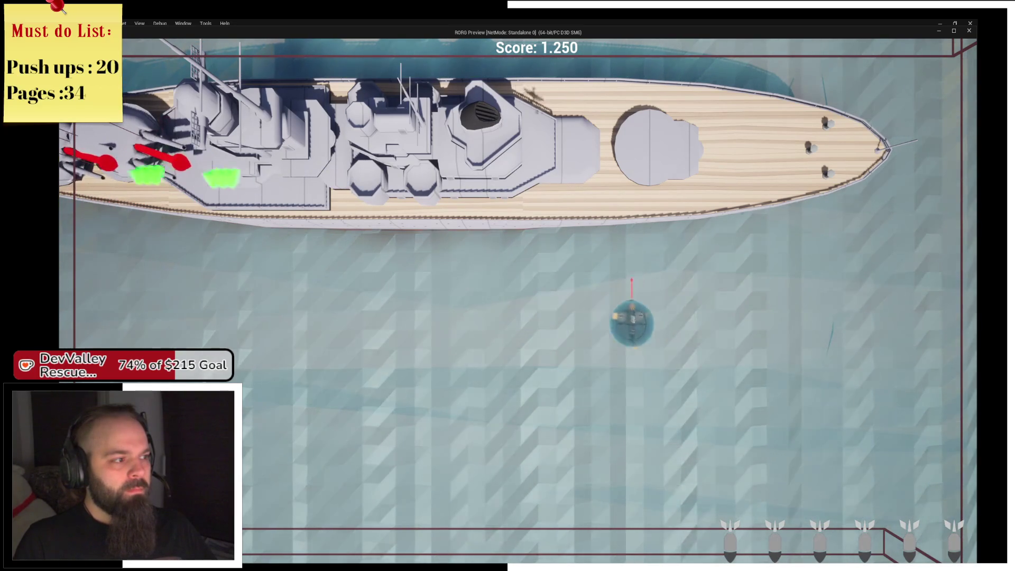
key(Escape)
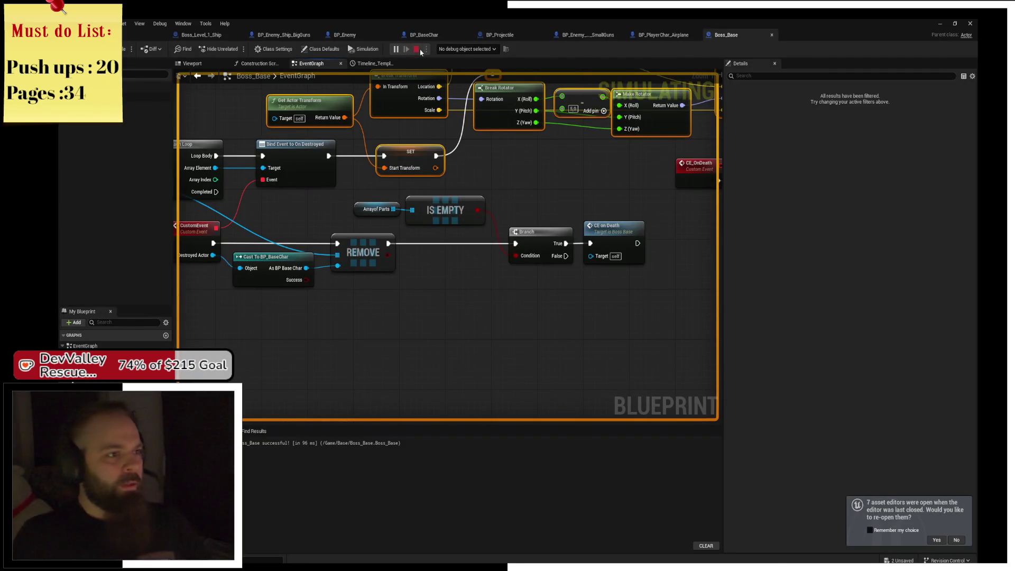
In the Boss_Level_1_Ship level, drag the ship to Location Y -130 and start Play
click(201, 34)
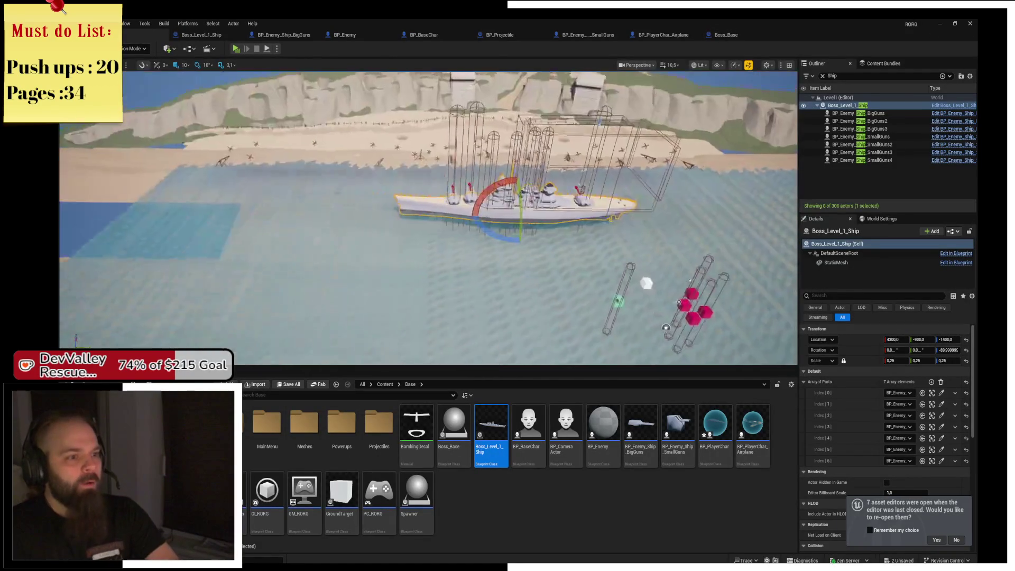
key(r)
drag(434, 217, 466, 218)
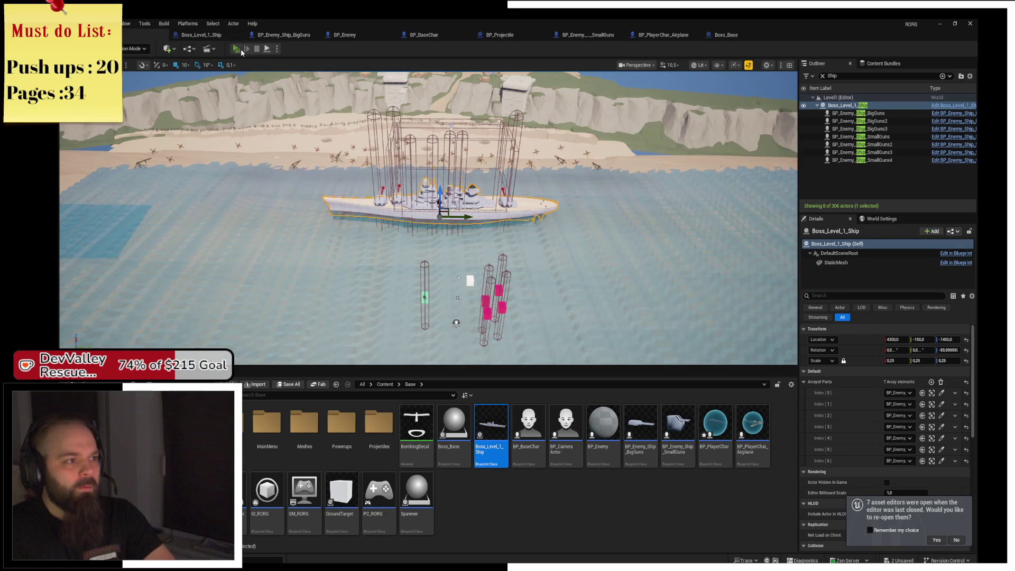
click(241, 51)
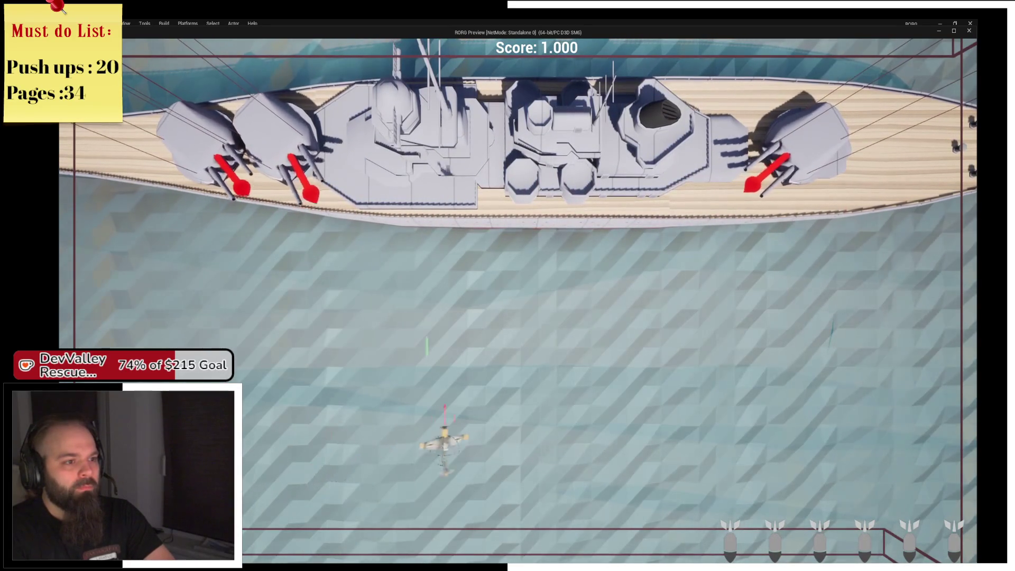
Fly past the flak and destroy the ship's right turret
key(d)
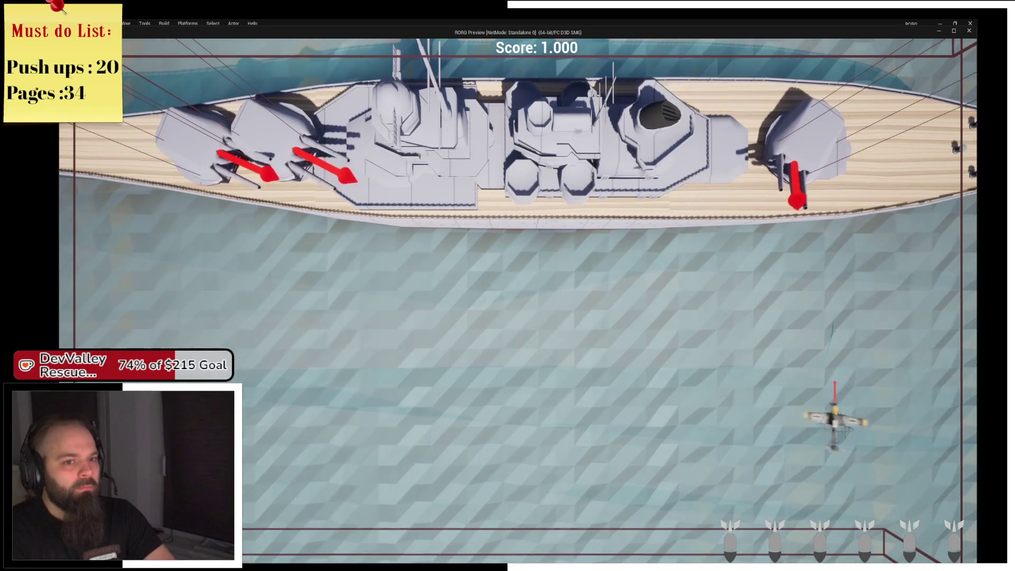
key(a)
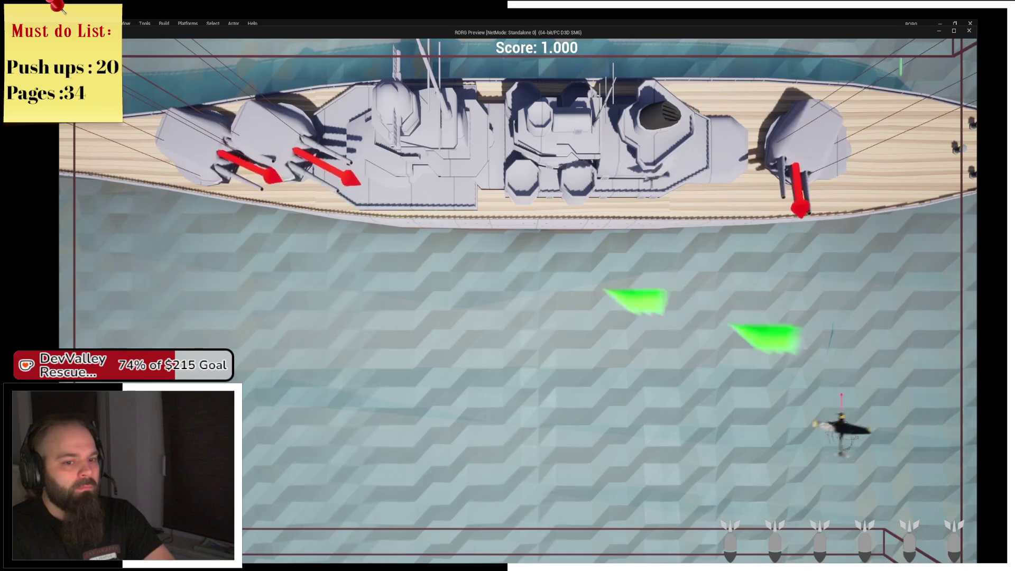
key(d)
key(a)
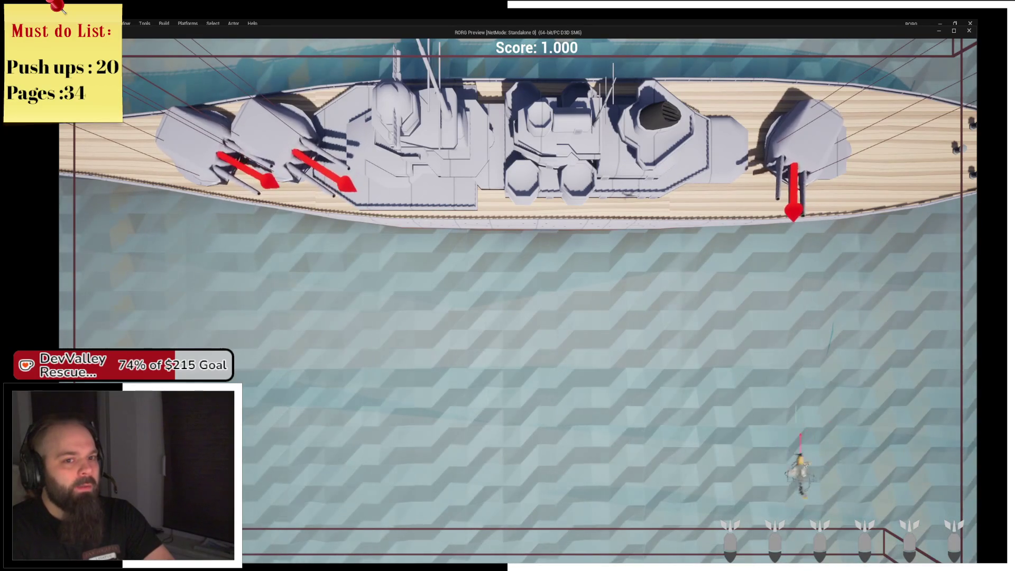
key(d)
key(w)
key(a)
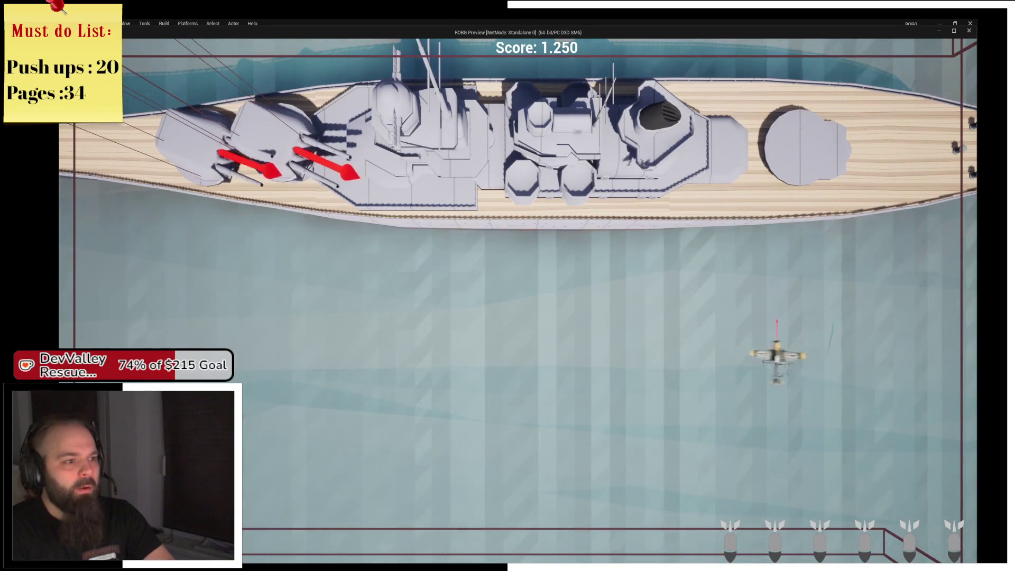
Destroy a second turret, then start a new game after crashing and close the preview
key(a)
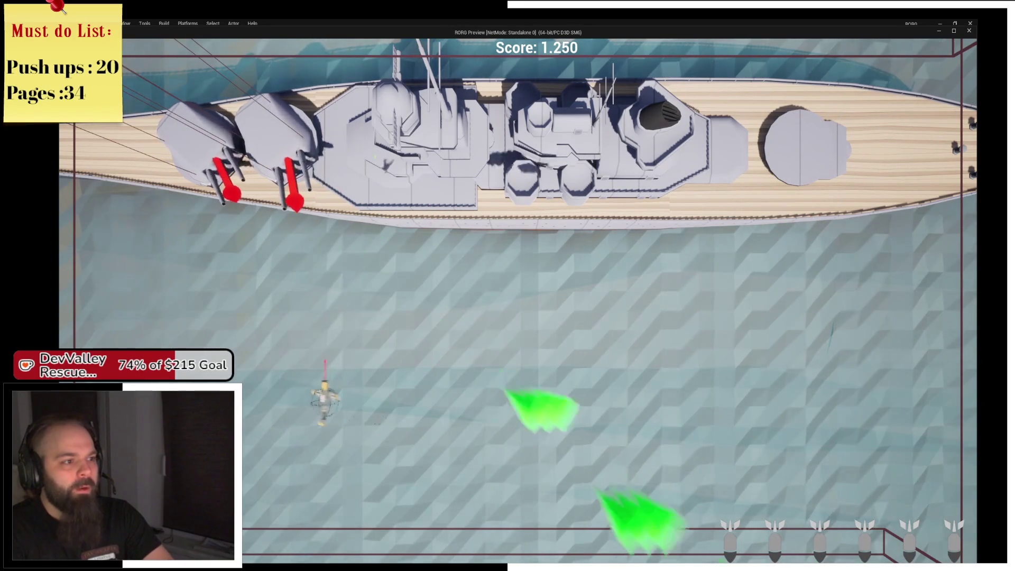
key(w)
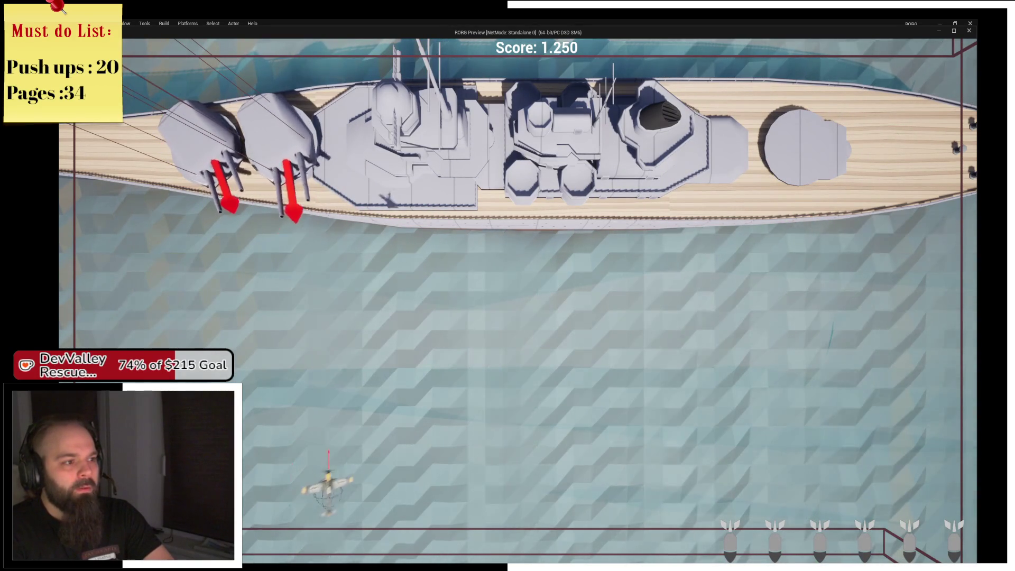
key(a)
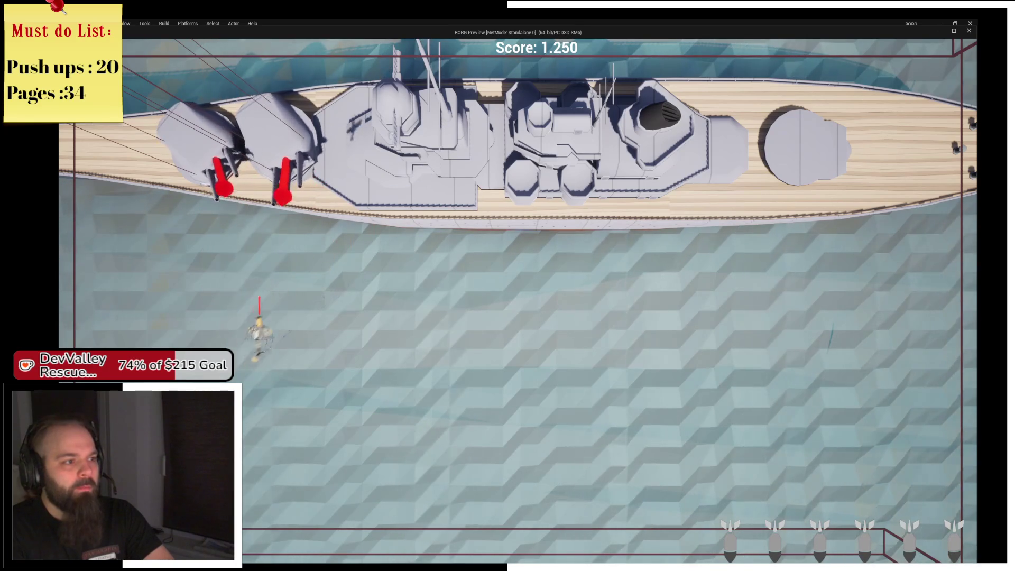
key(d)
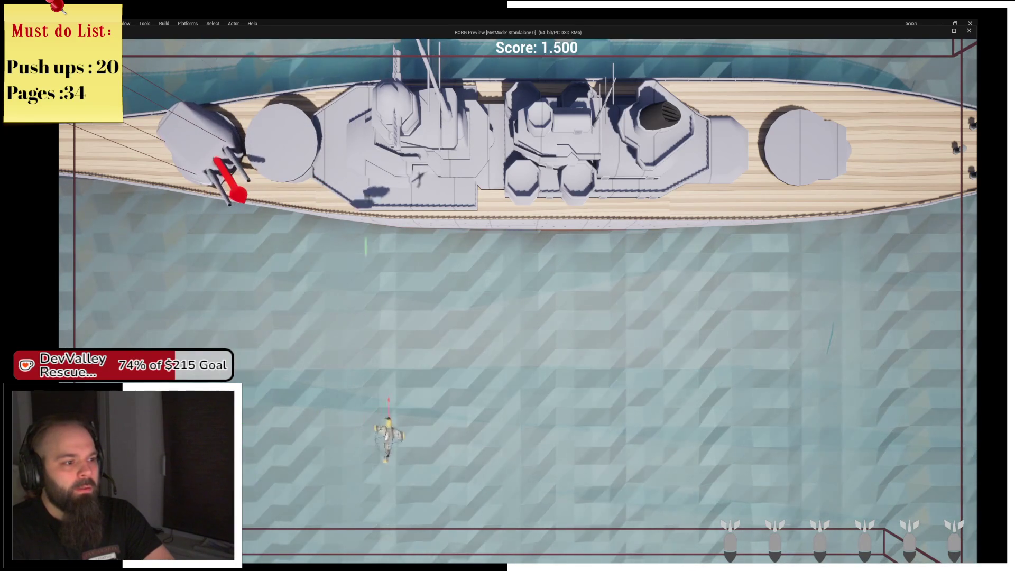
key(a)
key(a)
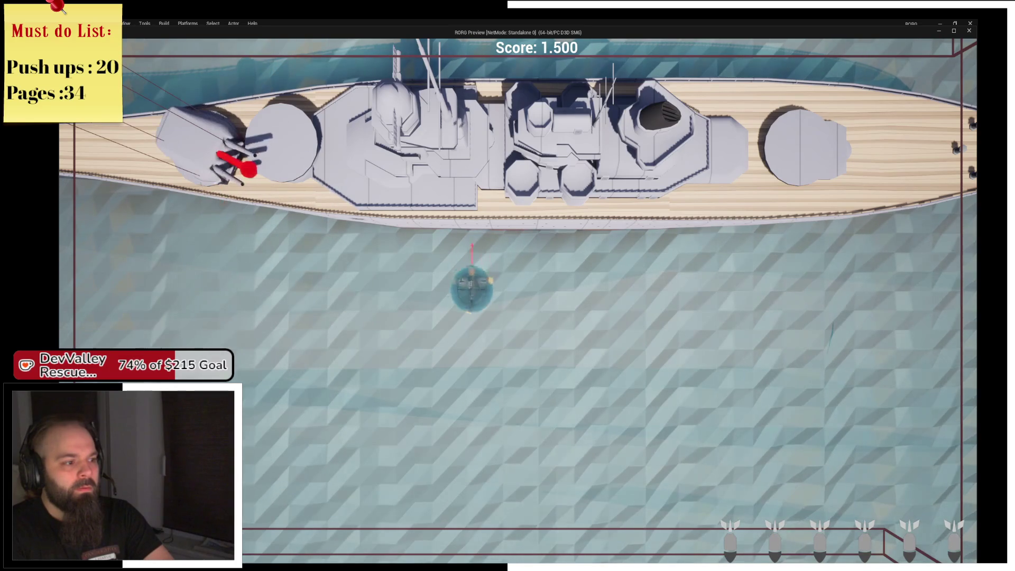
key(a)
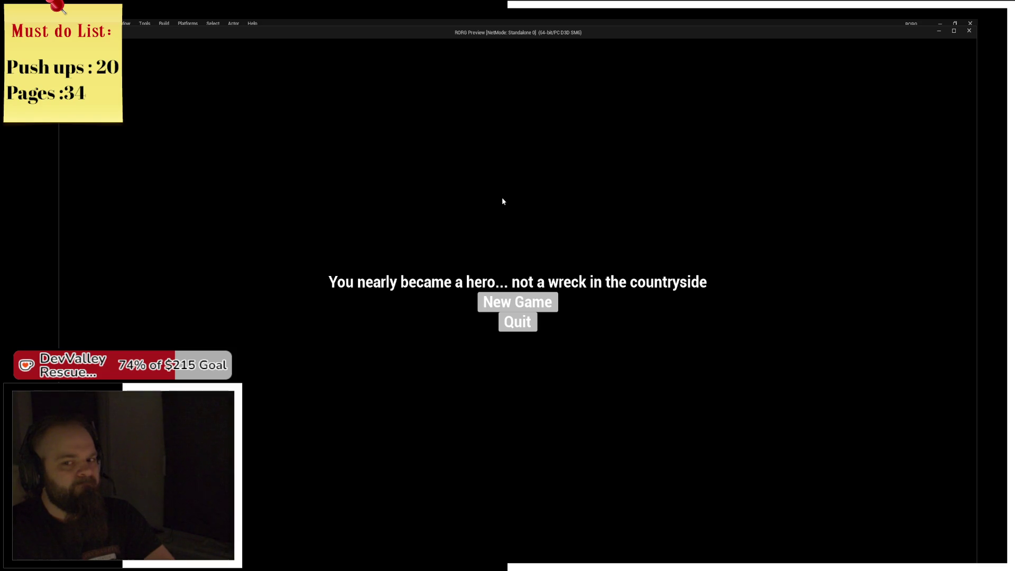
click(521, 301)
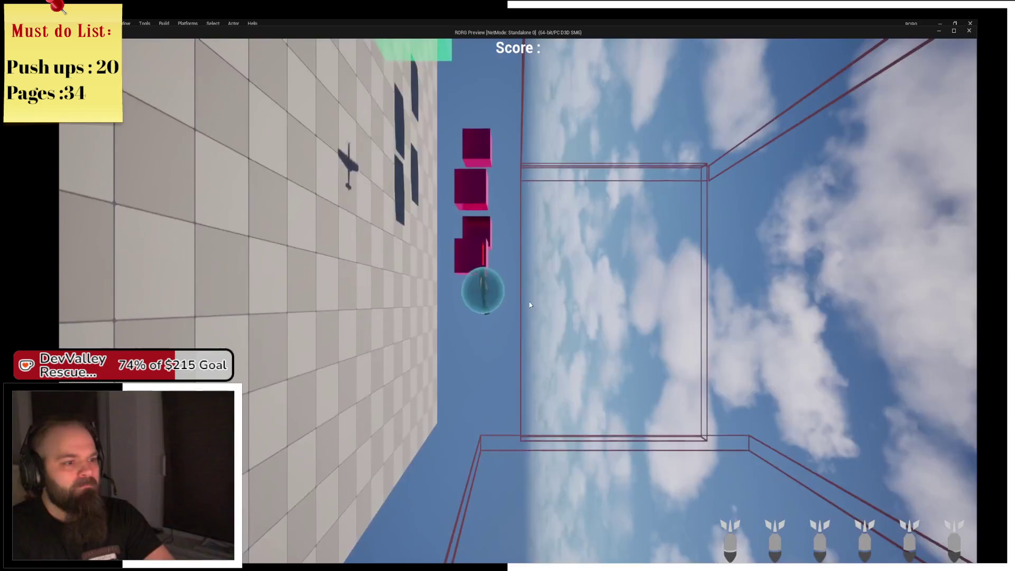
key(Escape)
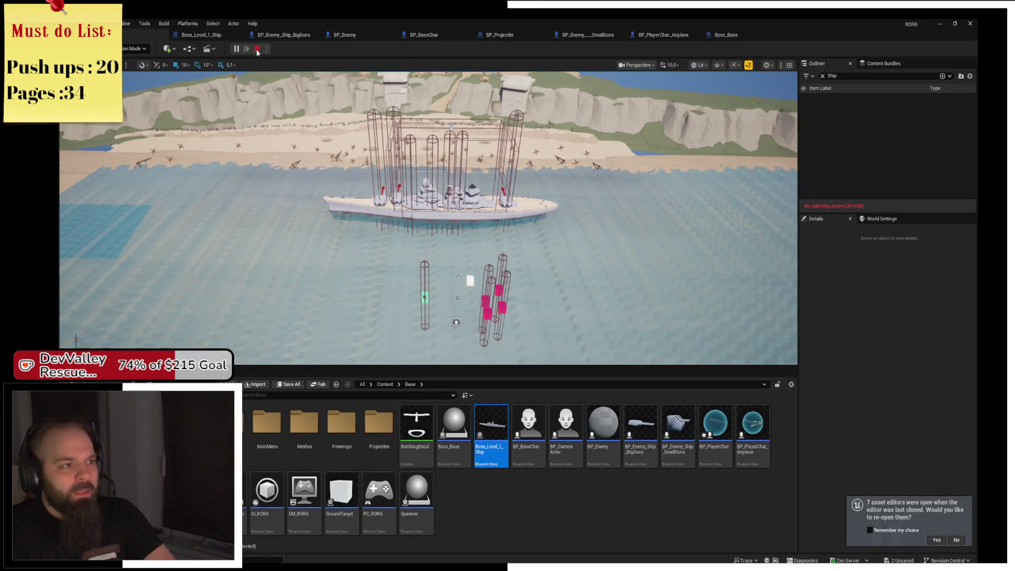
Stop the session, relaunch the game with Alt+P and fly toward the ship dodging flak
click(257, 50)
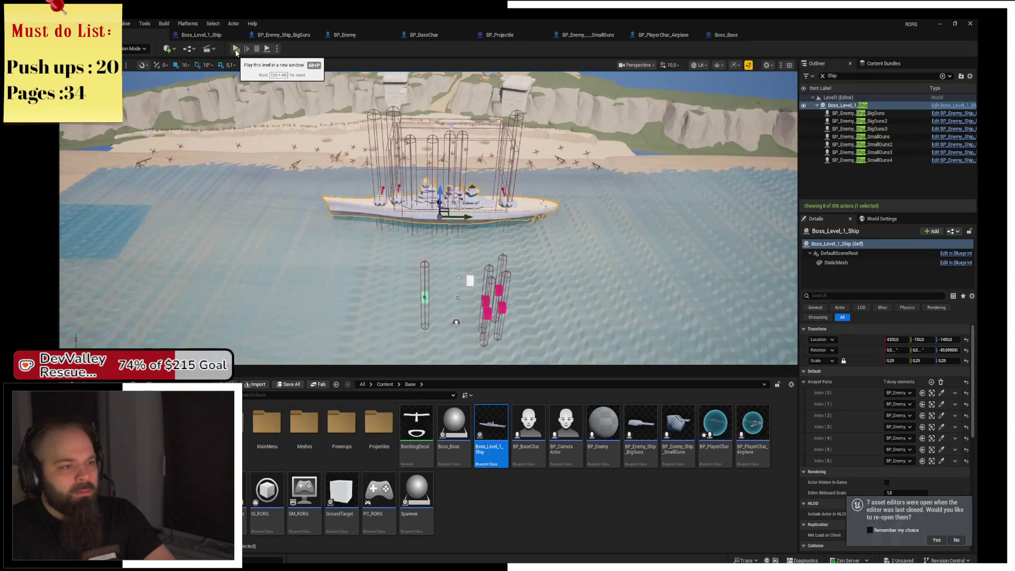
key(alt+p)
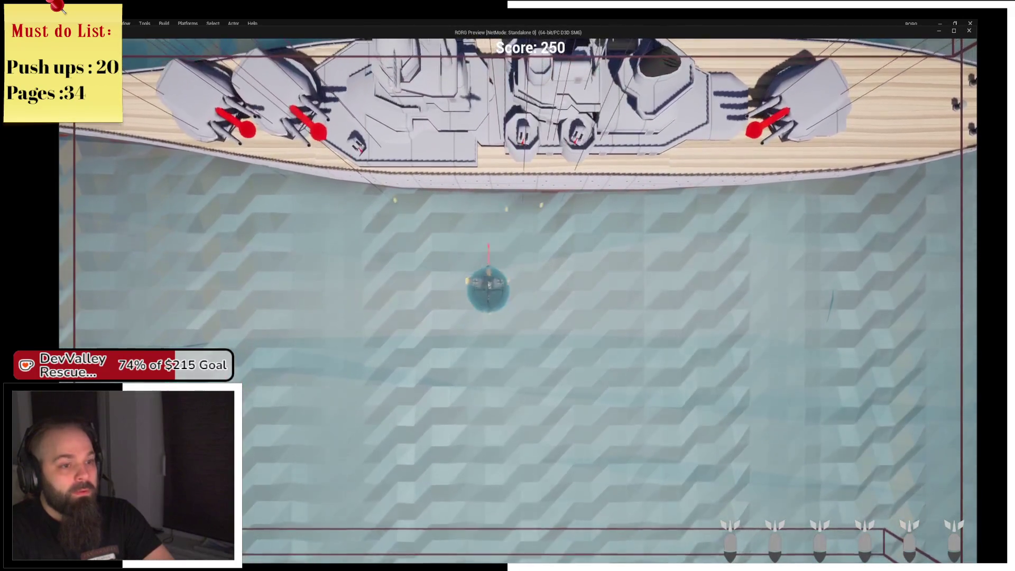
key(d)
key(s)
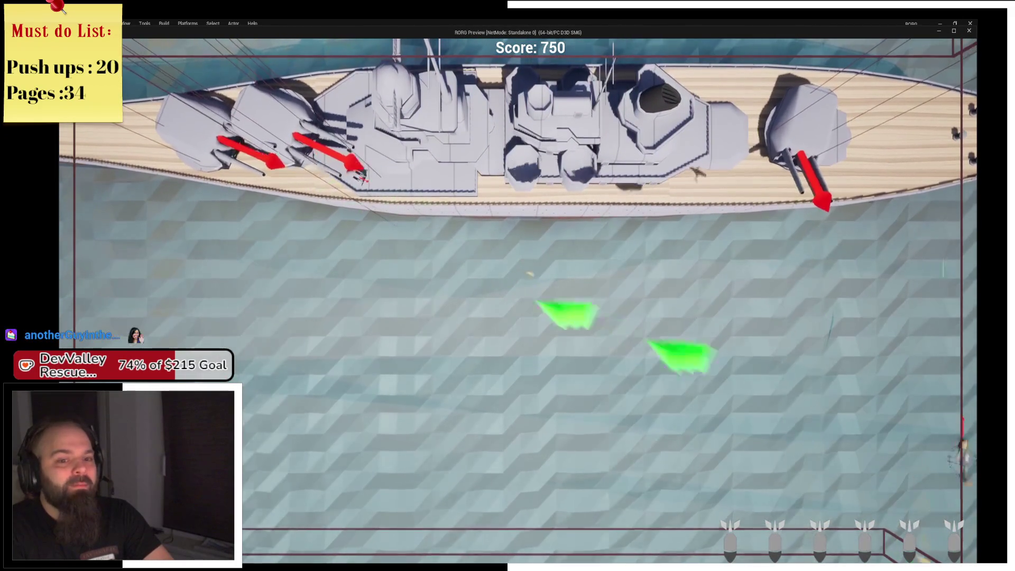
key(w)
key(a)
key(s)
key(d)
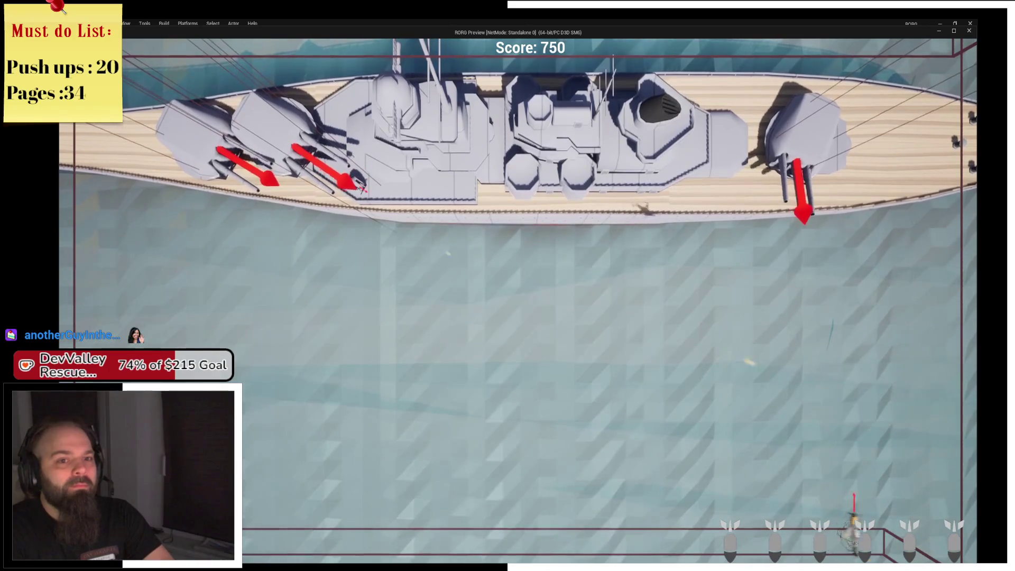
key(w)
key(a)
key(d)
Dash under a shield, destroy the second turret, then start a new game and exit the preview
key(w)
key(a)
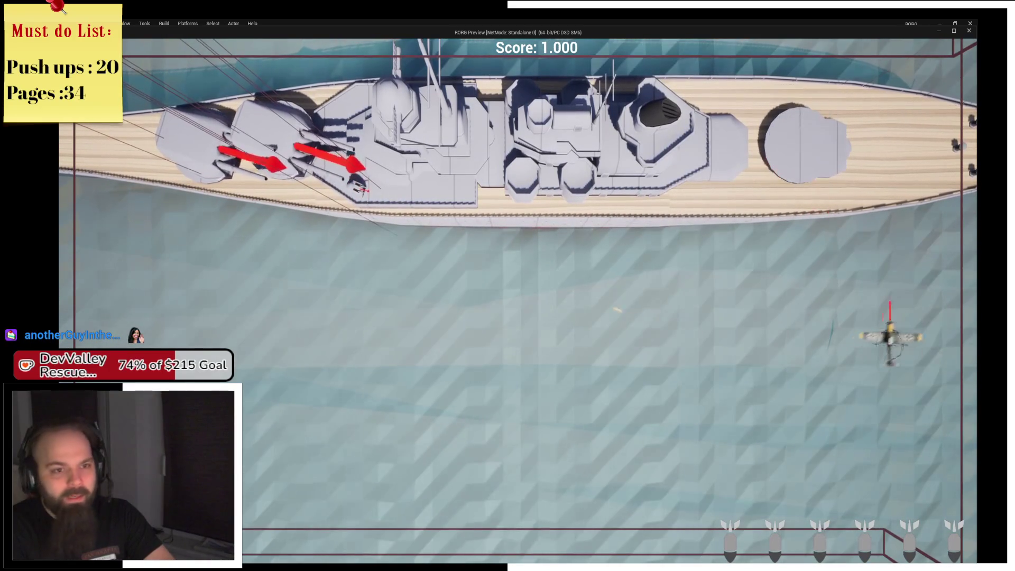
key(space)
key(s)
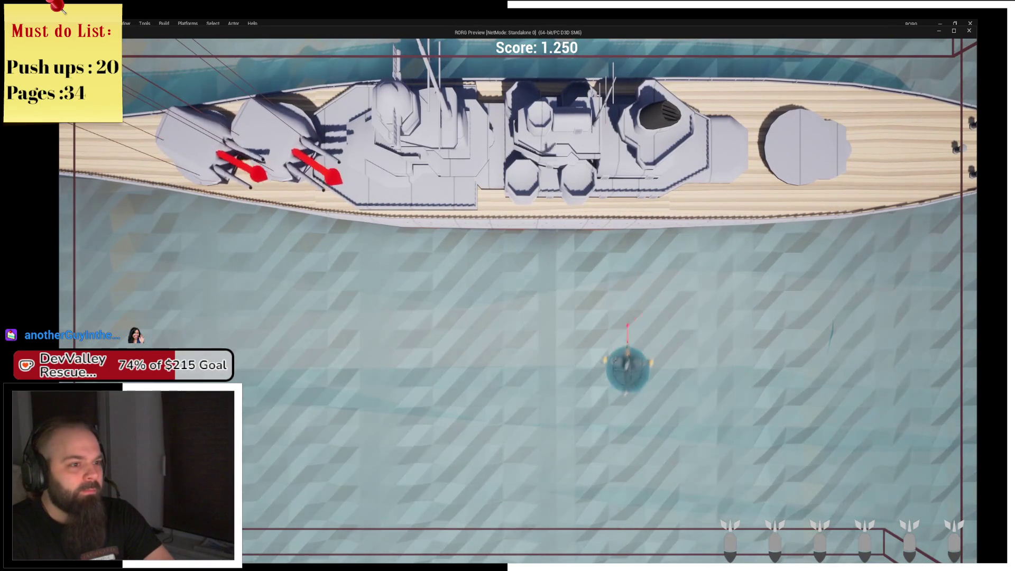
key(a)
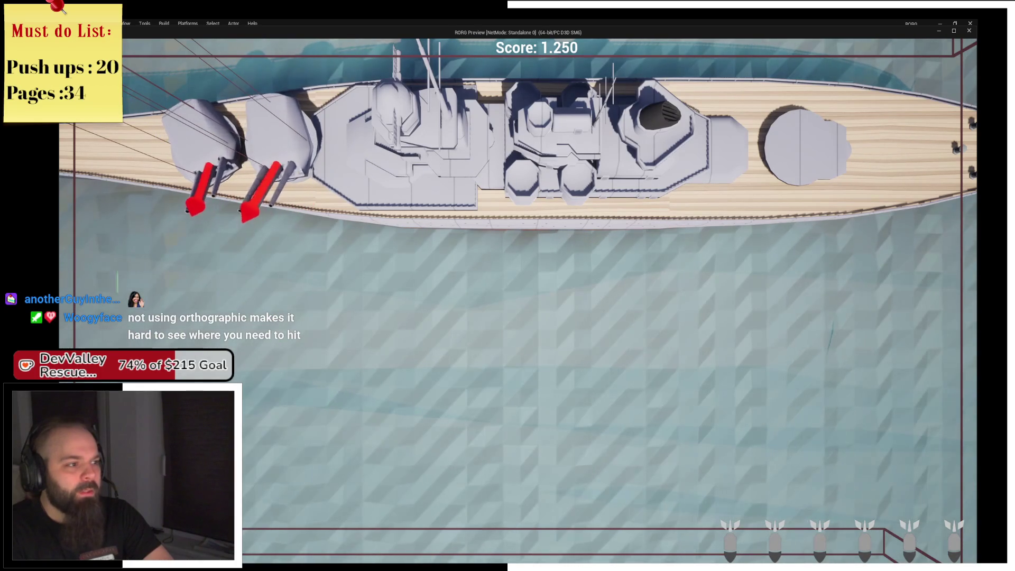
key(d)
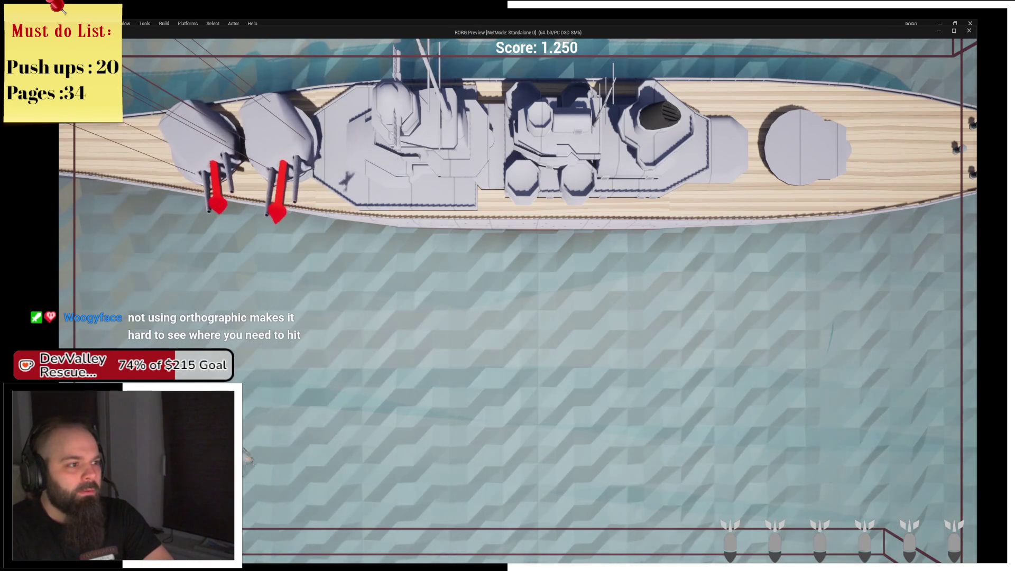
key(a)
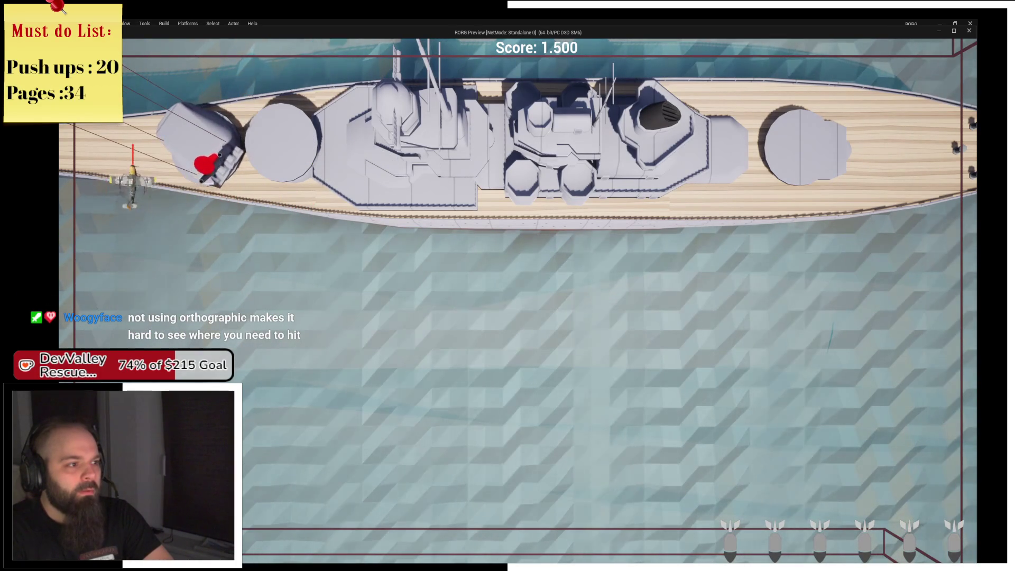
key(s)
key(s)
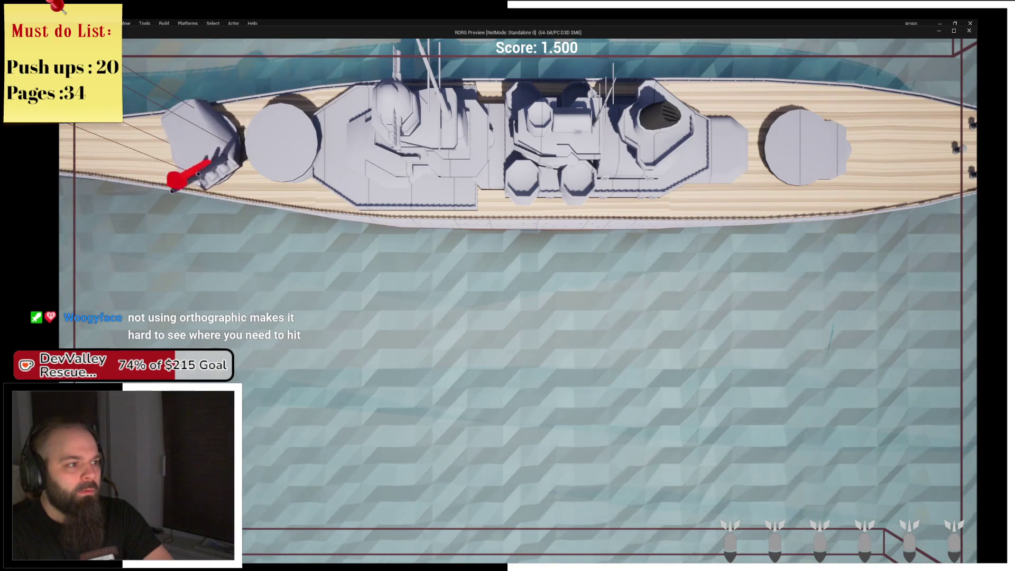
key(d)
key(a)
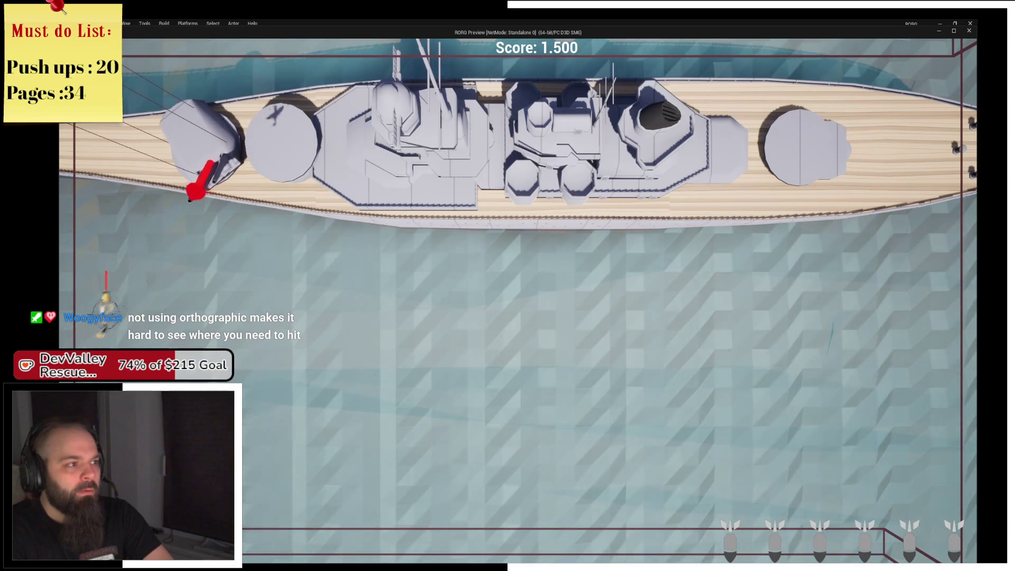
key(s)
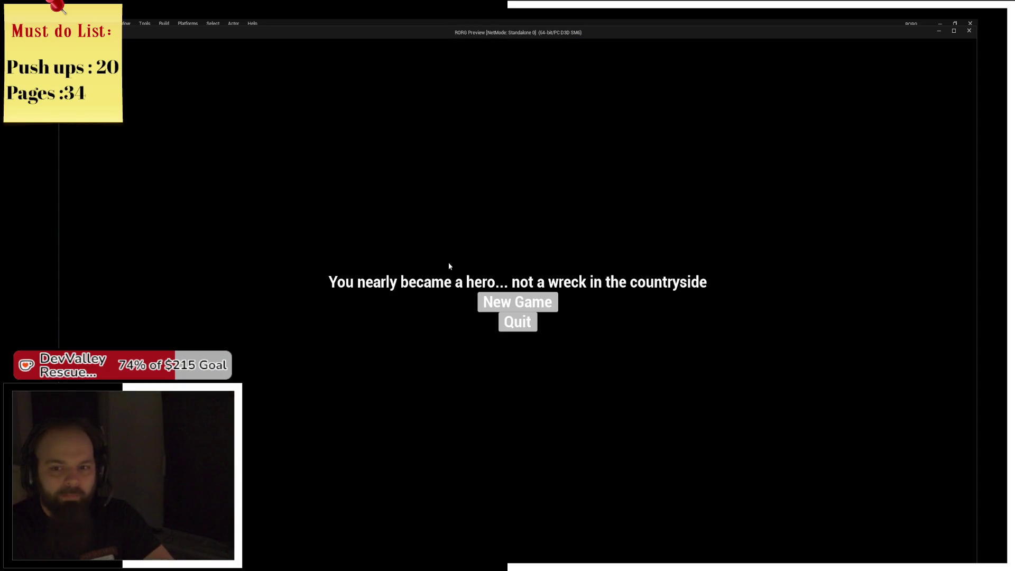
click(504, 311)
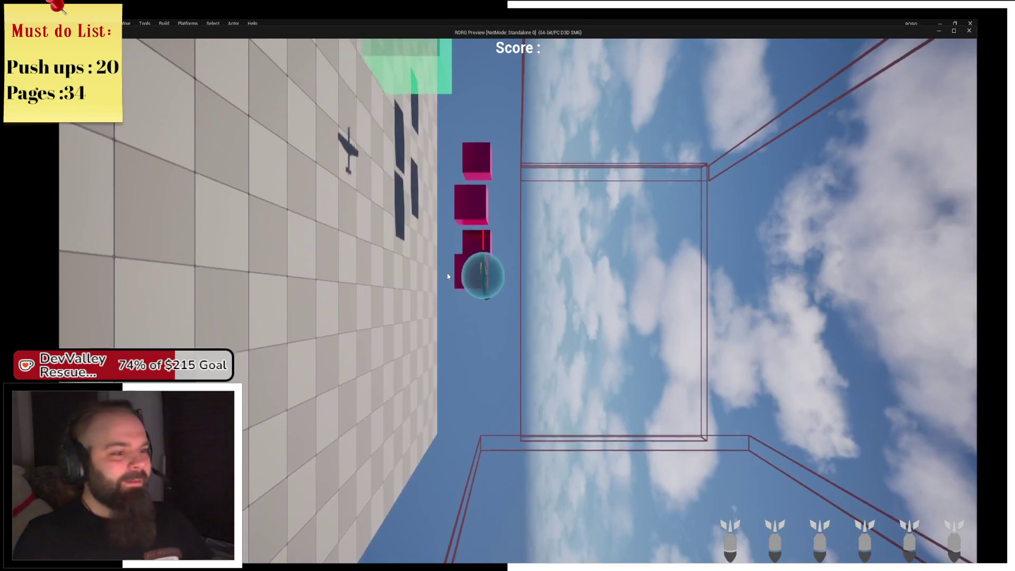
key(Escape)
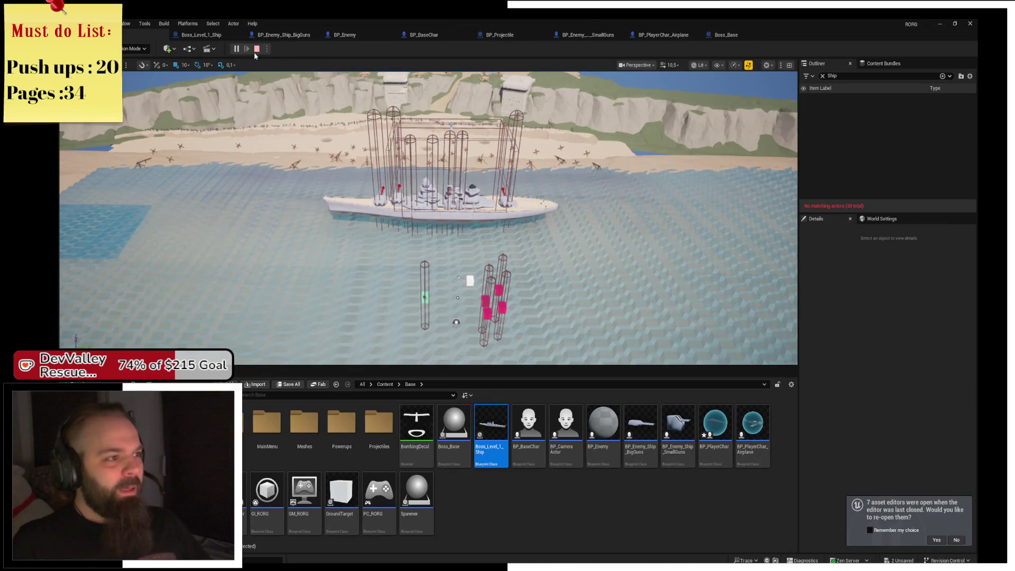
Launch the game with Alt+P and fire on the ship's forward turrets
key(alt+p)
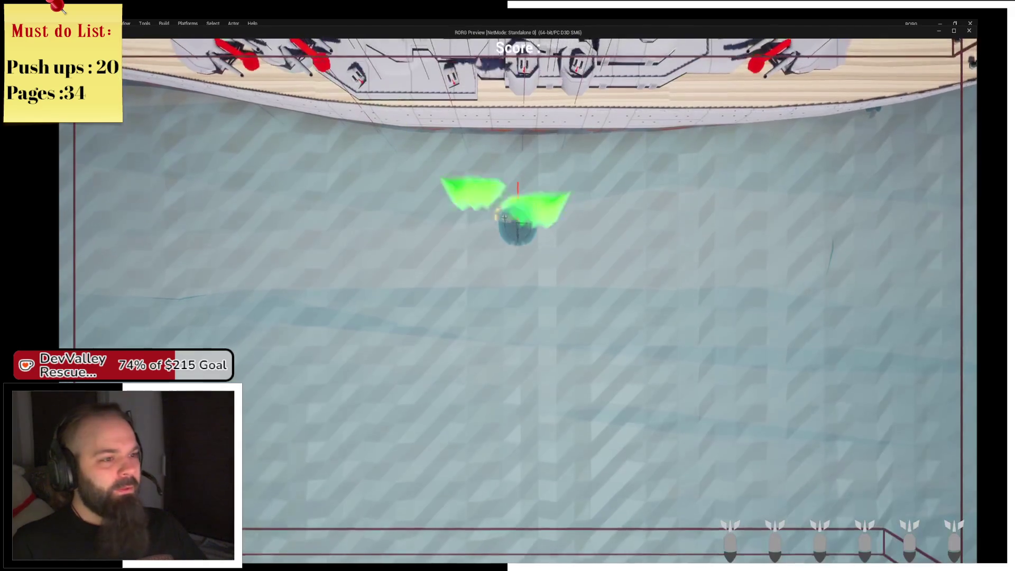
key(d)
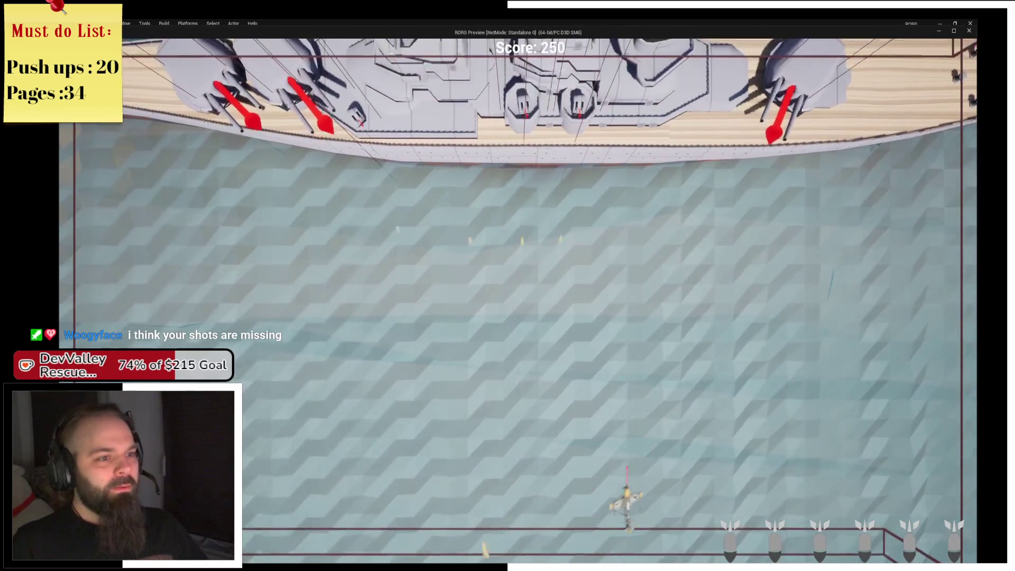
key(w)
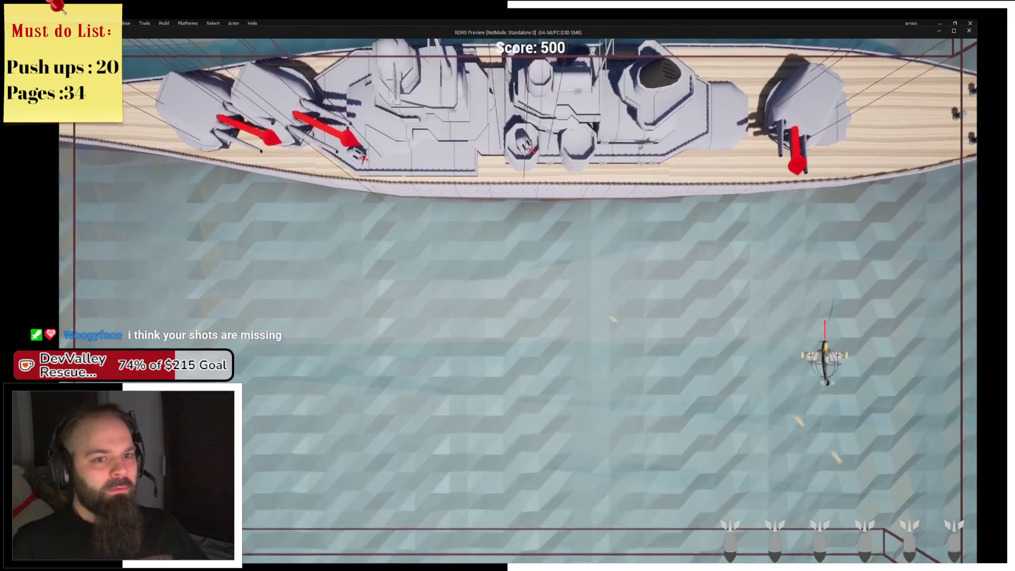
key(a)
key(w)
key(s)
key(a)
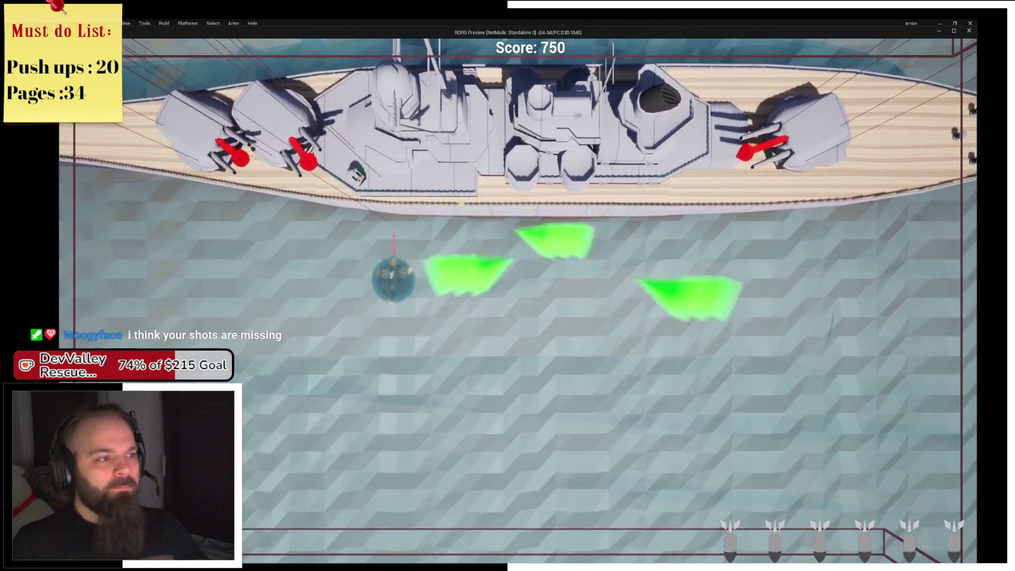
key(a)
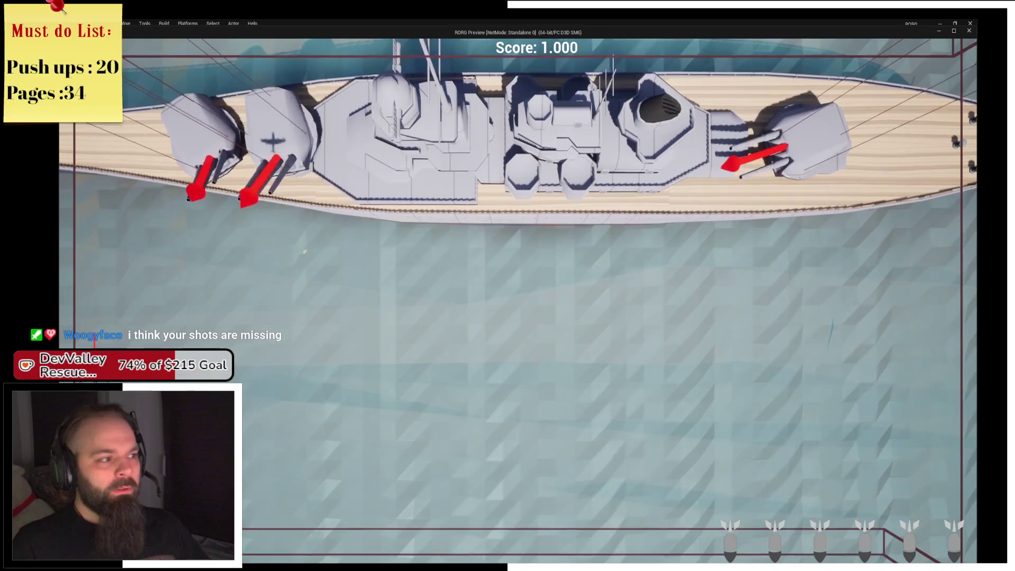
Steer the respawned plane up and right toward the rear turret while dodging fire
key(d)
key(w)
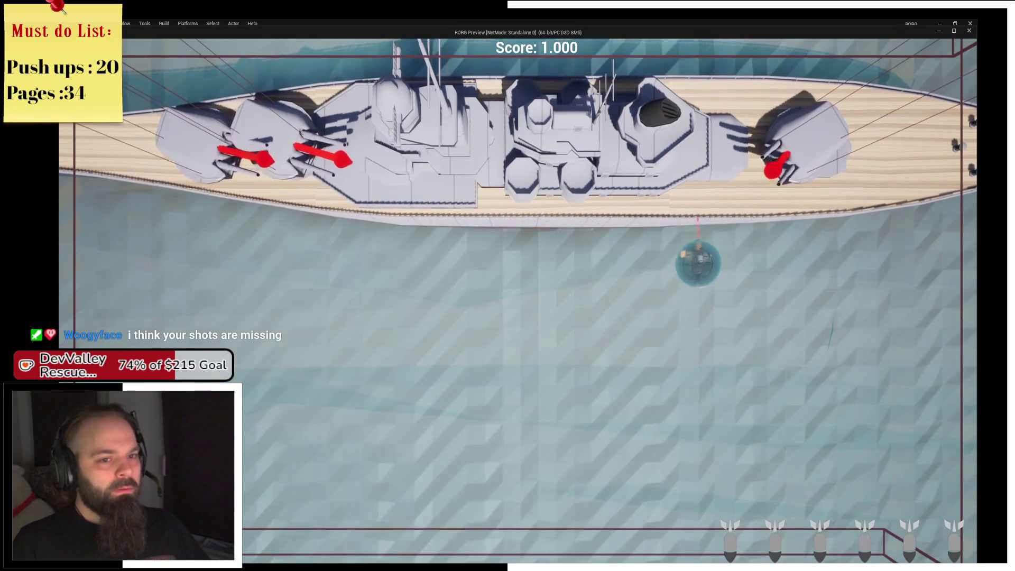
key(s)
key(d)
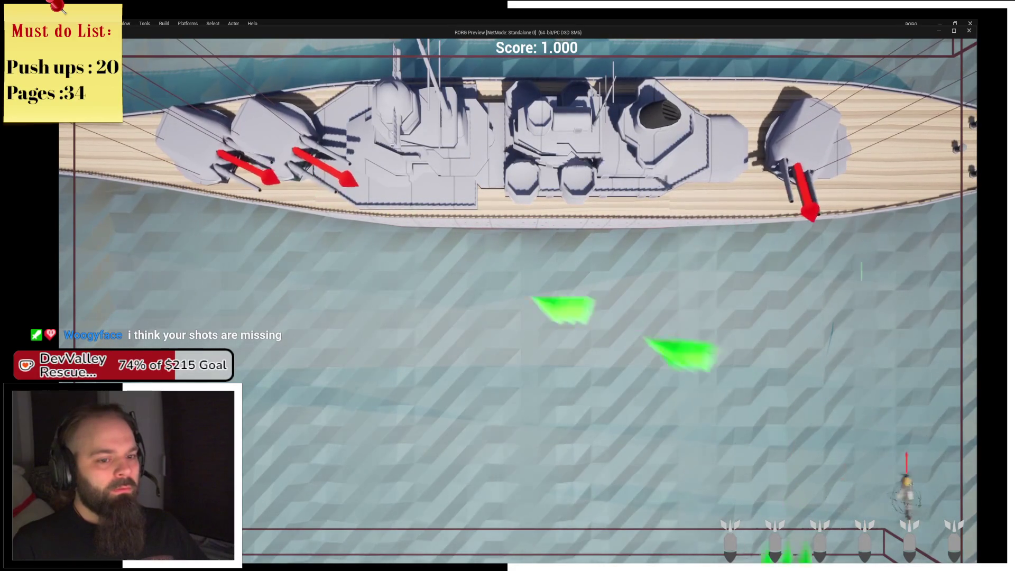
key(w)
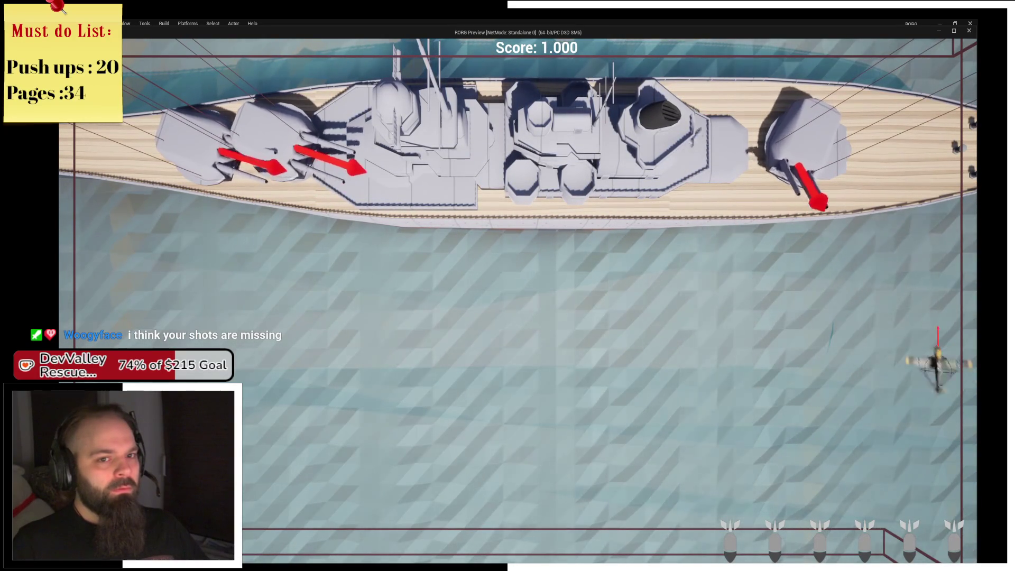
key(a)
key(s)
key(w)
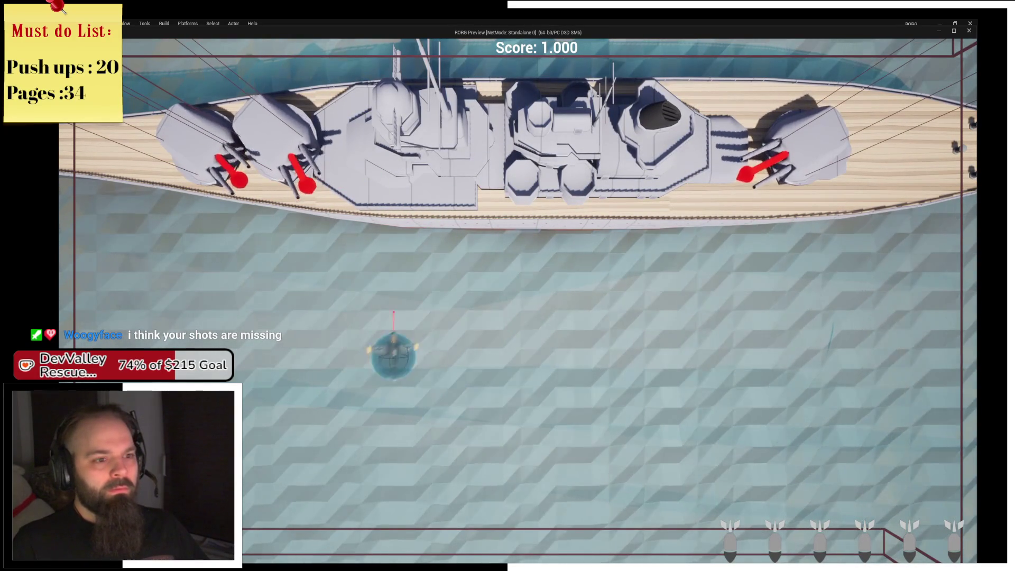
key(d)
key(s)
key(d)
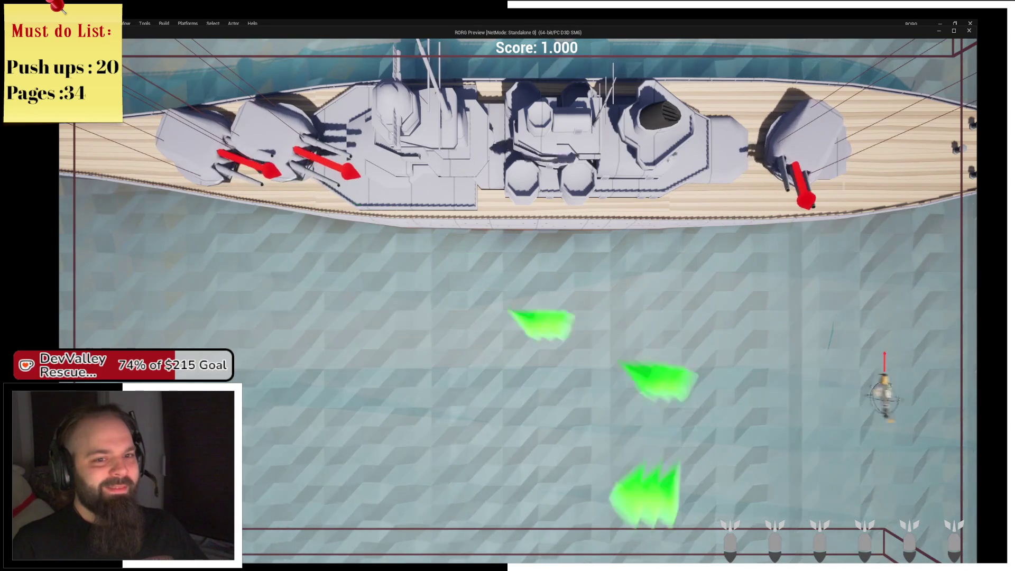
key(w)
Shoot the rear turret until destroyed, then return to the editor and stop the session
key(s)
key(a)
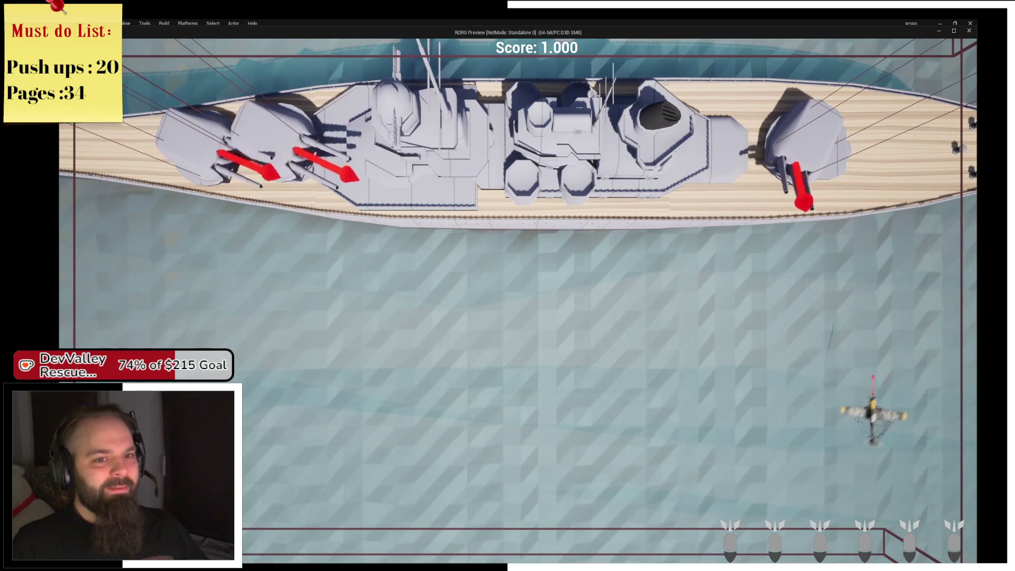
key(d)
key(w)
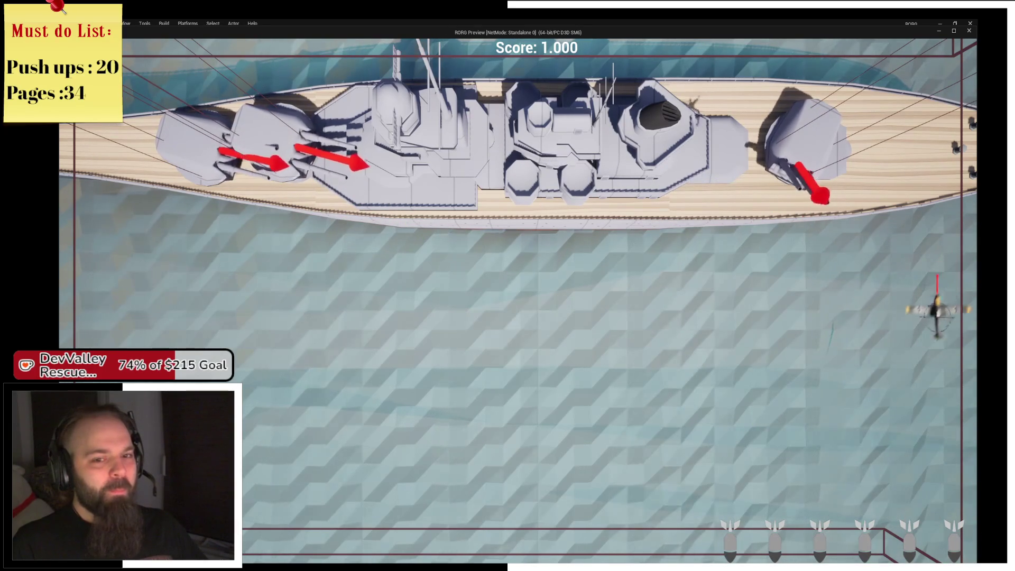
key(s)
key(a)
key(d)
key(w)
key(a)
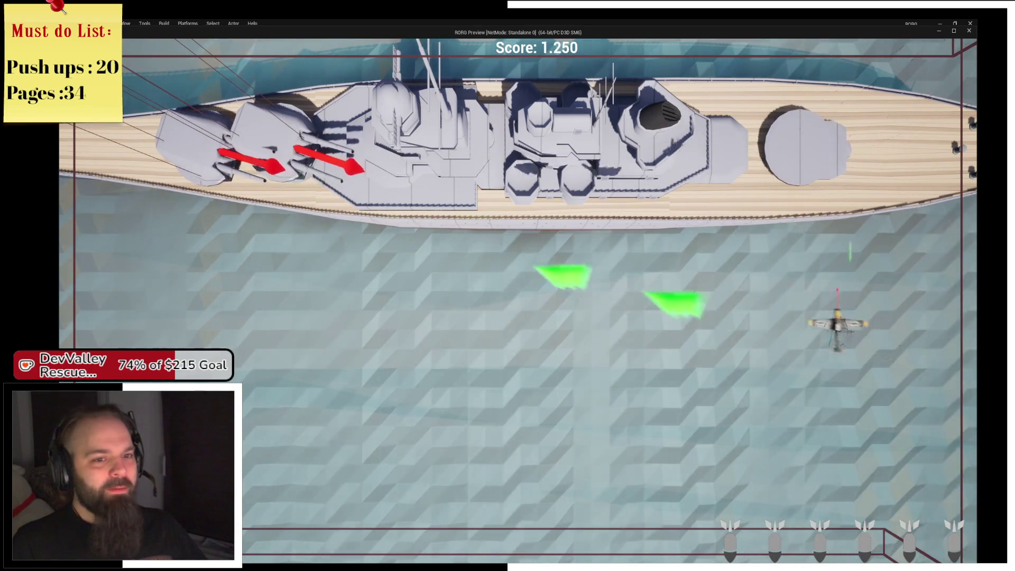
key(alt+Tab)
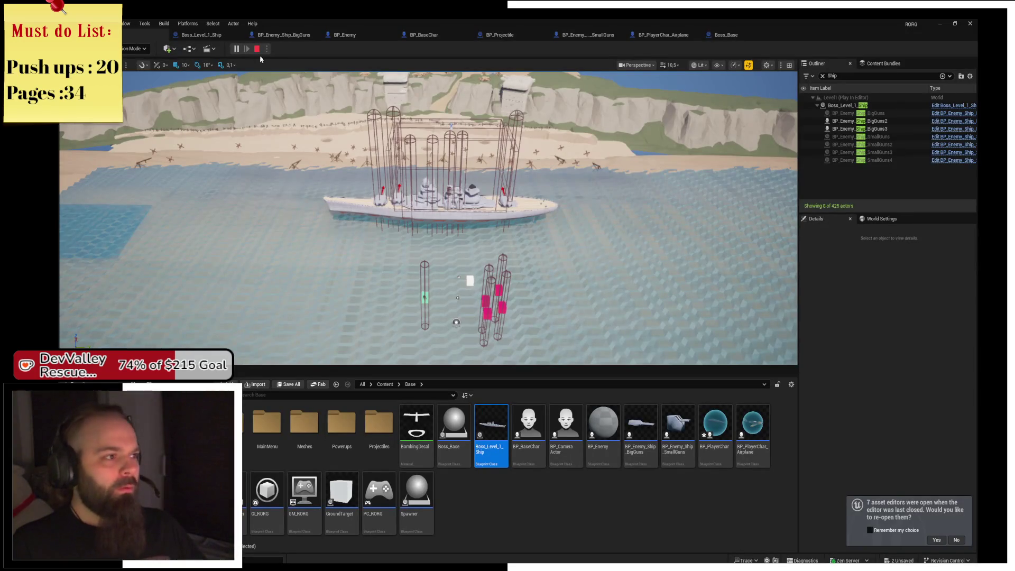
click(256, 49)
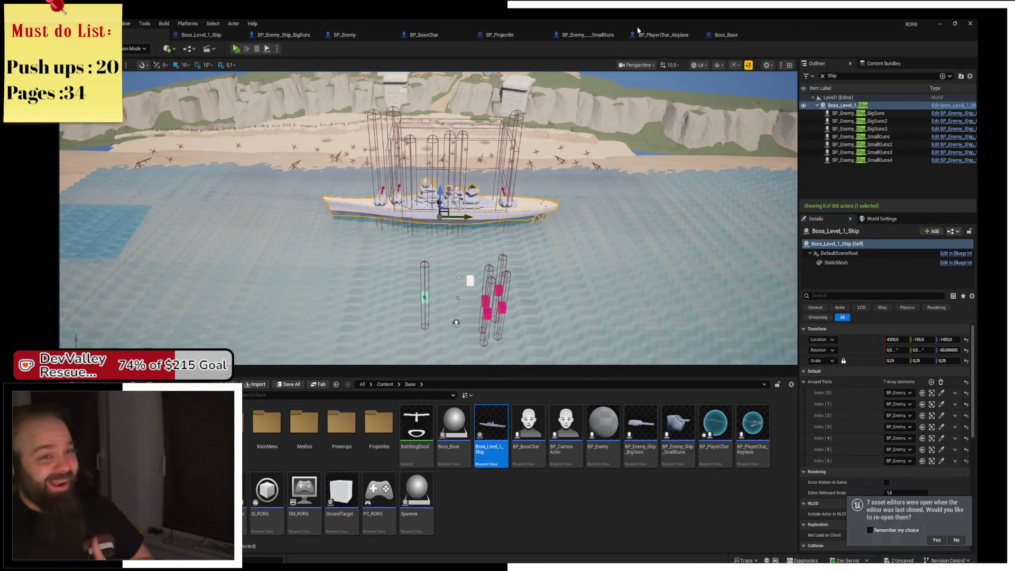
Open the BP_PlayerChar_Airplane blueprint and launch a fresh play test from its toolbar
double_click(637, 31)
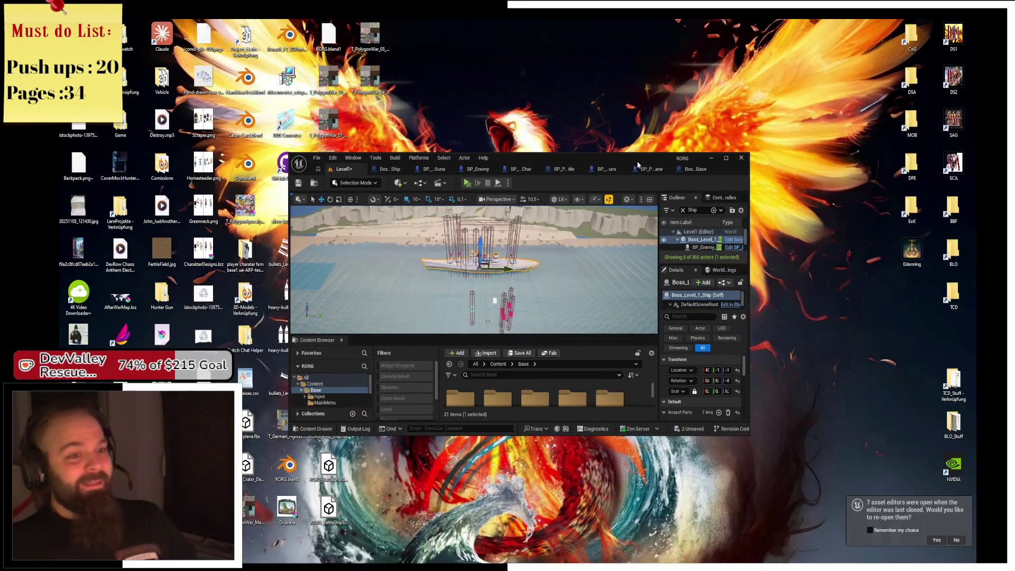
double_click(638, 163)
click(661, 35)
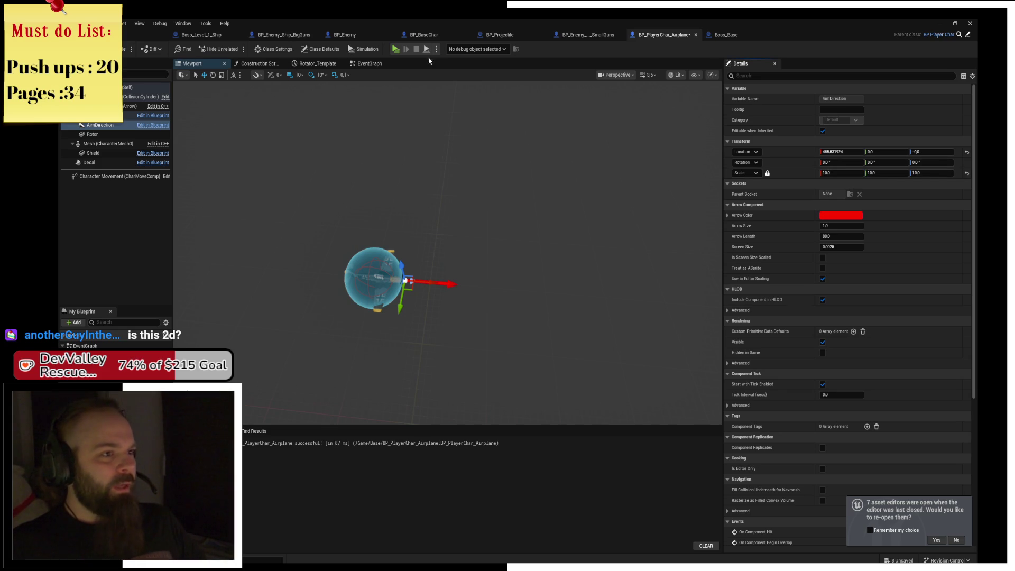
click(396, 49)
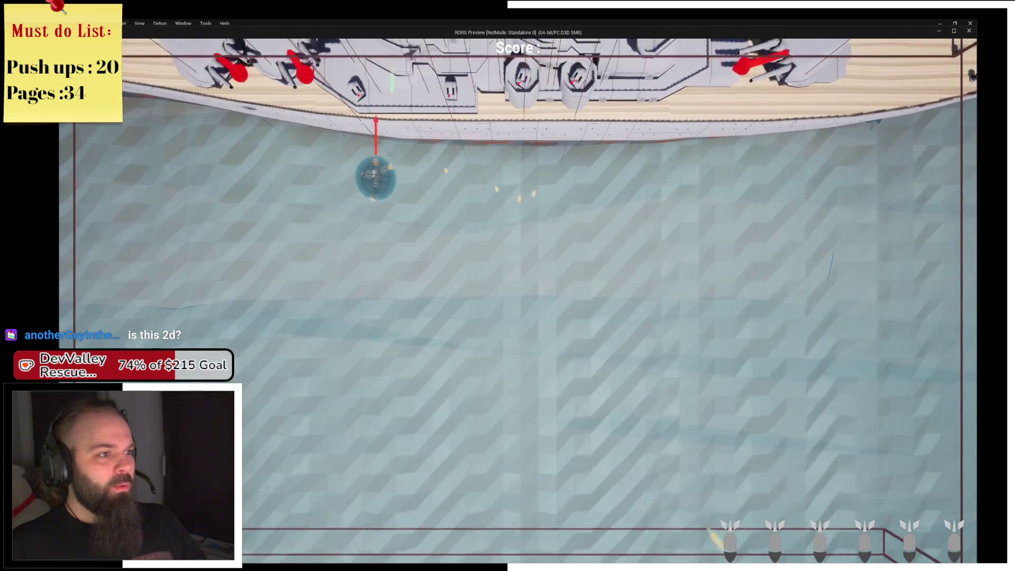
Fly around firing at the ship's turrets until the plane crashes, then start a new game and exit
key(s)
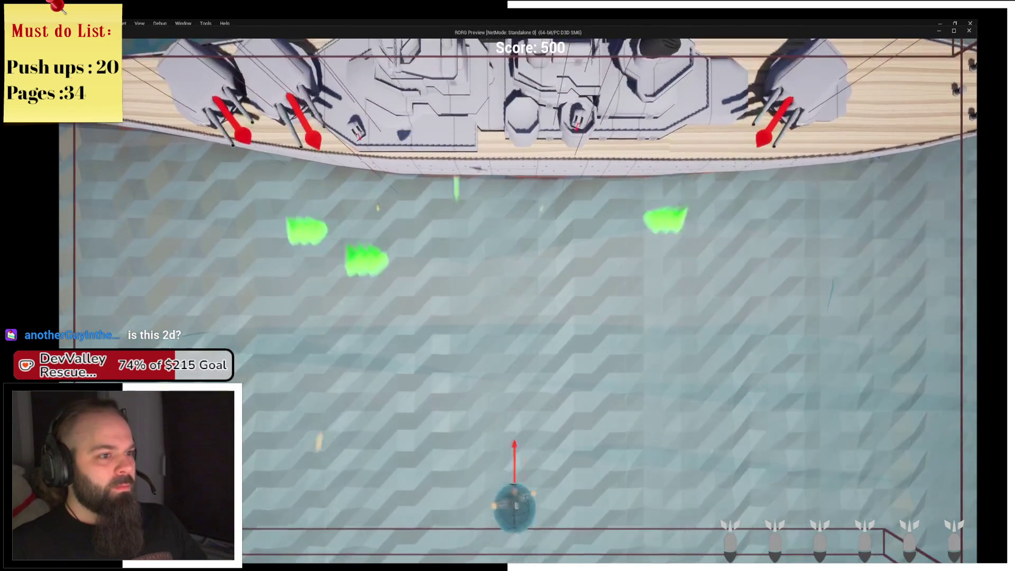
key(d)
key(d)
key(w)
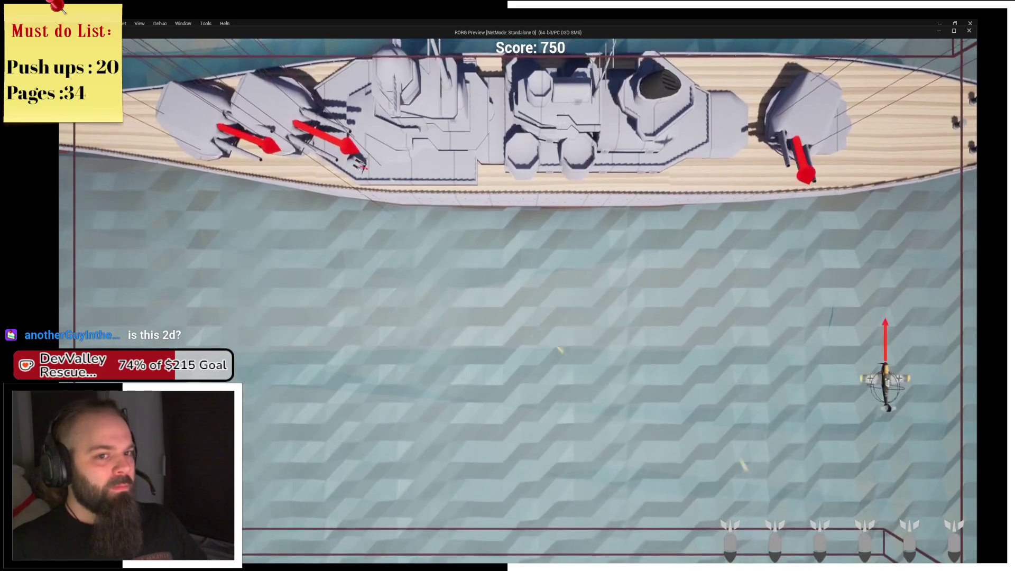
key(a)
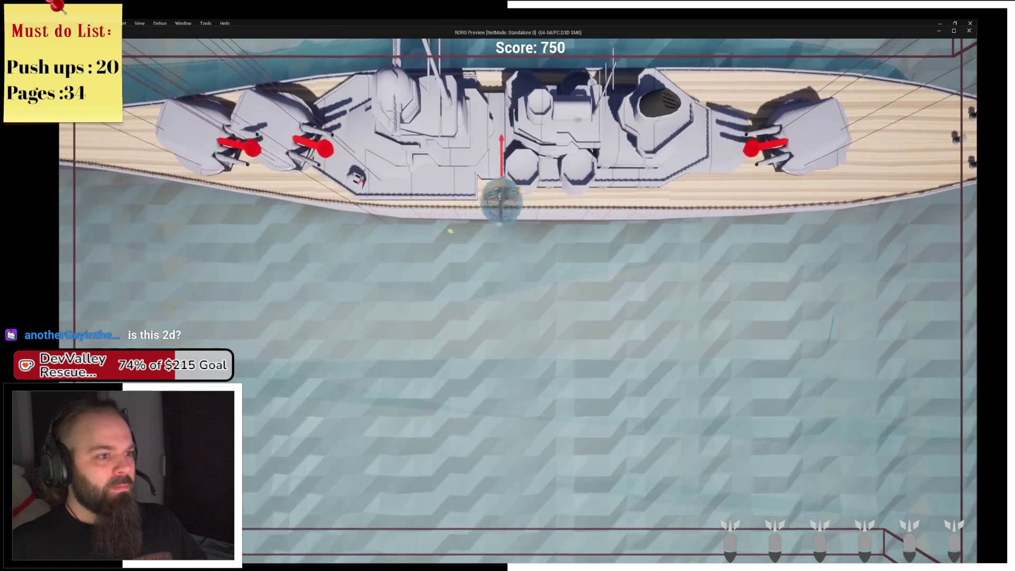
key(a)
key(s)
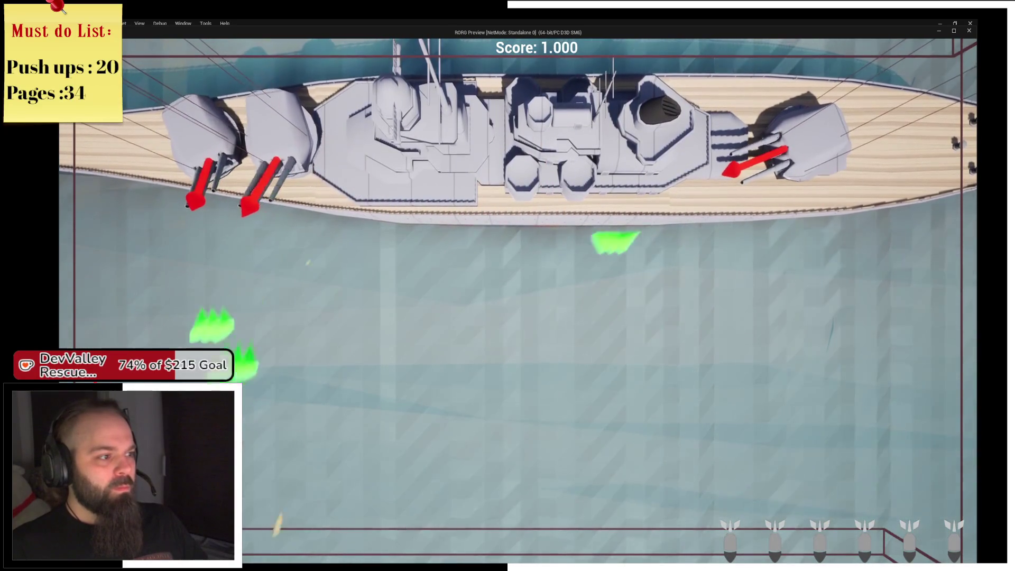
key(d)
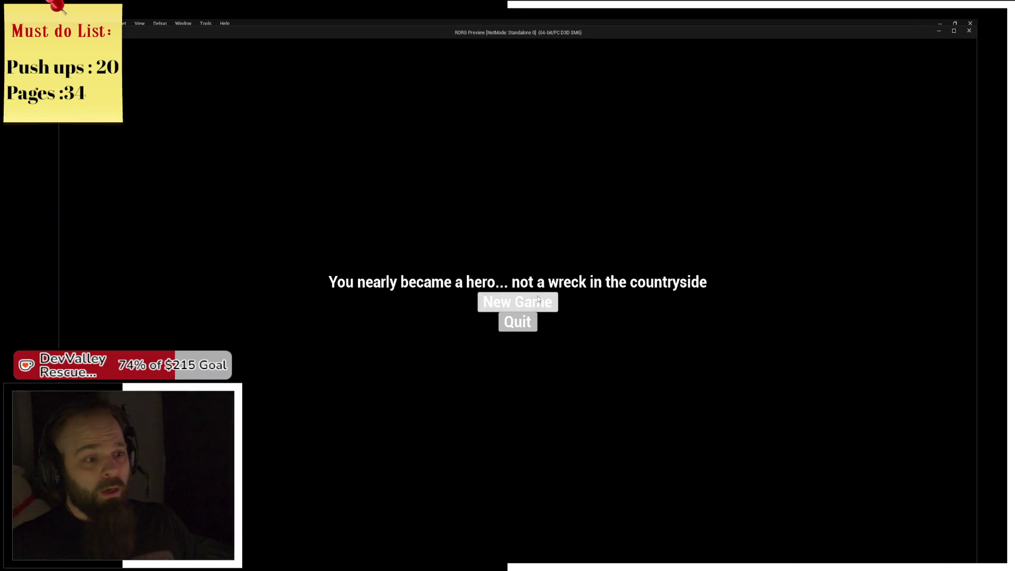
click(539, 299)
key(Escape)
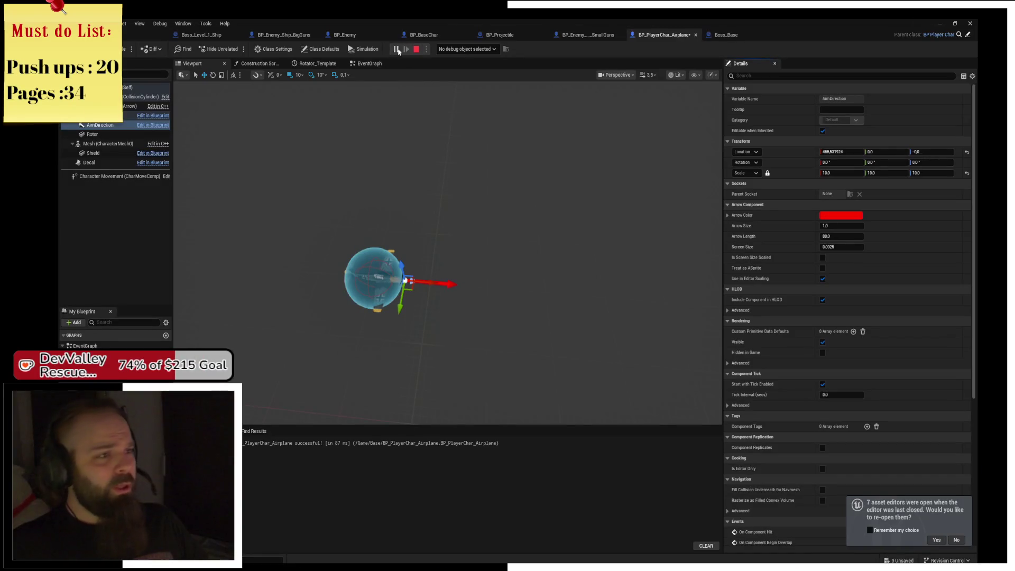
Run another play test, destroying the ship's turrets for a 1.750 score, then stop the session
click(395, 49)
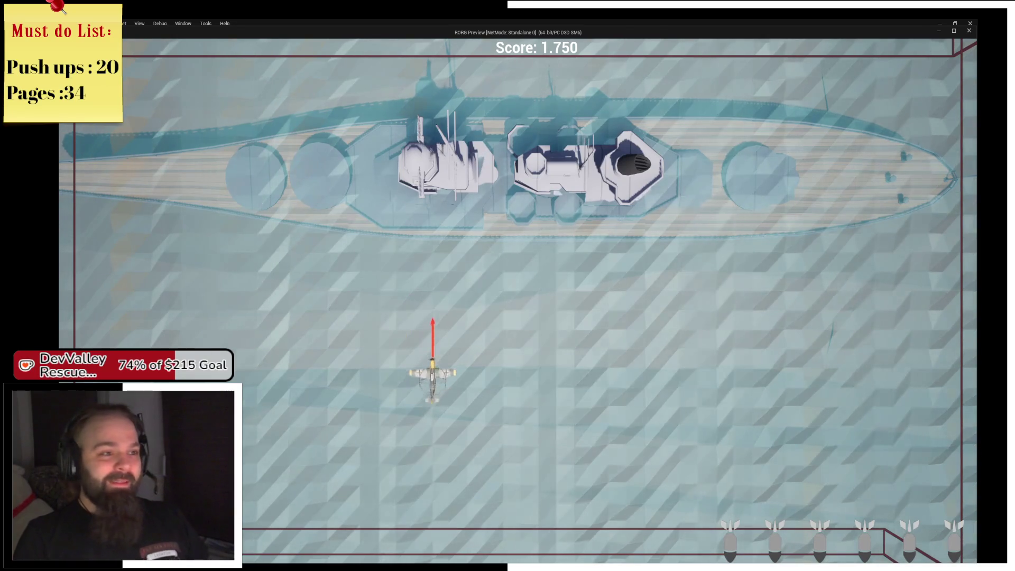
key(Escape)
click(414, 50)
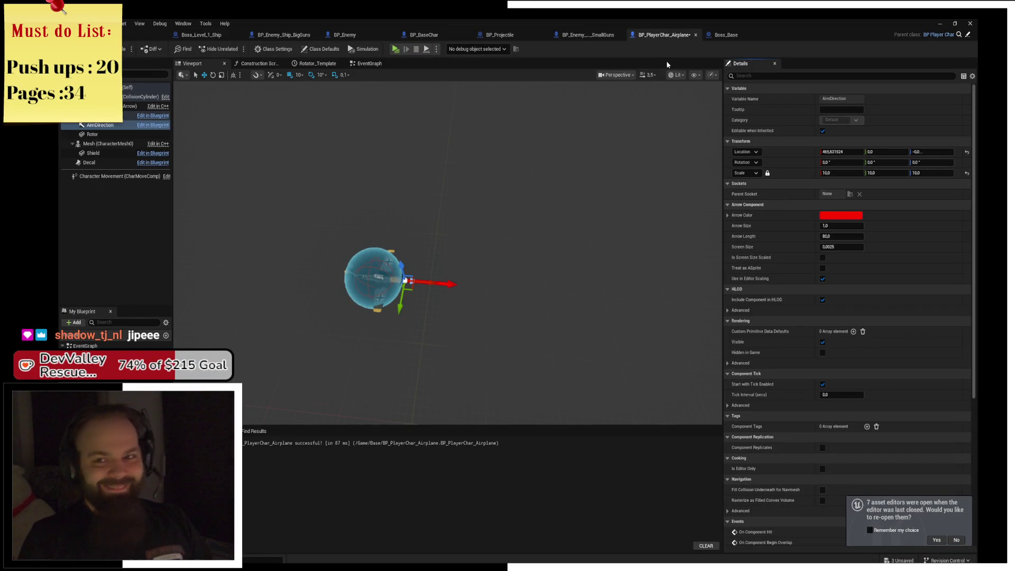
In the Boss_Base event graph, discard a trial comment box and move the transform nodes up
click(723, 35)
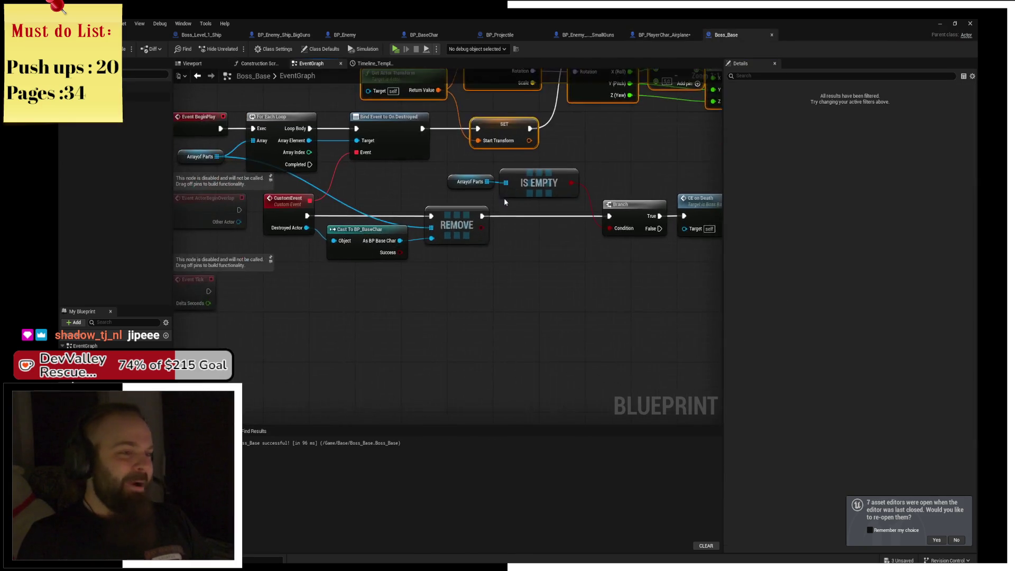
key(c)
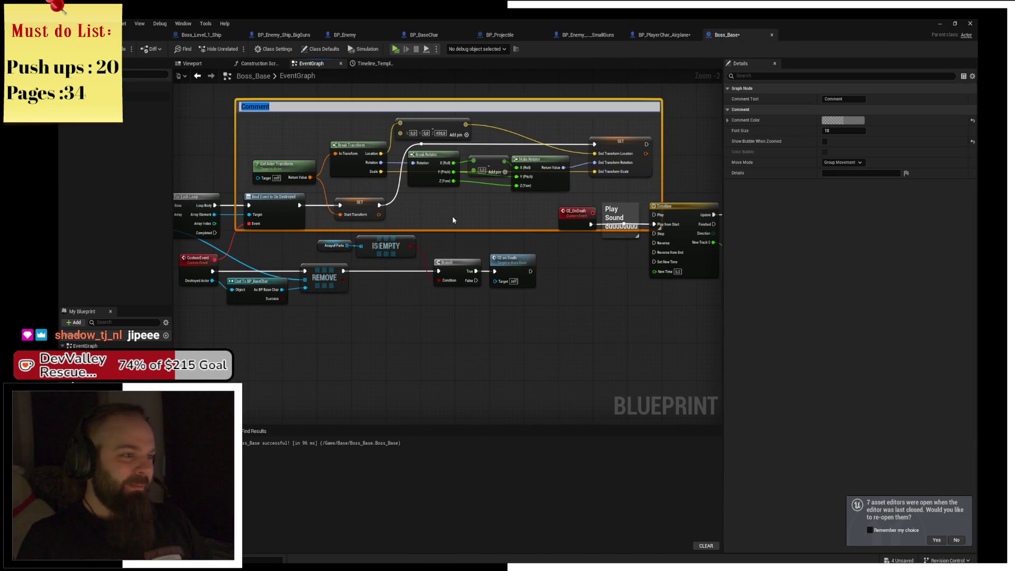
click(345, 120)
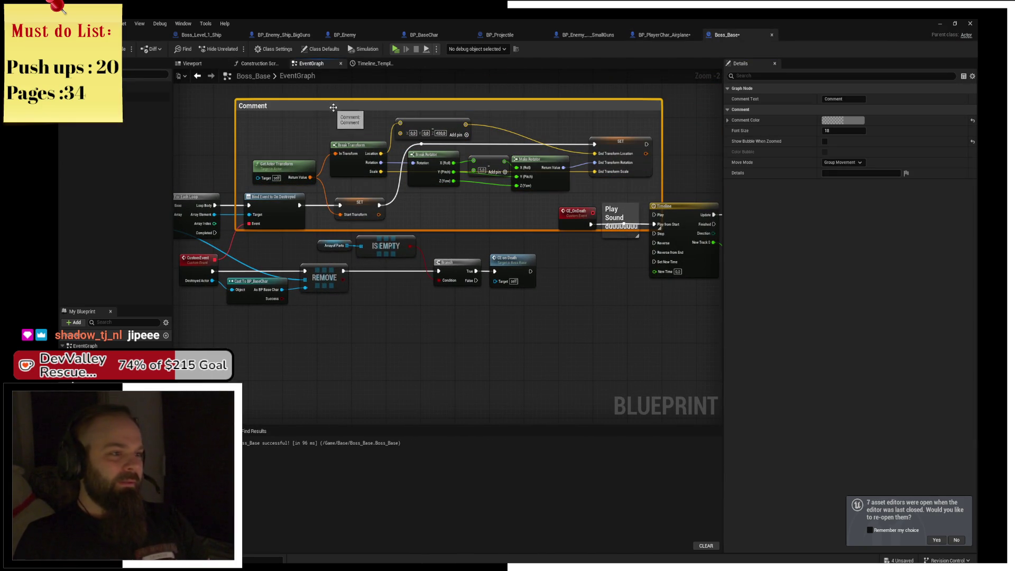
key(ctrl+z)
key(ctrl+y)
key(ctrl+z)
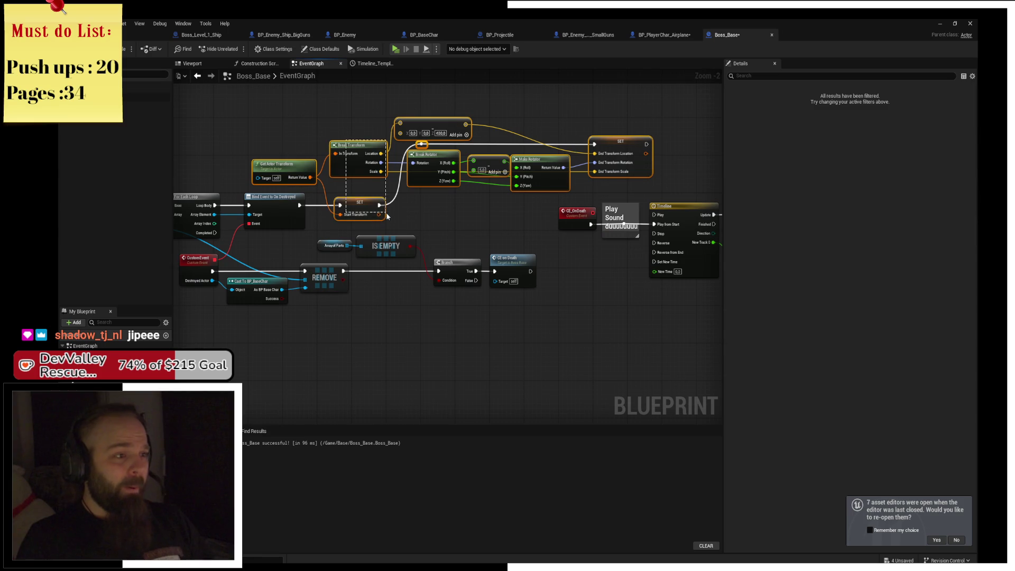
mouse_move(358, 200)
mouse_down()
mouse_move(392, 158)
mouse_move(413, 152)
mouse_up()
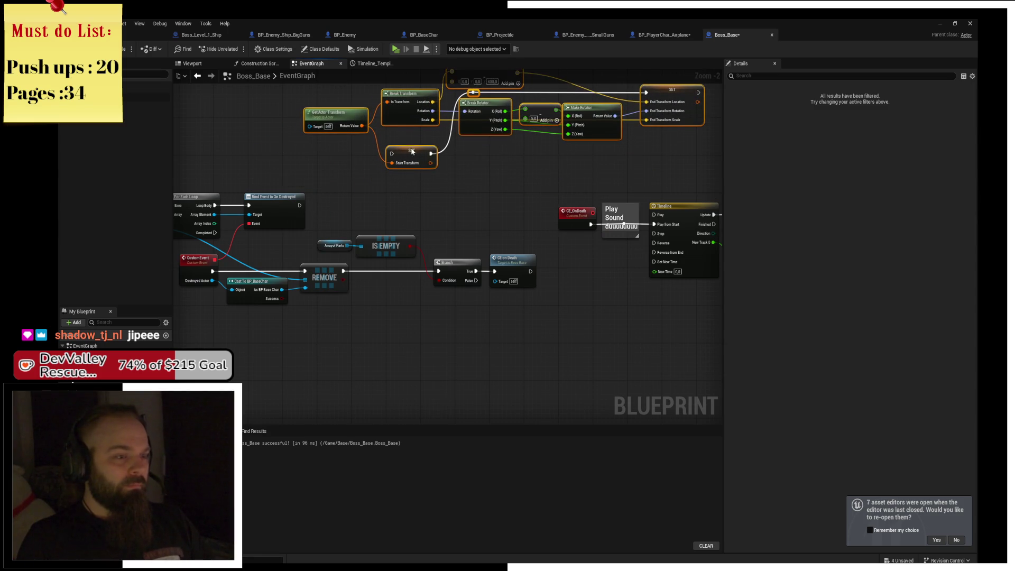
Add a CE_PrepOnDeath custom event positioned to drive the start-transform SET node
right_click(322, 159)
text(Cust)
key(Return)
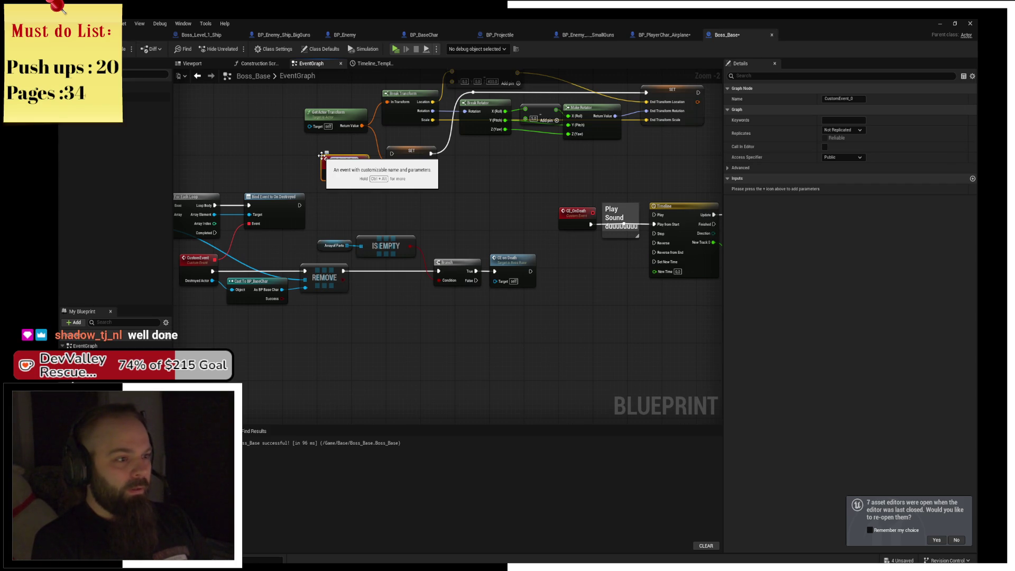
mouse_move(321, 155)
mouse_down()
mouse_move(308, 142)
mouse_move(392, 154)
mouse_up()
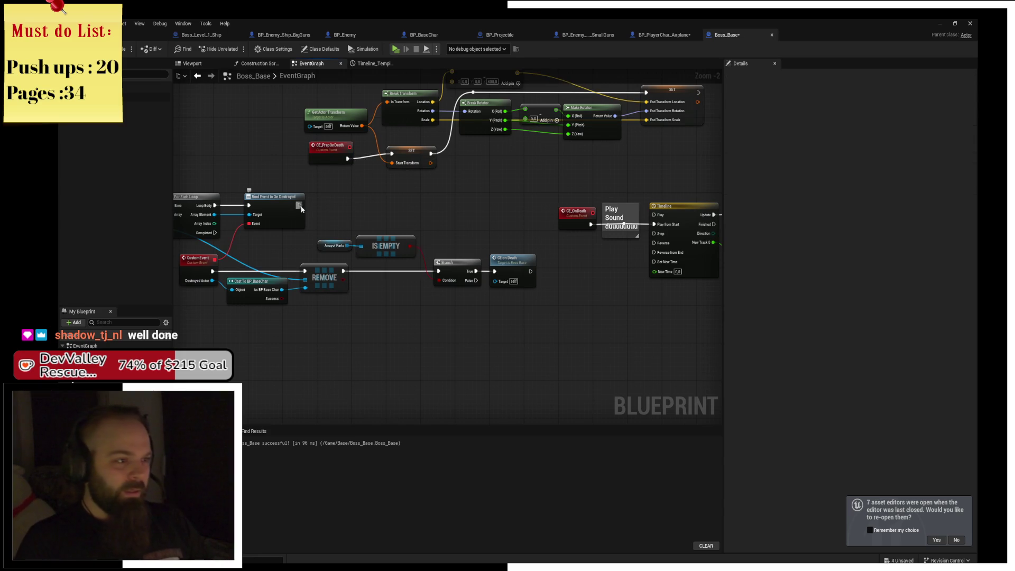
Call CE Prep on Death after the Bind Event to On Destroyed node and save Boss_Base
drag(299, 206, 329, 210)
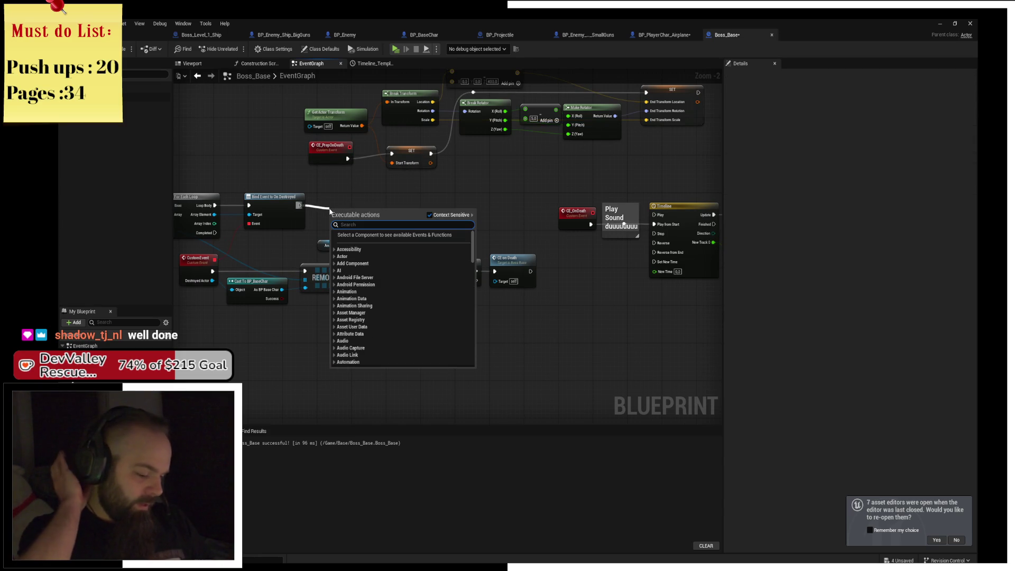
text(ce prep)
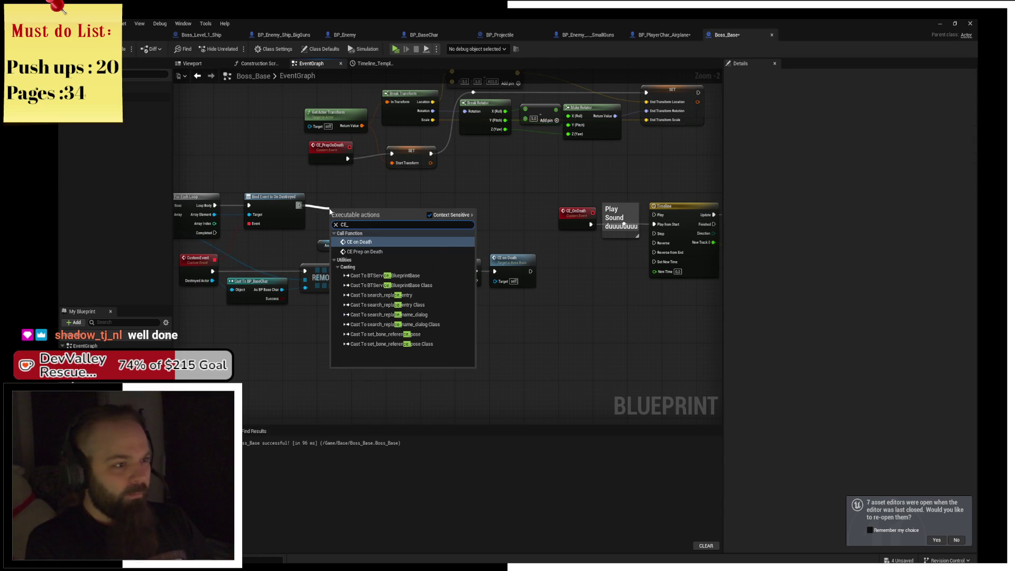
key(Return)
drag(329, 208, 318, 190)
key(ctrl+s)
scroll(431, 200, down, 2)
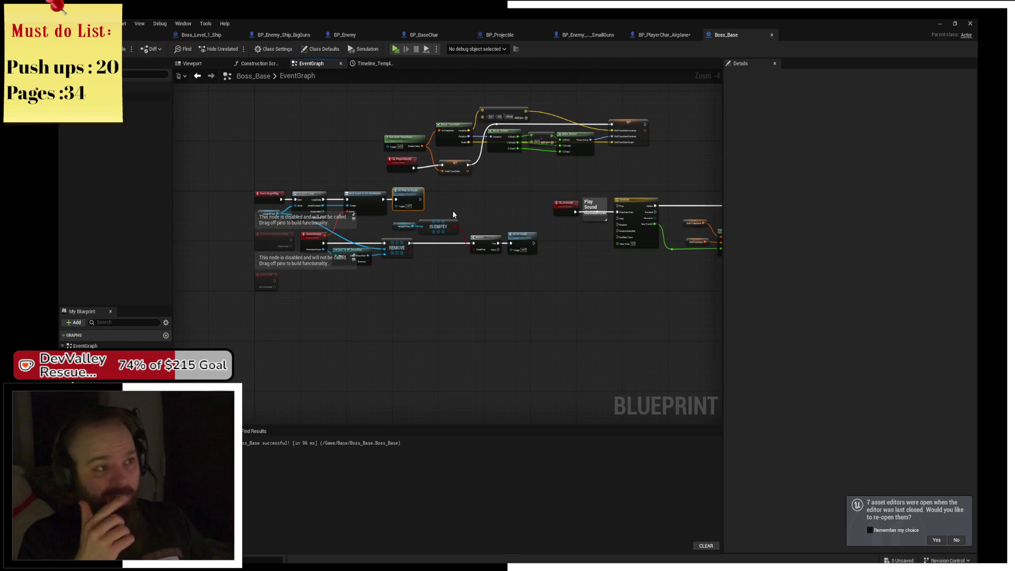
Look over the SmallGuns, BP_BaseChar and BP_Projectile graphs, panning to BP_Projectile's overlap and Destroy Actor nodes
click(588, 35)
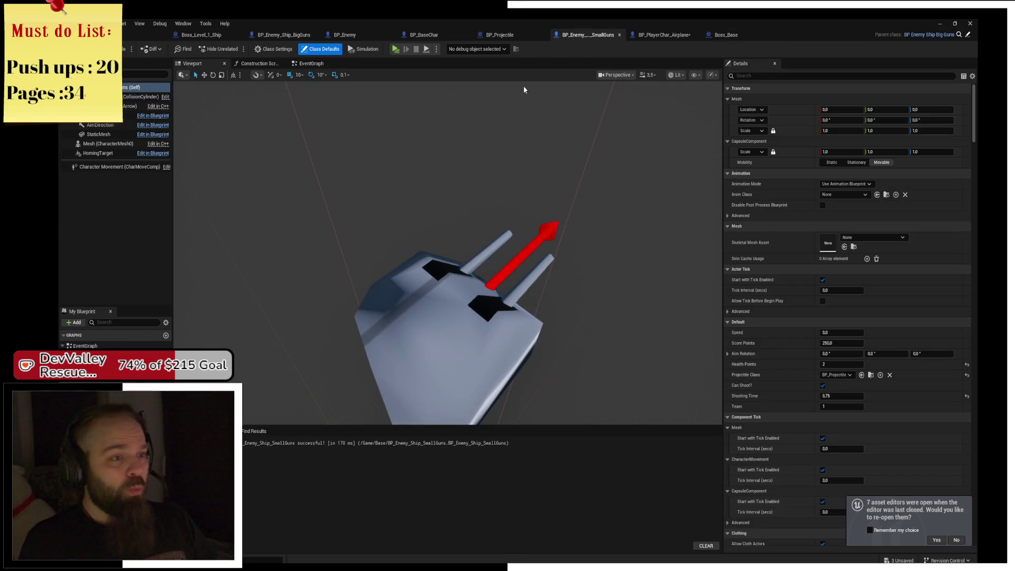
click(490, 35)
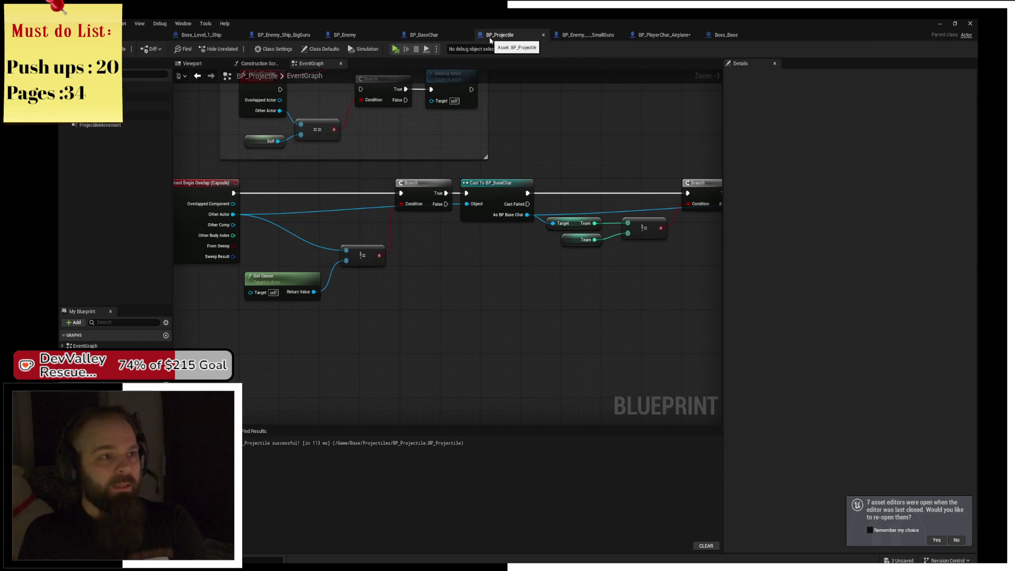
scroll(503, 259, up, 2)
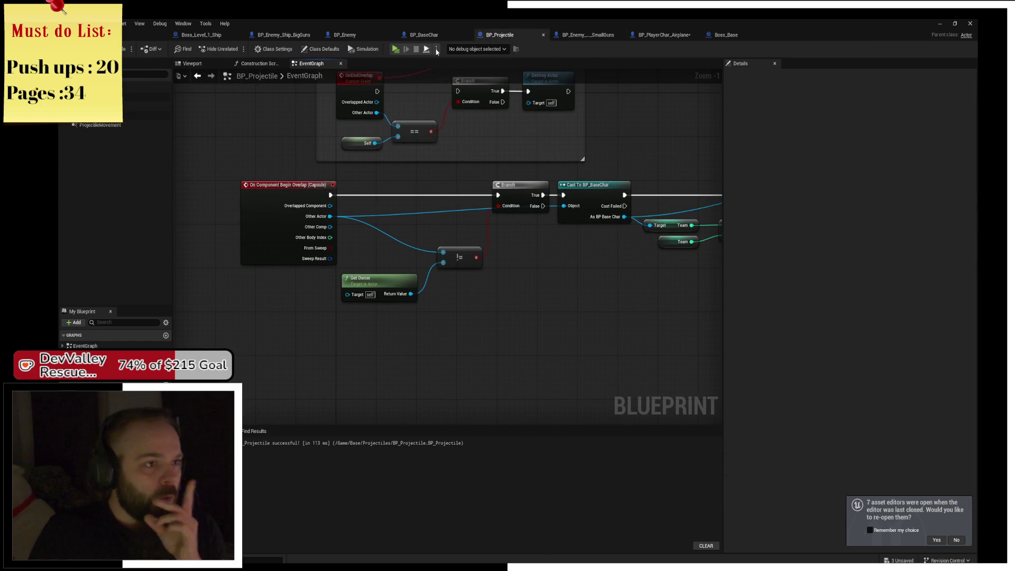
click(423, 35)
click(504, 36)
mouse_move(476, 106)
mouse_down()
mouse_move(440, 154)
mouse_move(333, 155)
mouse_up()
mouse_move(453, 148)
mouse_down()
mouse_move(518, 151)
mouse_move(486, 142)
mouse_move(496, 138)
mouse_move(470, 149)
mouse_up()
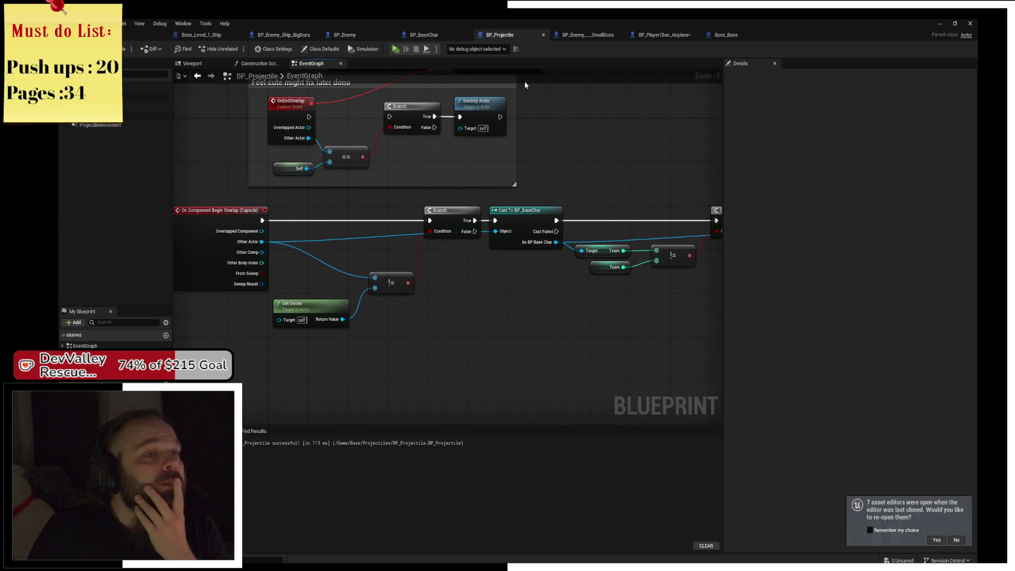
Close BP_Projectile, view BigGuns' event graph, and open its parent blueprint BP_Enemy
middle_click(502, 40)
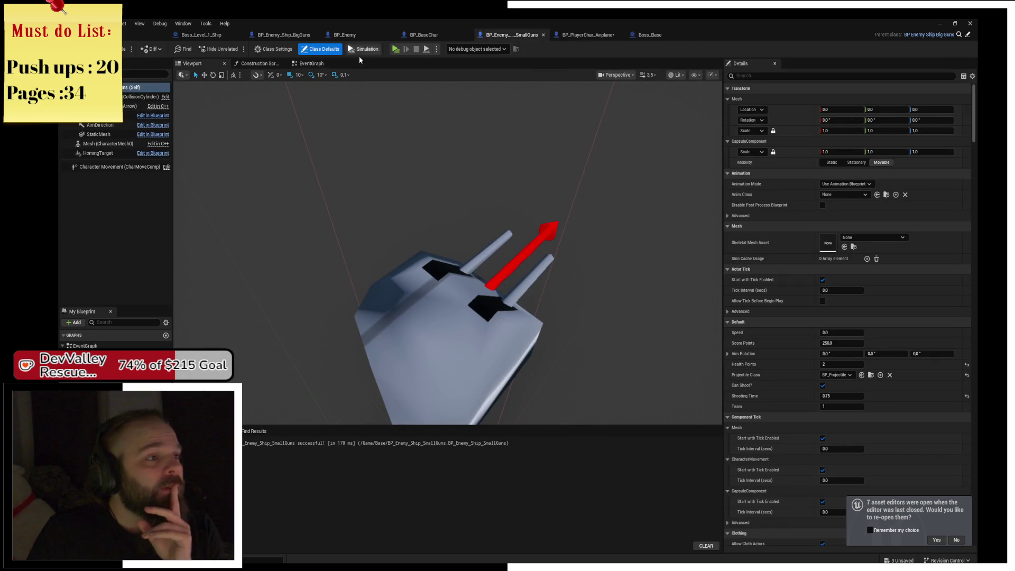
click(305, 66)
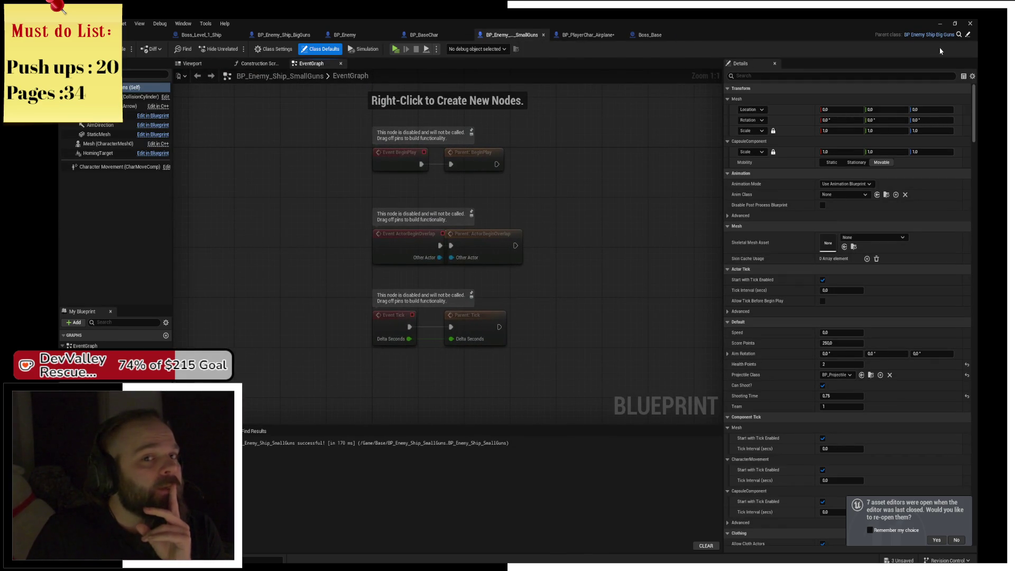
click(967, 35)
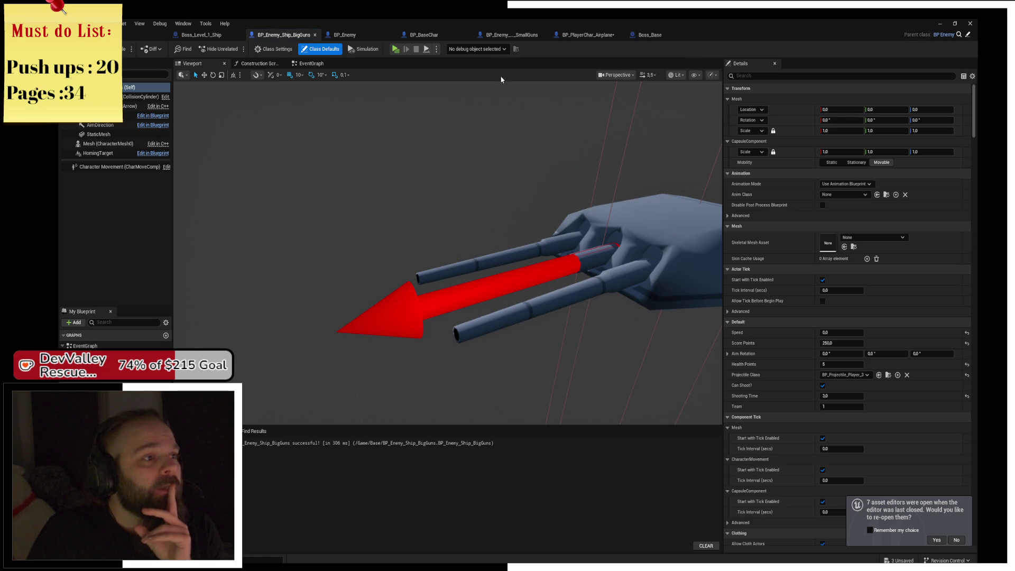
click(307, 61)
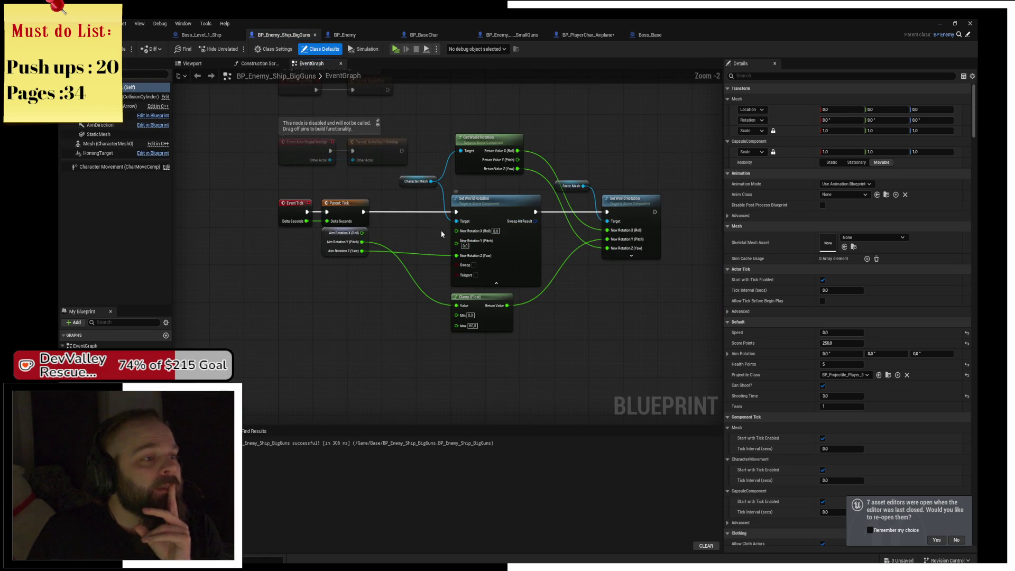
click(961, 37)
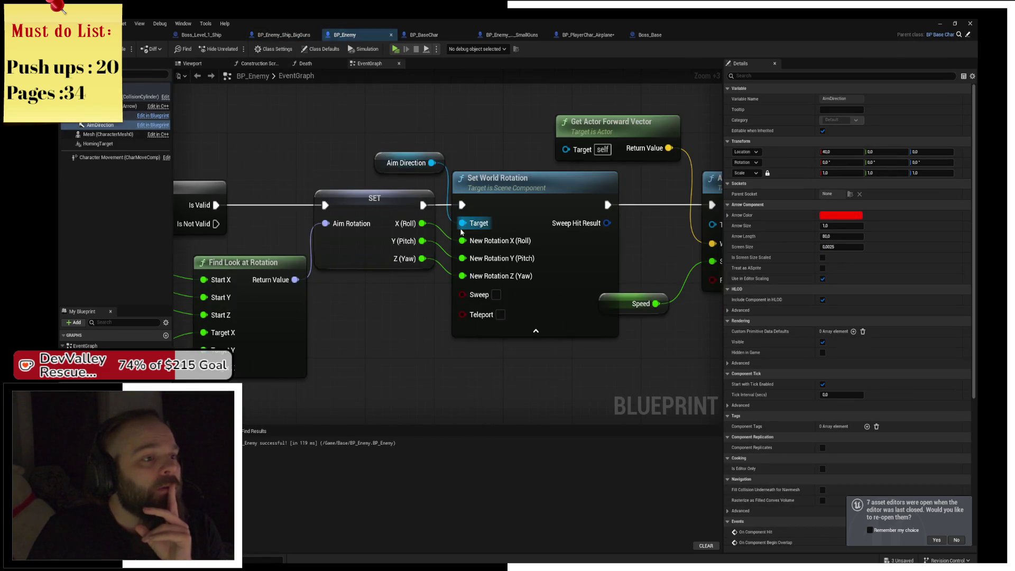
Review BP_Enemy's Event Tick, Is Valid, movement and Fire Shot nodes, then return to Boss_Level_1_Ship
scroll(449, 174, down, 2)
scroll(595, 214, down, 1)
mouse_move(595, 215)
mouse_down()
mouse_move(353, 262)
mouse_move(432, 197)
mouse_move(475, 138)
mouse_up()
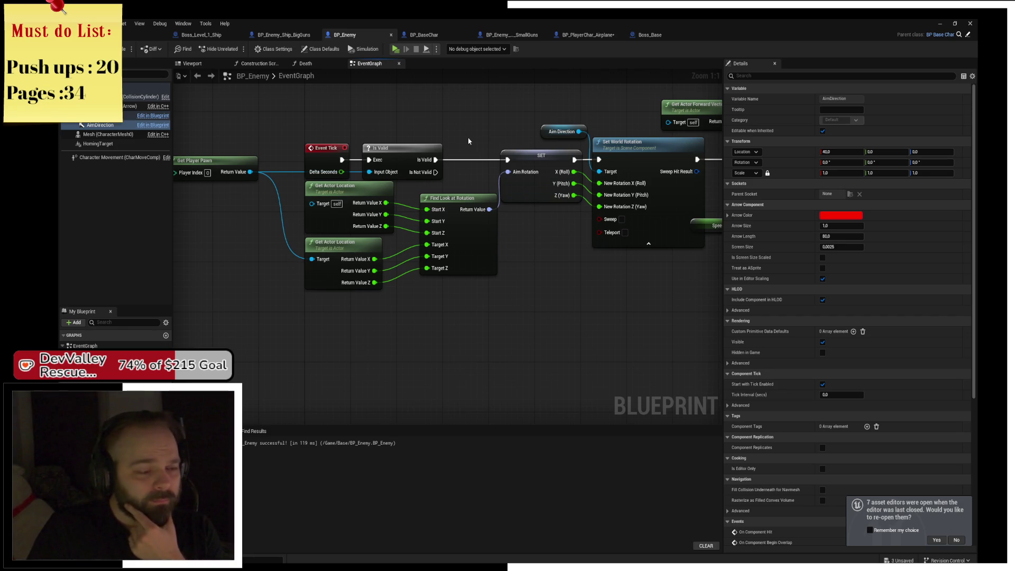
drag(468, 141, 376, 136)
mouse_move(581, 153)
mouse_down()
mouse_move(484, 146)
mouse_move(740, 146)
mouse_up()
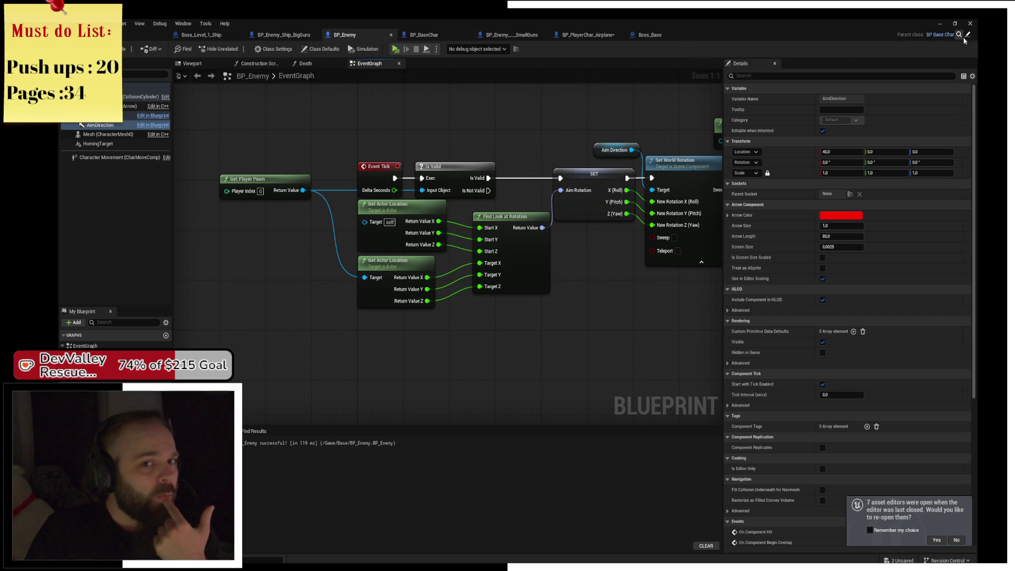
scroll(508, 182, down, 2)
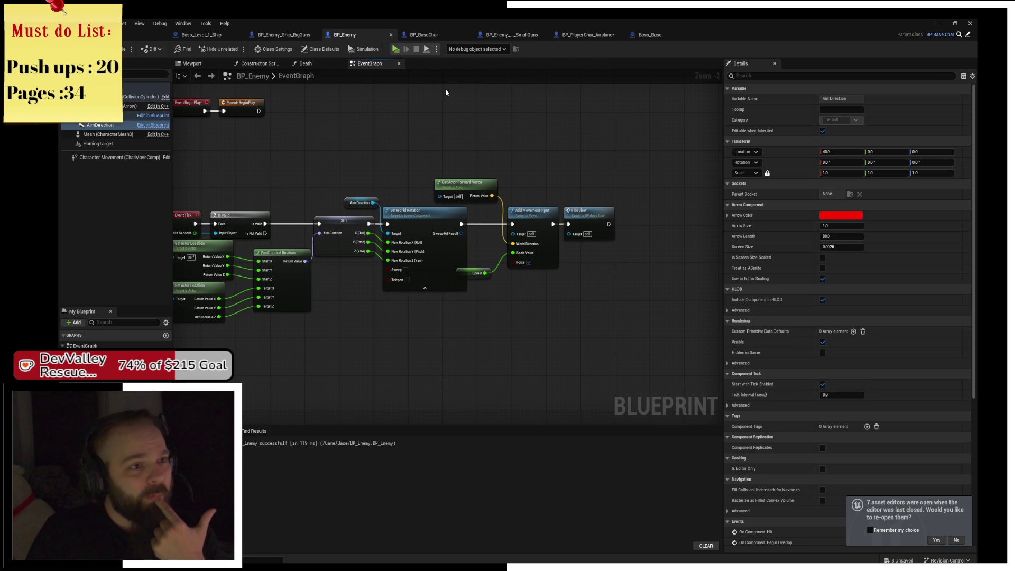
click(201, 34)
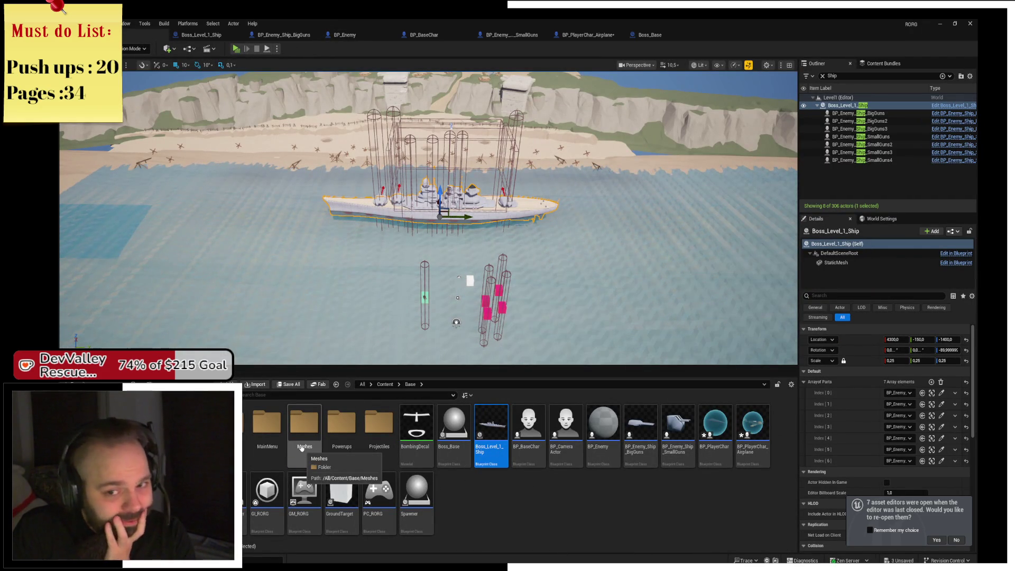
key(alt+p)
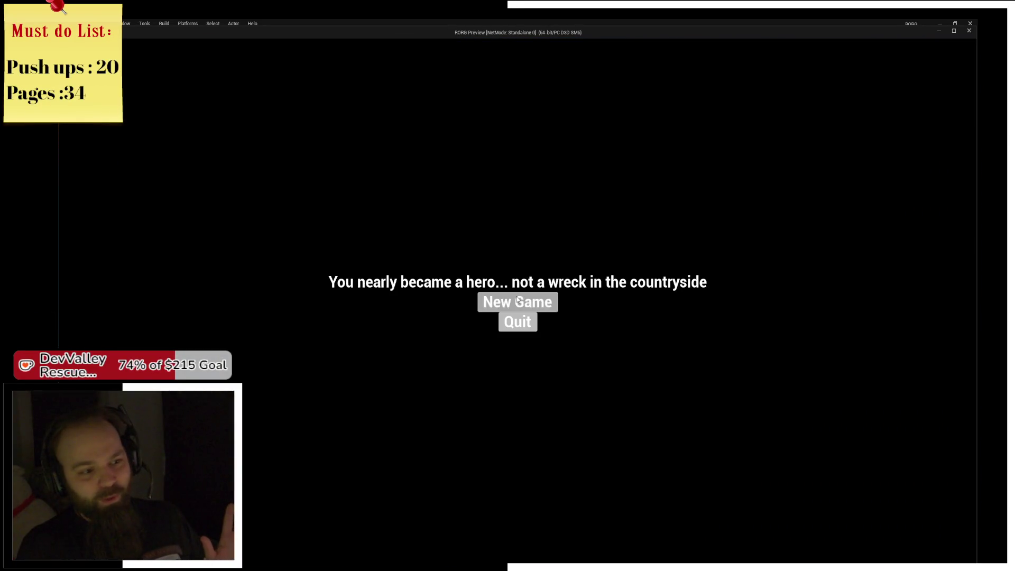
click(516, 297)
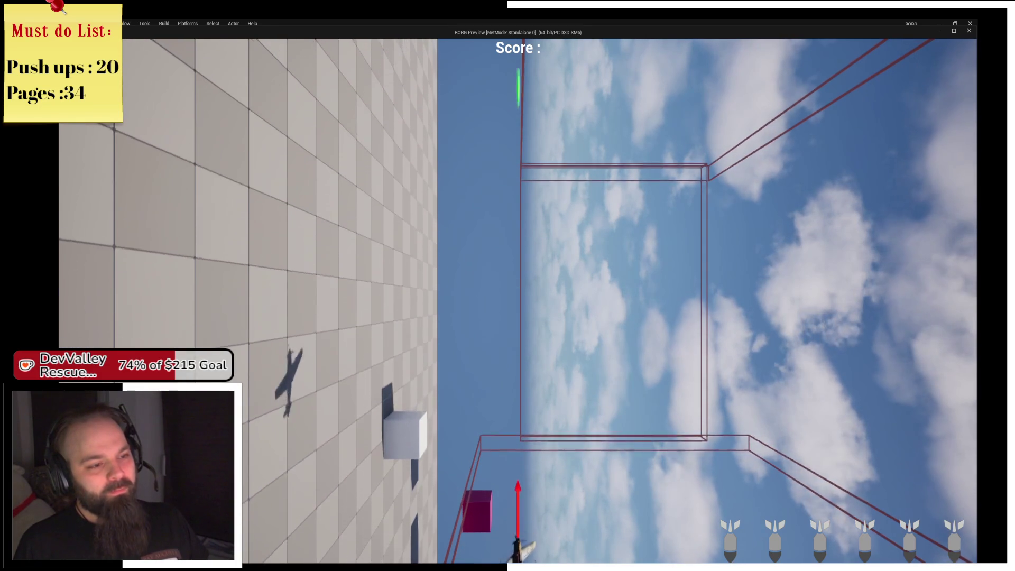
key(Escape)
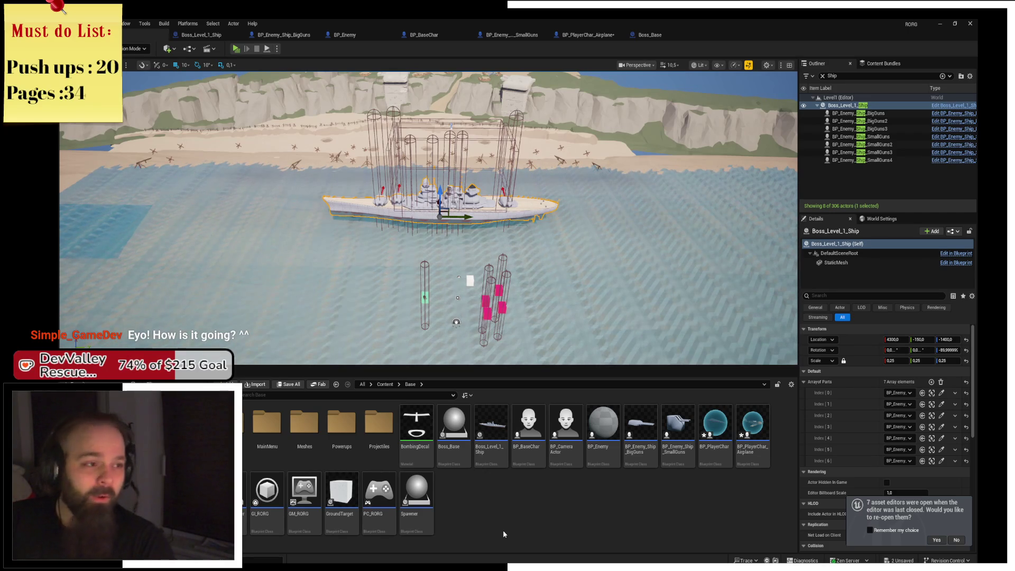
Start a play test and fly along the battleship, shooting off the front turrets
click(235, 51)
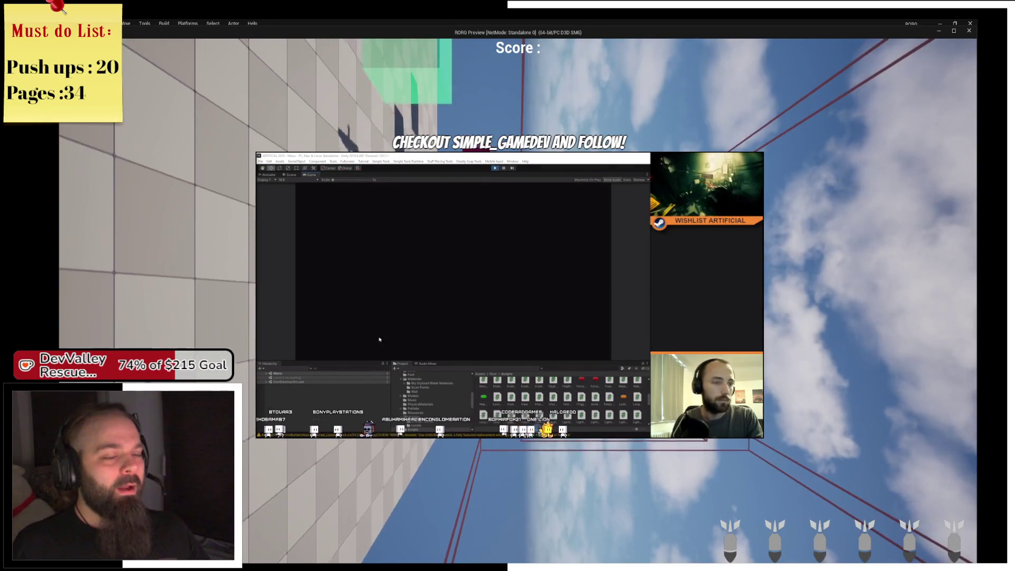
key(Escape)
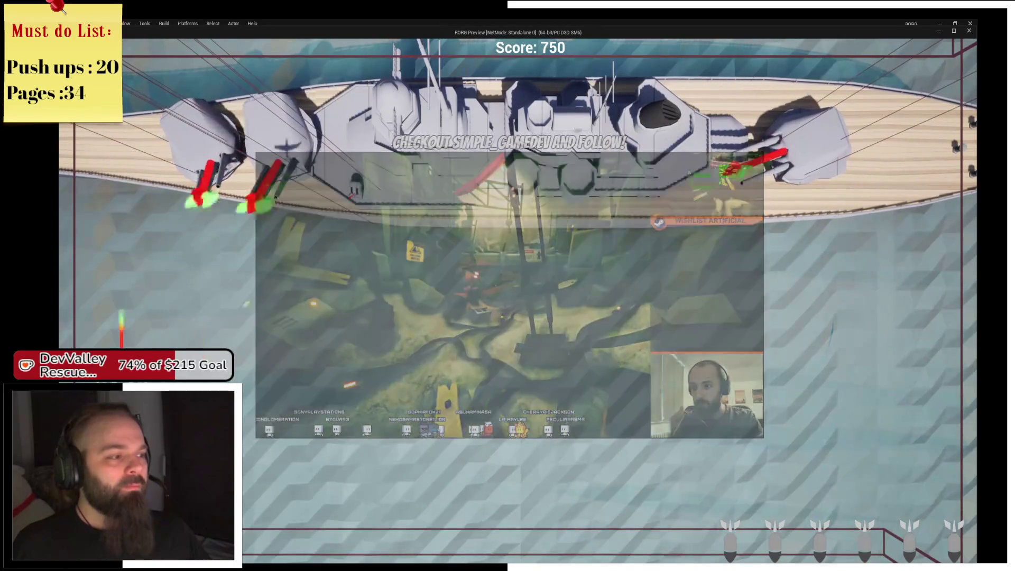
key(d)
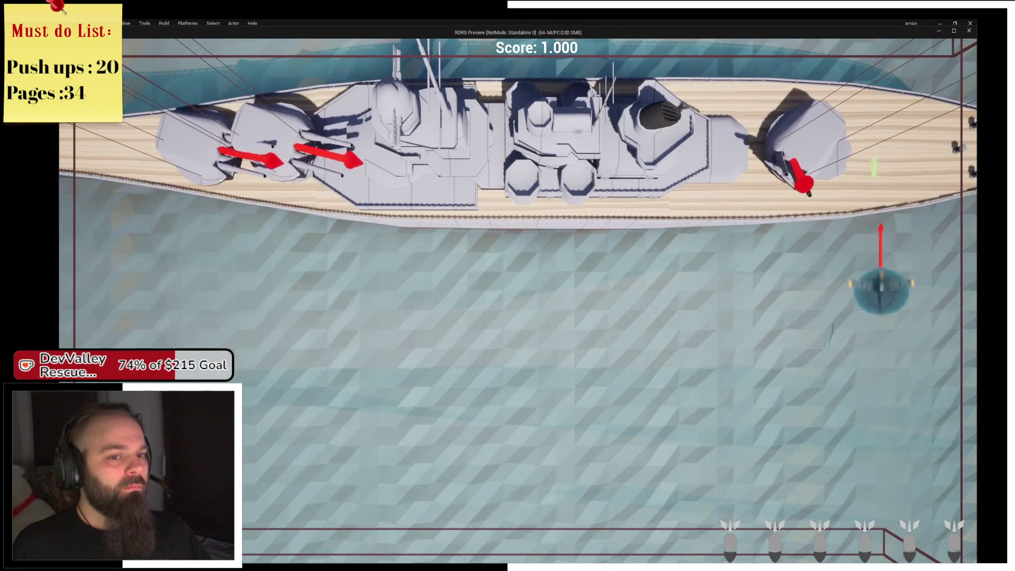
key(s)
key(d)
key(w)
key(a)
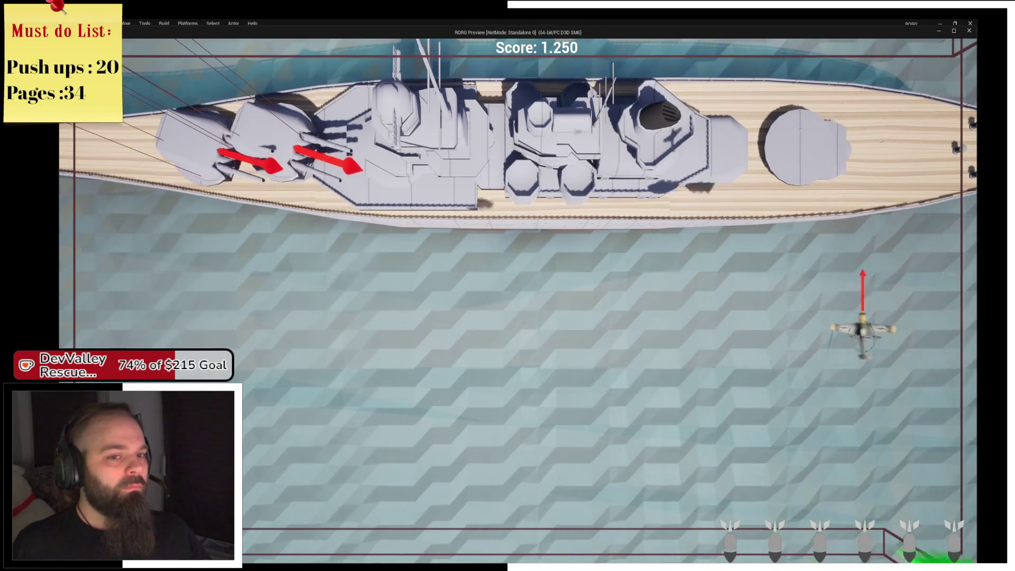
key(s)
key(a)
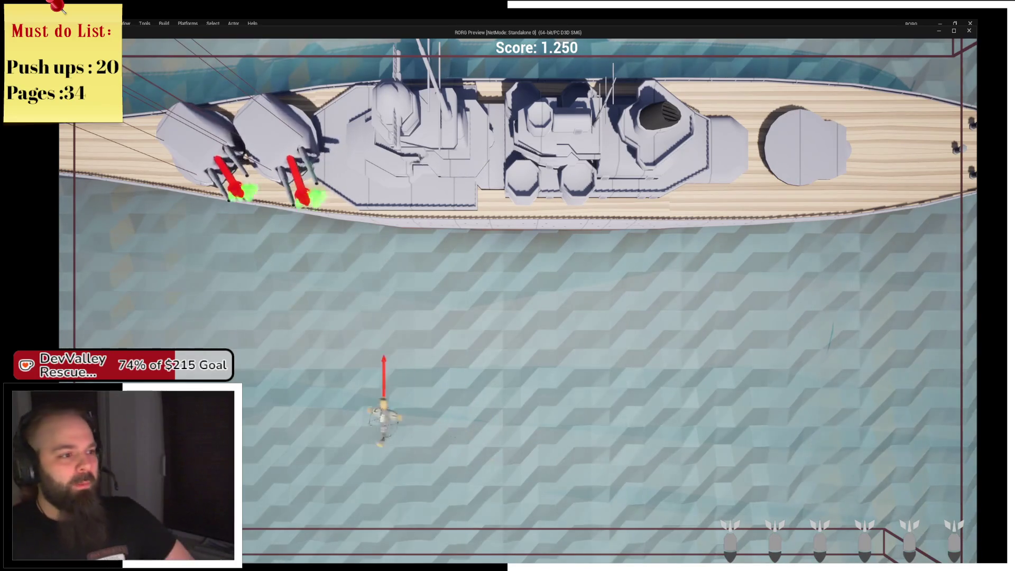
key(d)
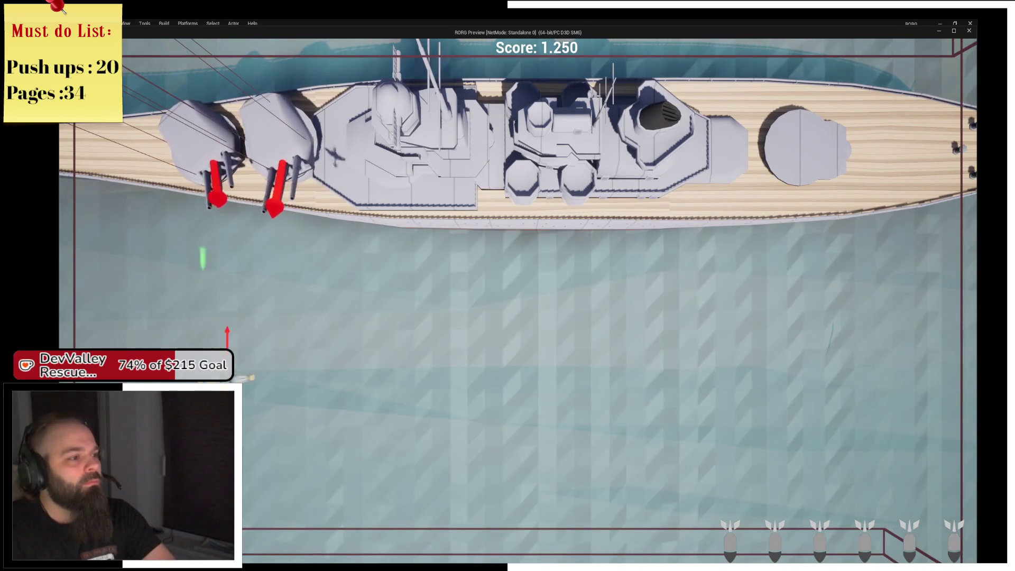
key(a)
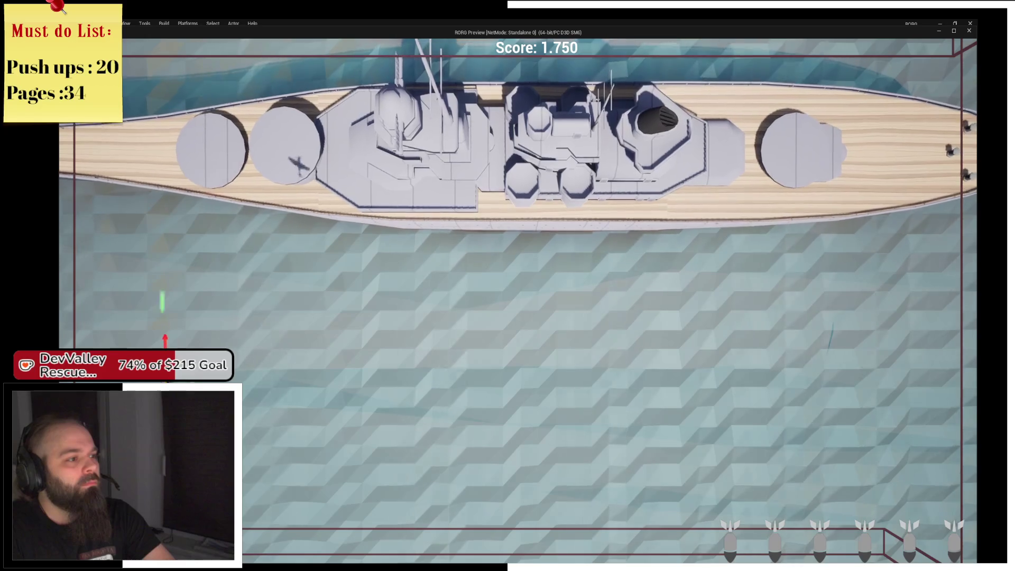
Loop around the battleship attacking the remaining turrets, then end the play preview
key(d)
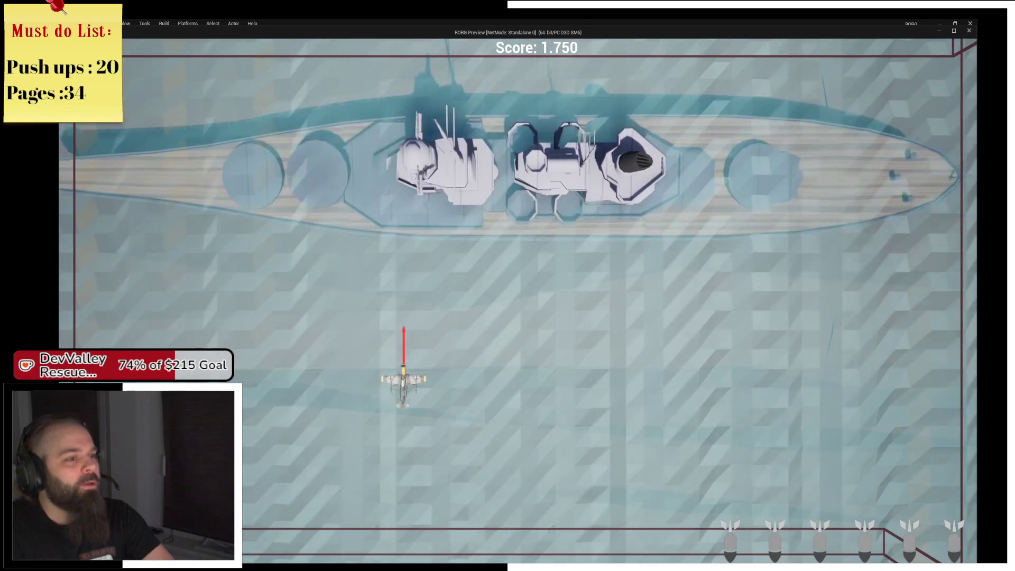
key(d)
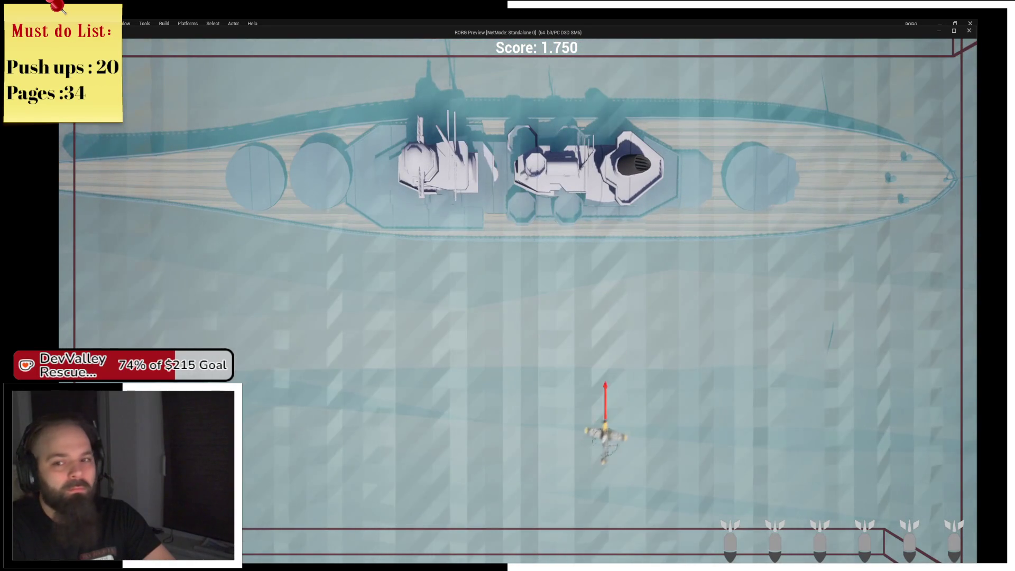
key(a)
key(a)
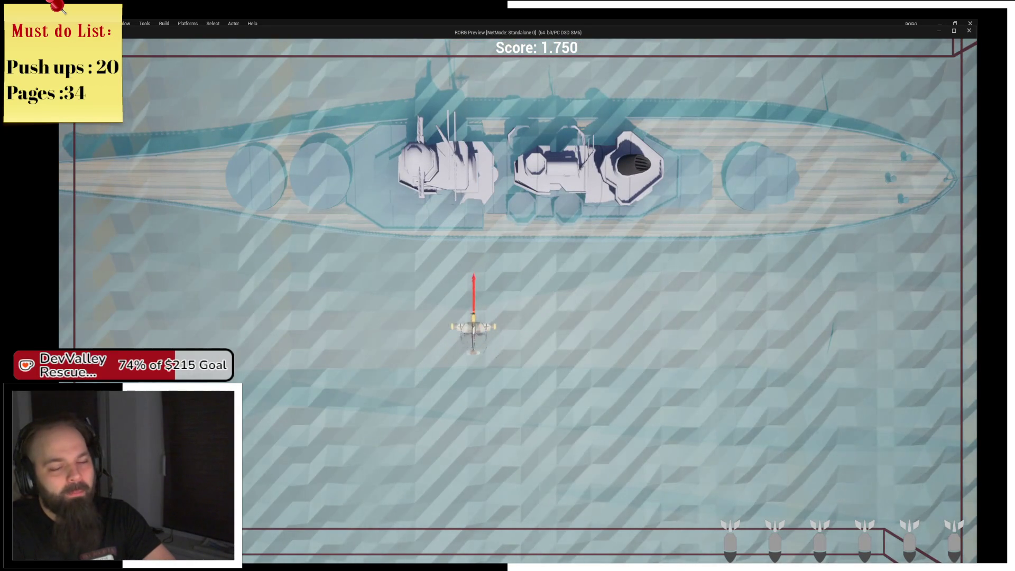
key(d)
key(a)
key(s)
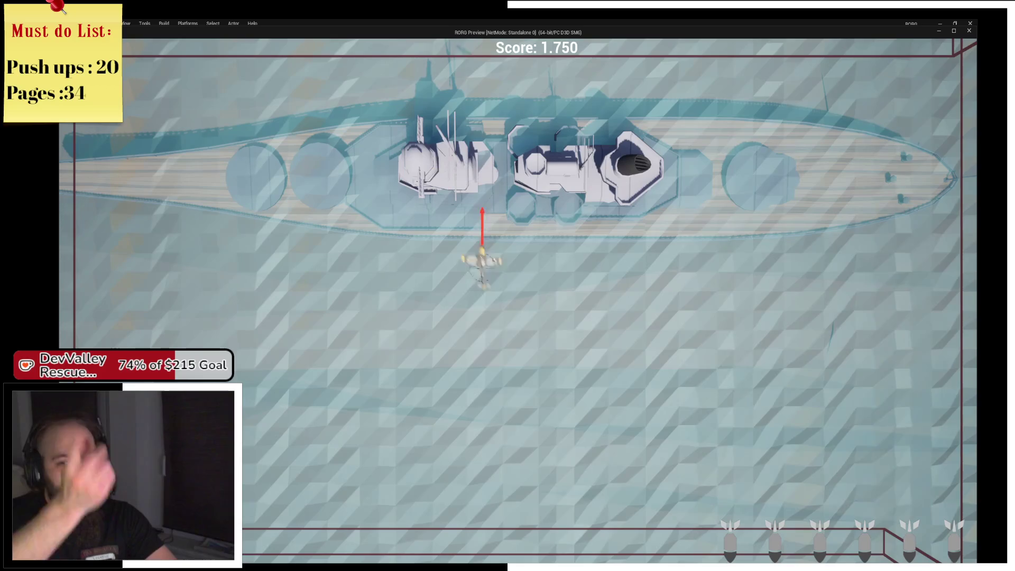
key(w)
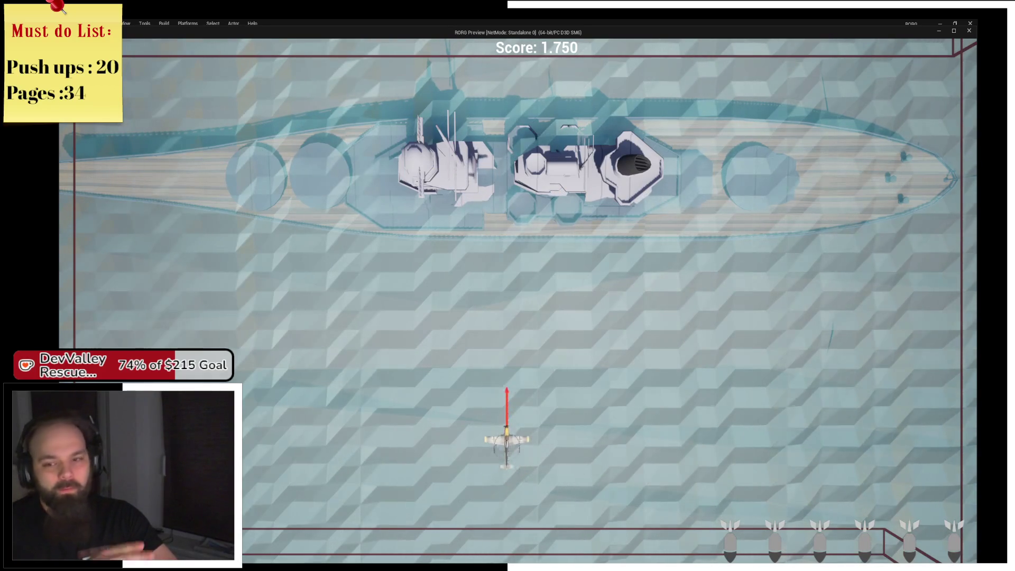
key(a)
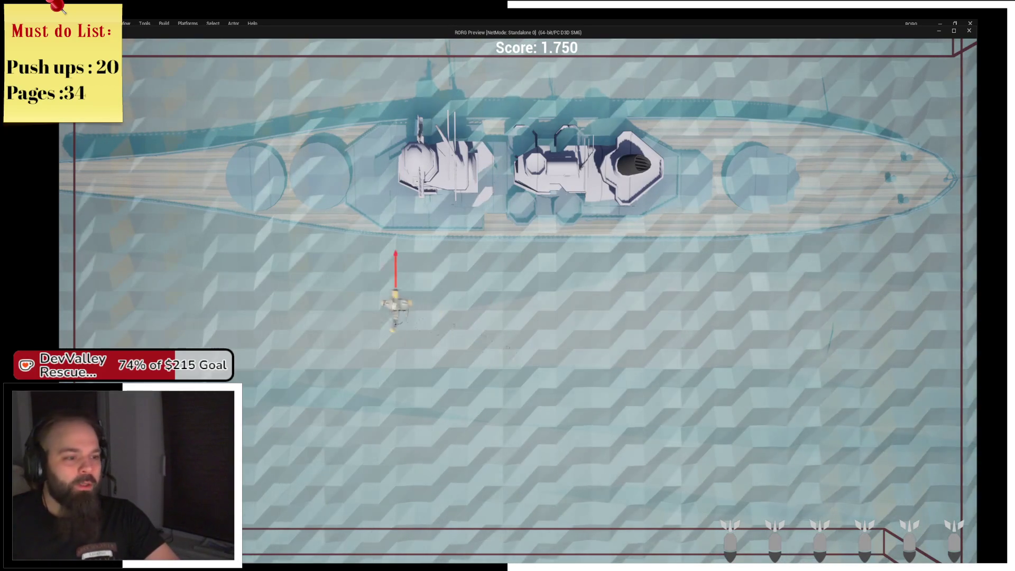
key(s)
key(d)
key(w)
key(w)
key(d)
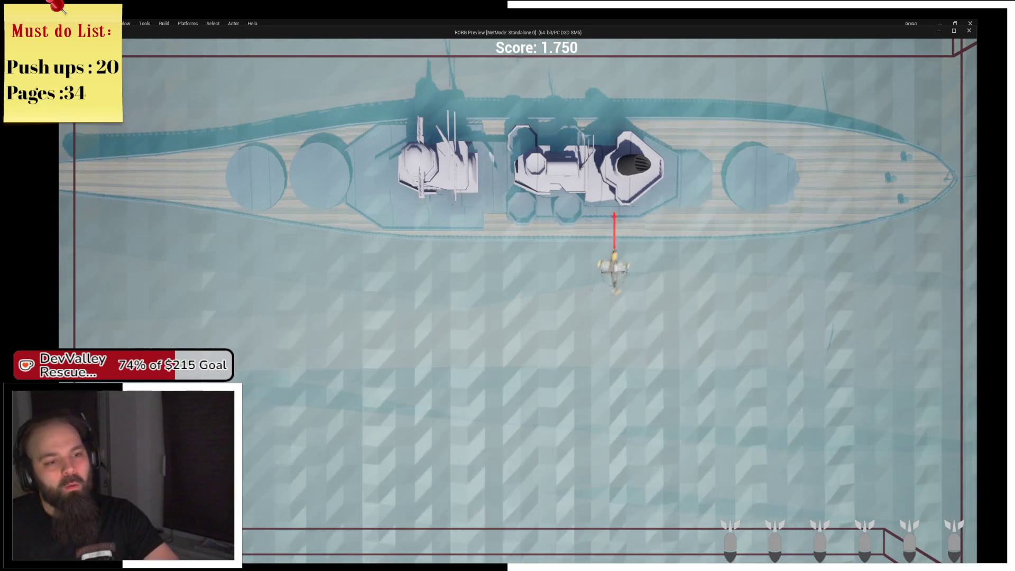
key(d)
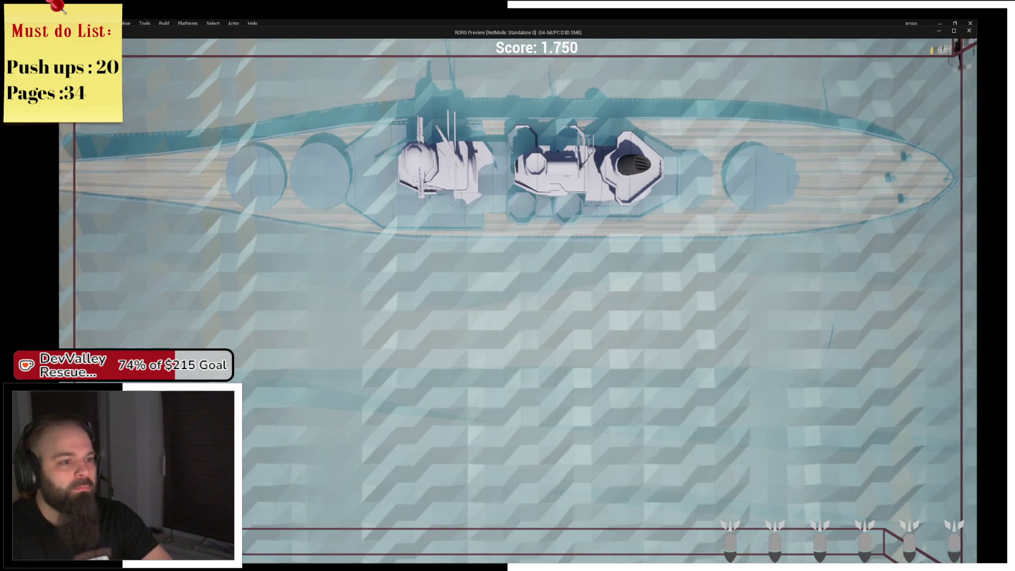
key(s)
key(a)
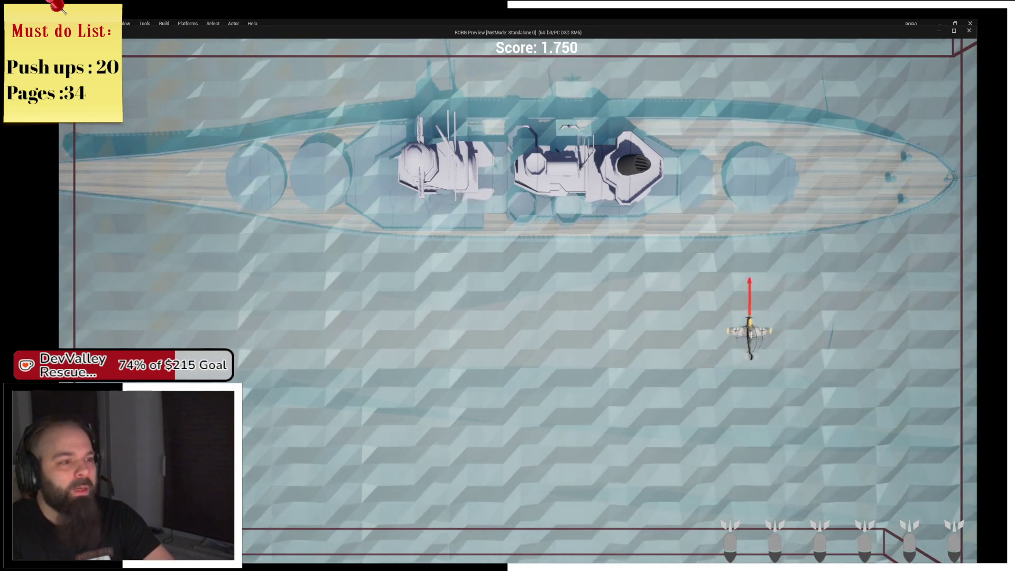
key(Escape)
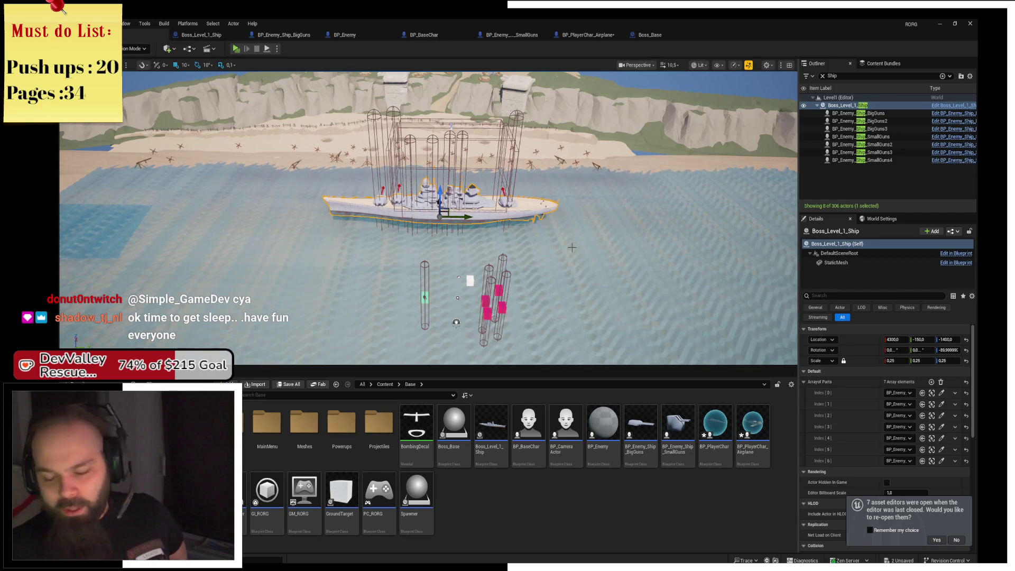
Orbit the level view onto the battleship by the beach, then bring up BP_Enemy's event graph
drag(428, 217, 365, 201)
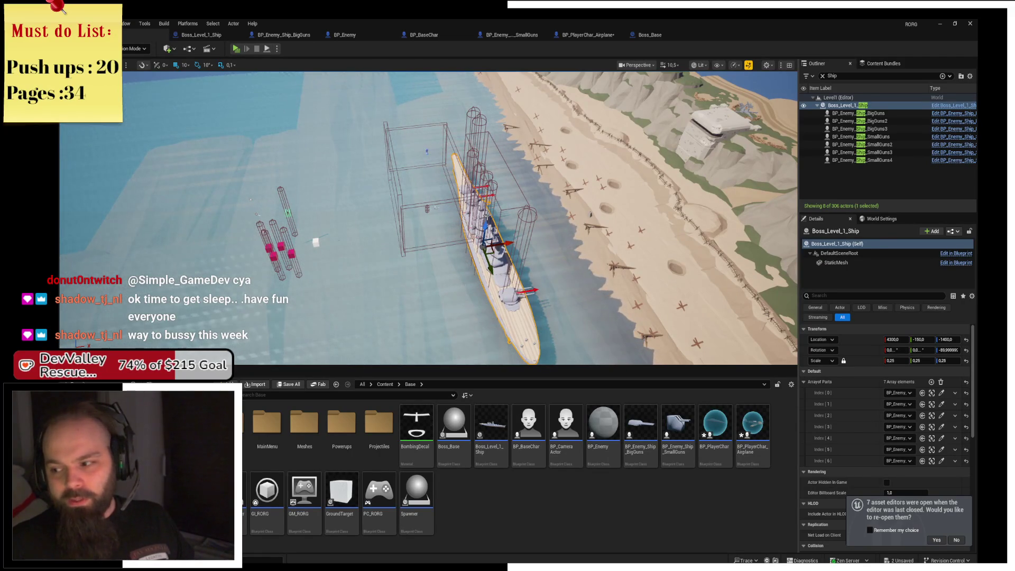
mouse_move(364, 200)
mouse_down()
mouse_move(402, 207)
mouse_move(372, 159)
mouse_up()
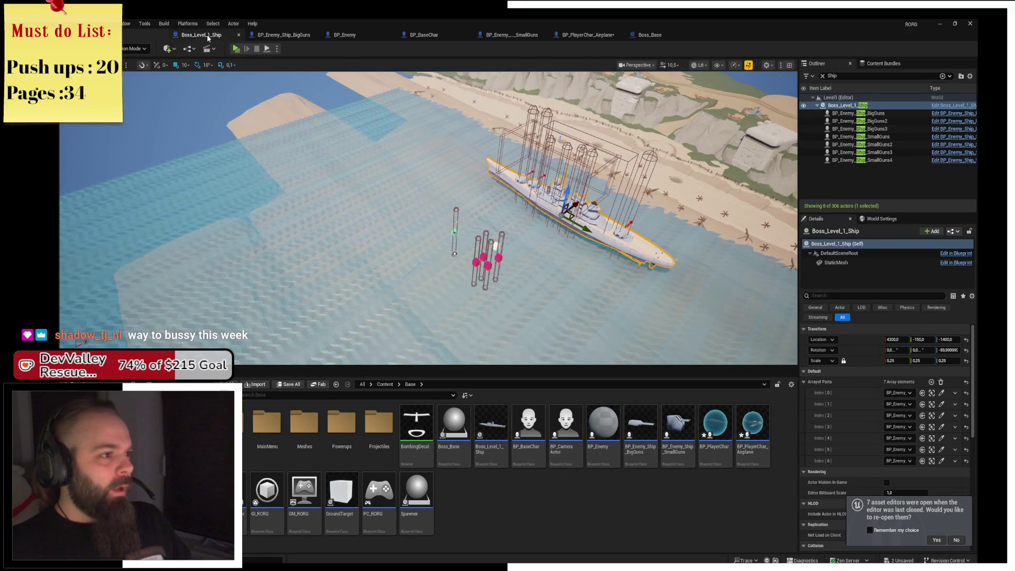
click(381, 35)
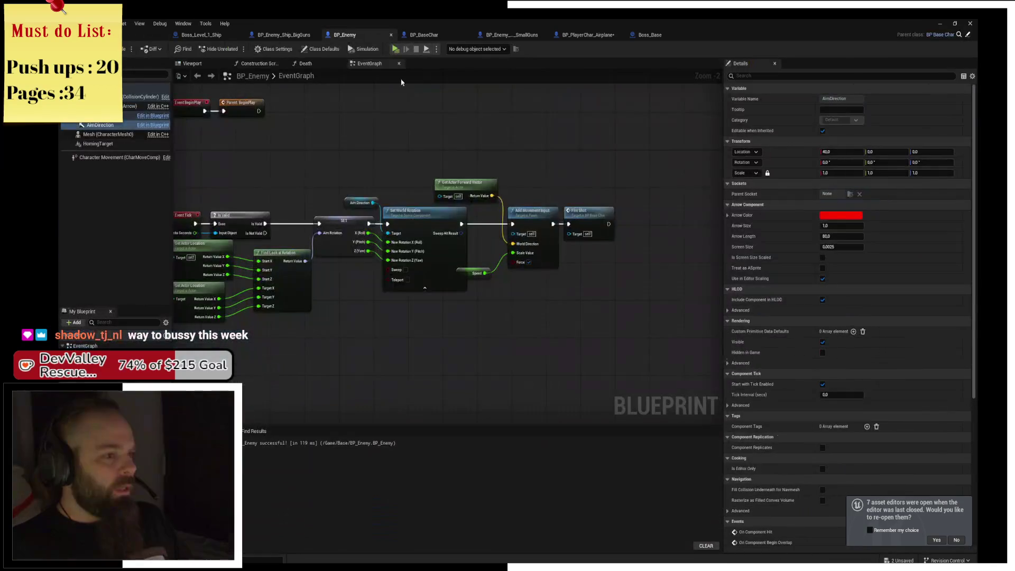
Shift the forward vector, movement, fire and speed tick nodes right, aligning Get Actor Forward Vector
drag(457, 185, 432, 183)
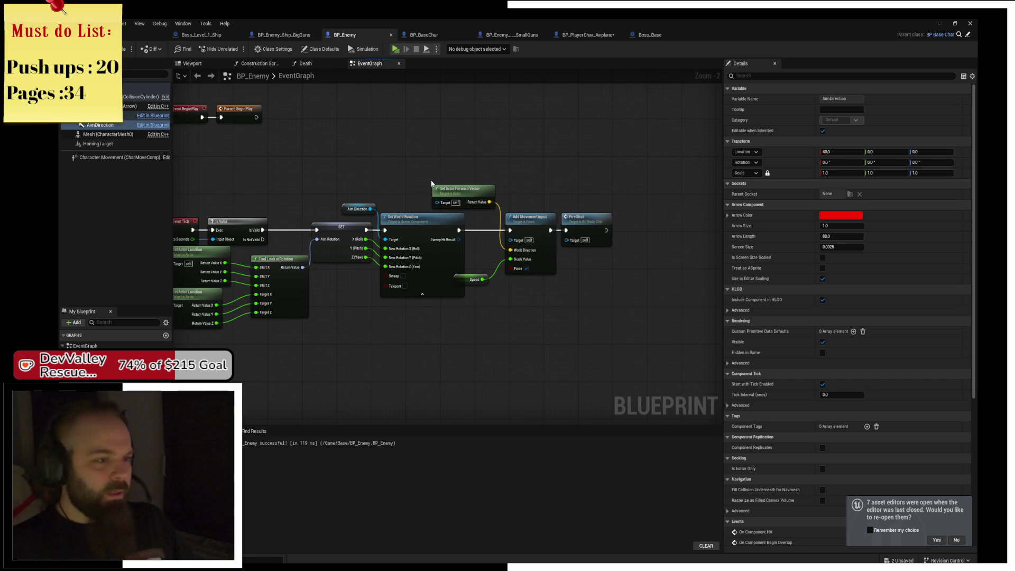
drag(446, 163, 534, 280)
drag(497, 251, 527, 252)
click(469, 202)
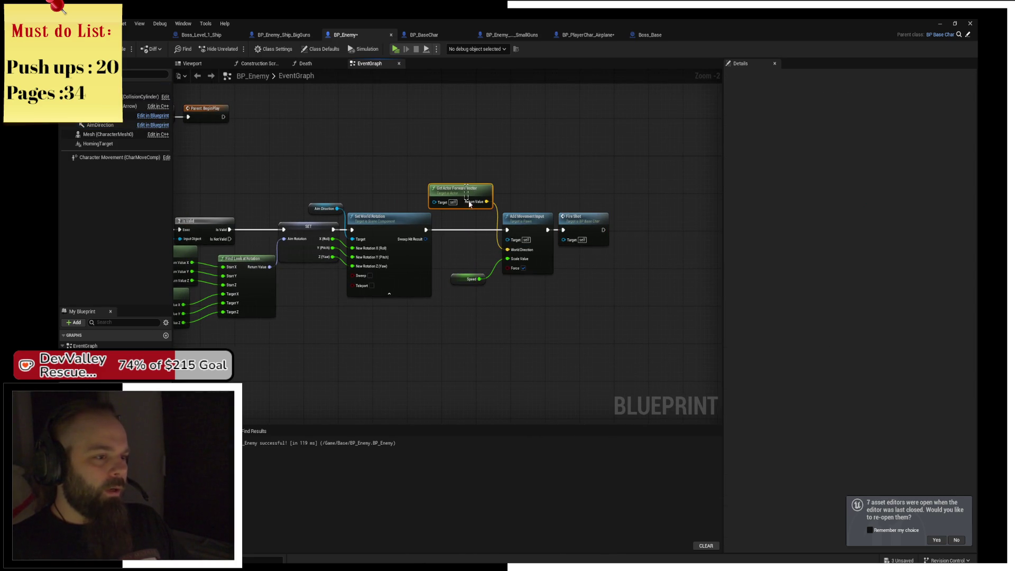
drag(472, 187, 477, 206)
click(446, 194)
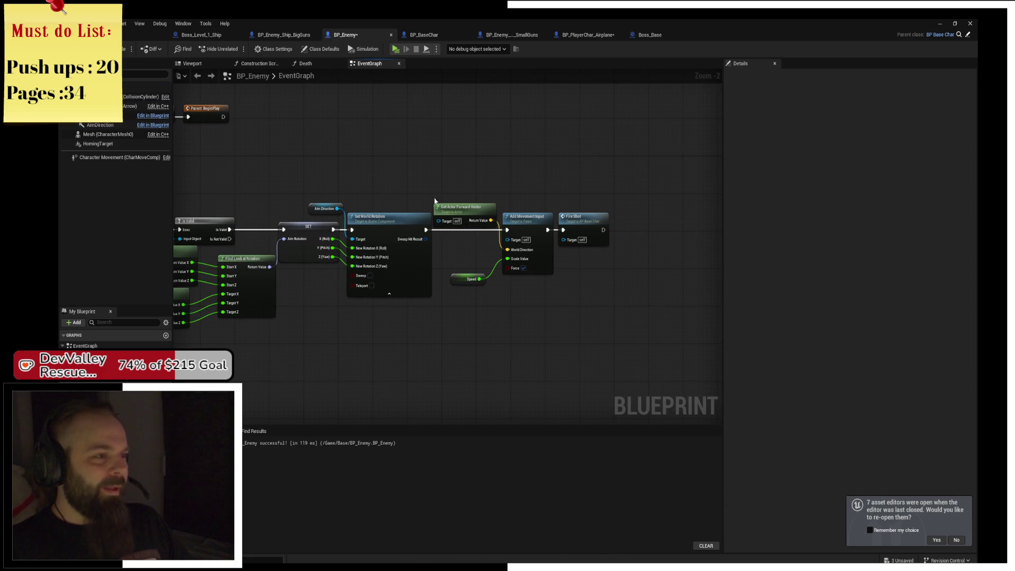
Add a custom event named OnDeath to the BP_Enemy graph
right_click(373, 354)
text(custom)
key(Return)
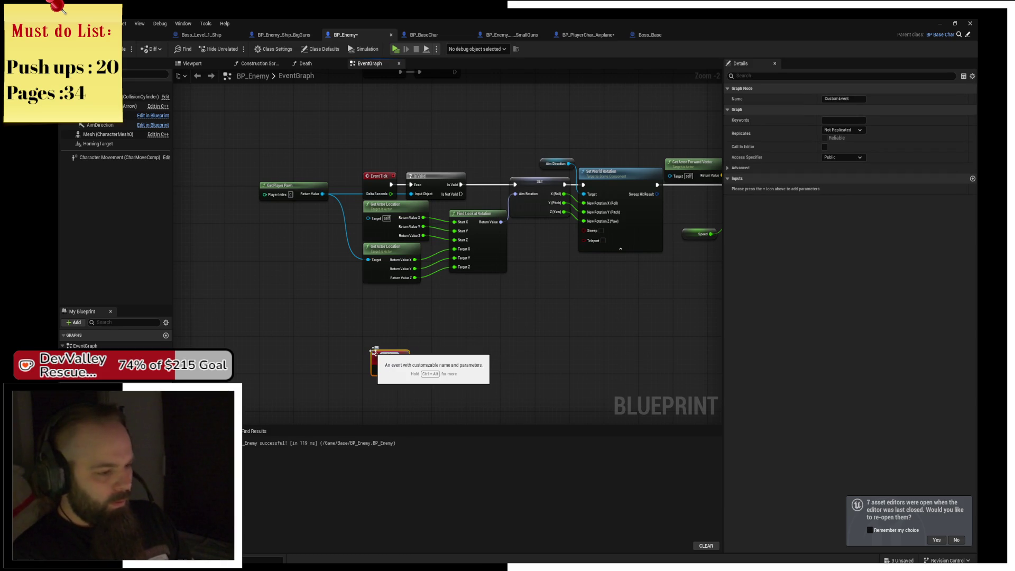
text(OnDeath)
key(Return)
scroll(422, 298, up, 3)
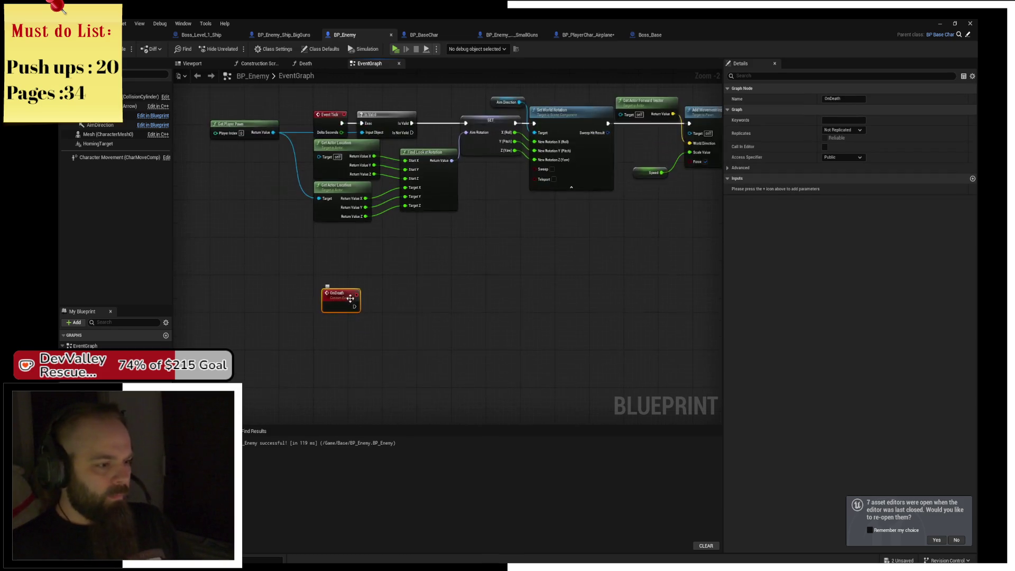
scroll(422, 298, down, 4)
scroll(437, 296, up, 3)
Wire a Destroy Actor node to OnDeath, then return to the Boss_Level_1_Ship level
mouse_move(379, 302)
mouse_down()
mouse_move(426, 308)
mouse_move(418, 292)
mouse_up()
text(destroy)
key(Return)
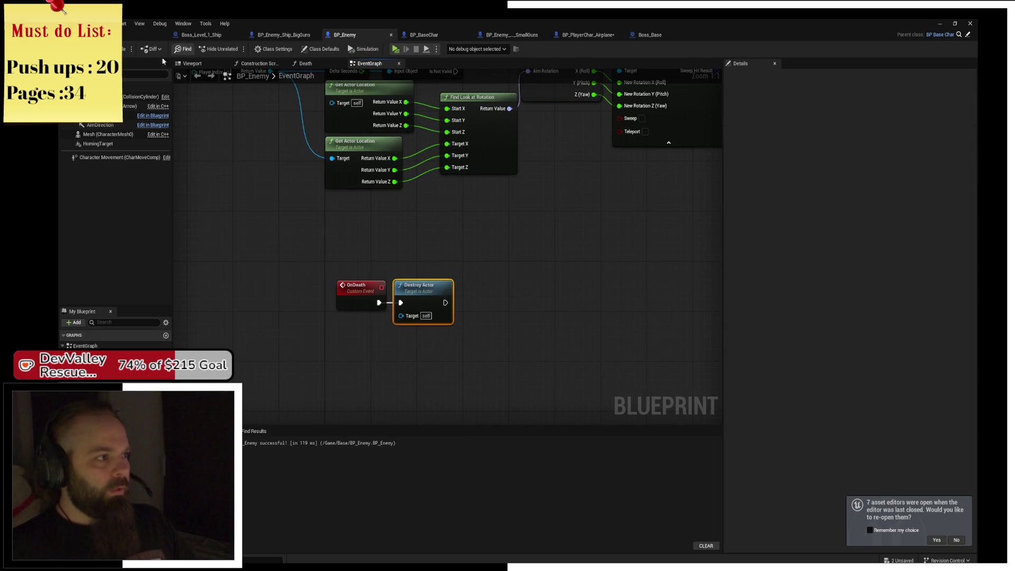
click(200, 34)
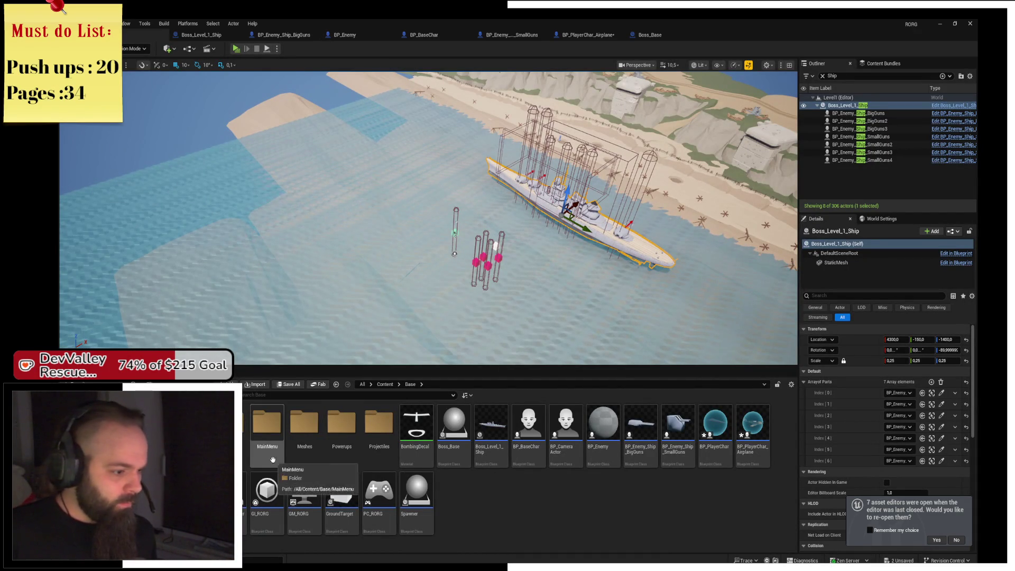
Open BP_Projectile from Projectiles, undo an accidental deletion, and jump to BP_BaseChar's Recive Damage event
double_click(366, 429)
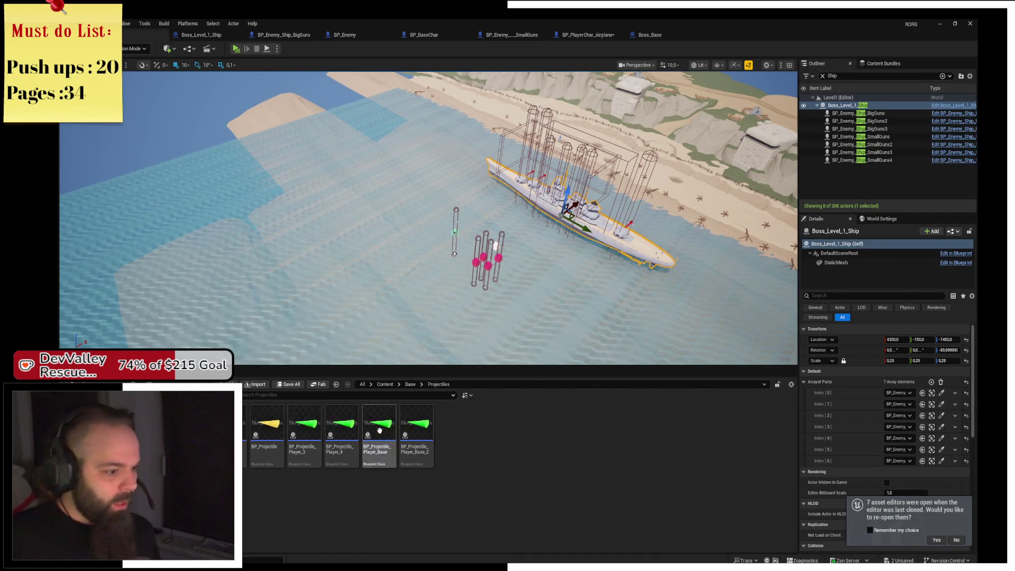
double_click(260, 453)
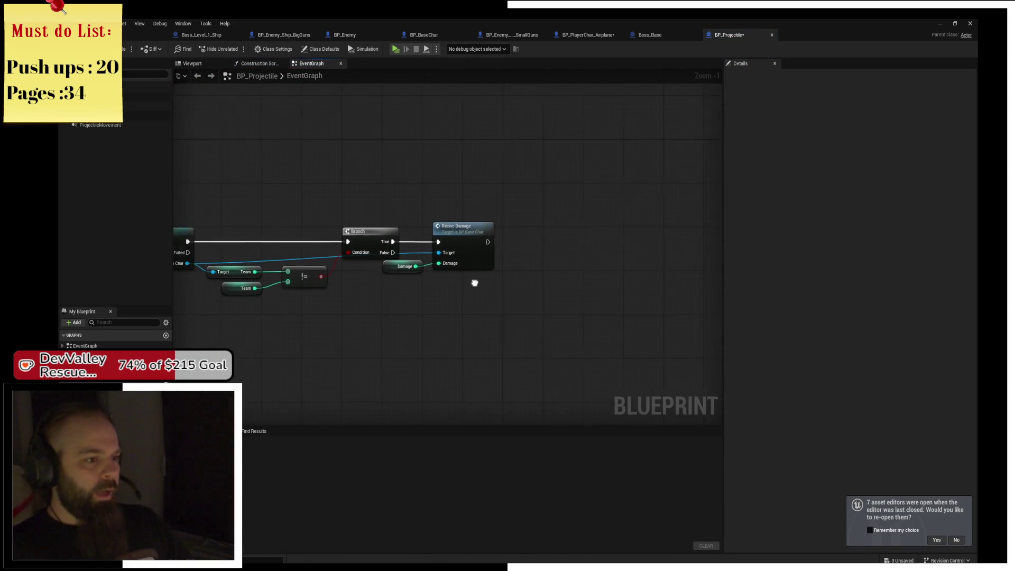
drag(394, 308, 493, 300)
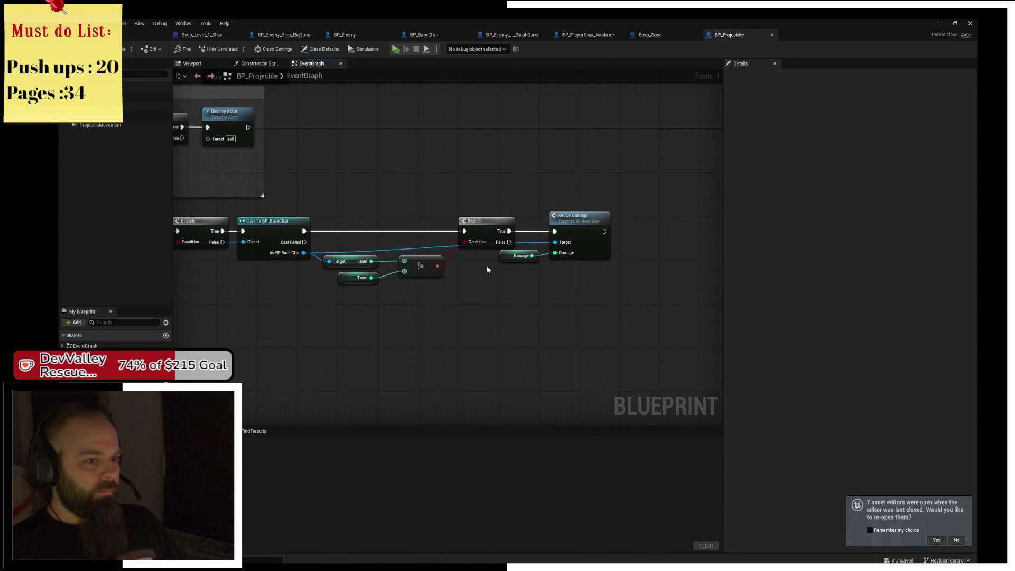
key(ctrl+z)
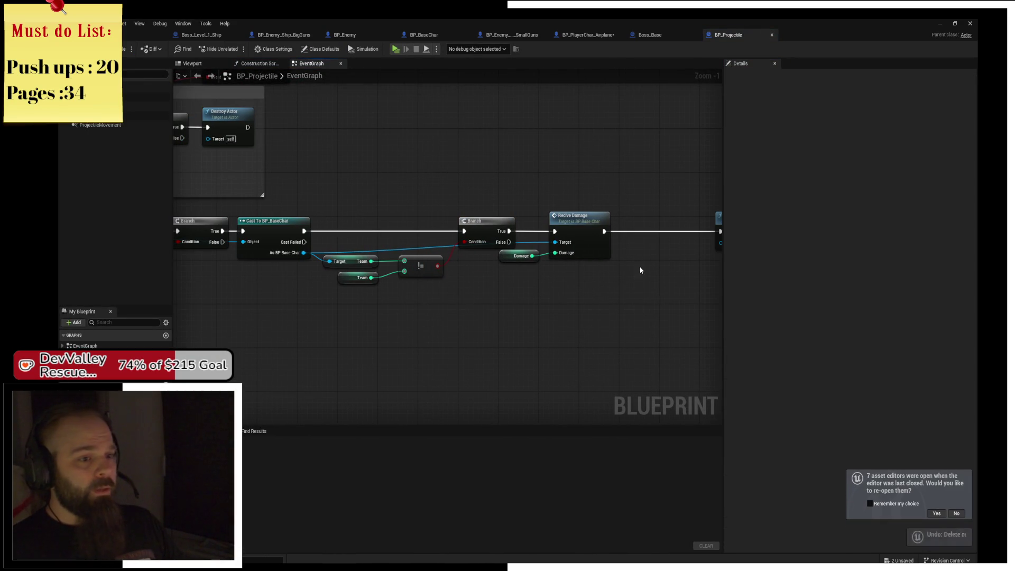
double_click(585, 222)
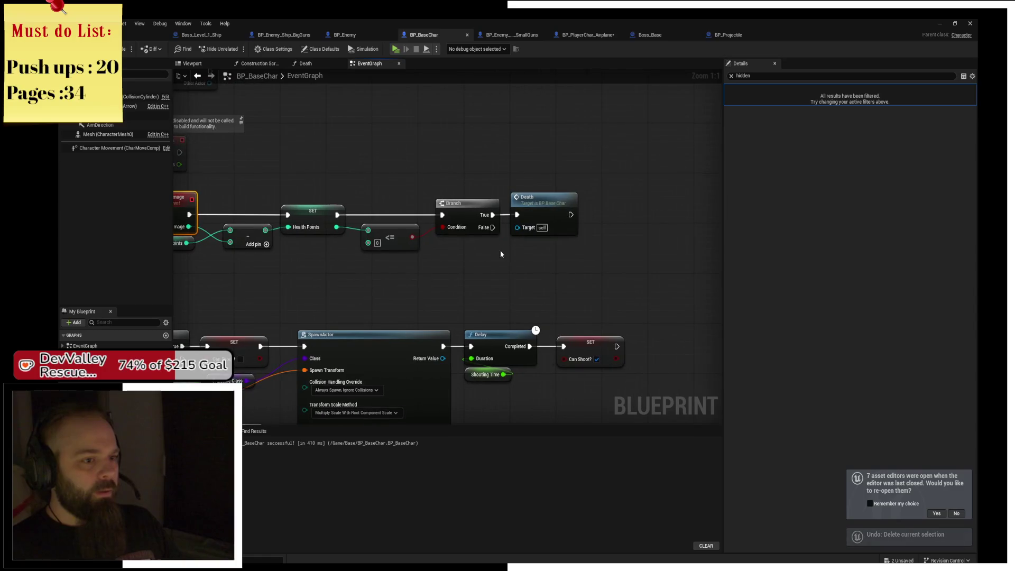
Inspect BP_BaseChar's Death function graph, then go back to its event graph
scroll(511, 249, down, 2)
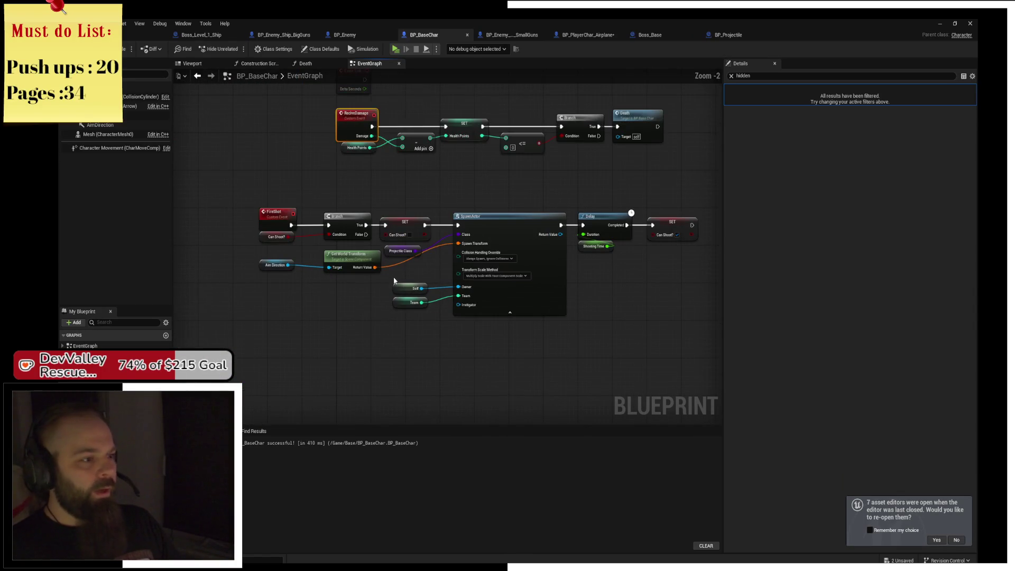
drag(536, 168, 458, 248)
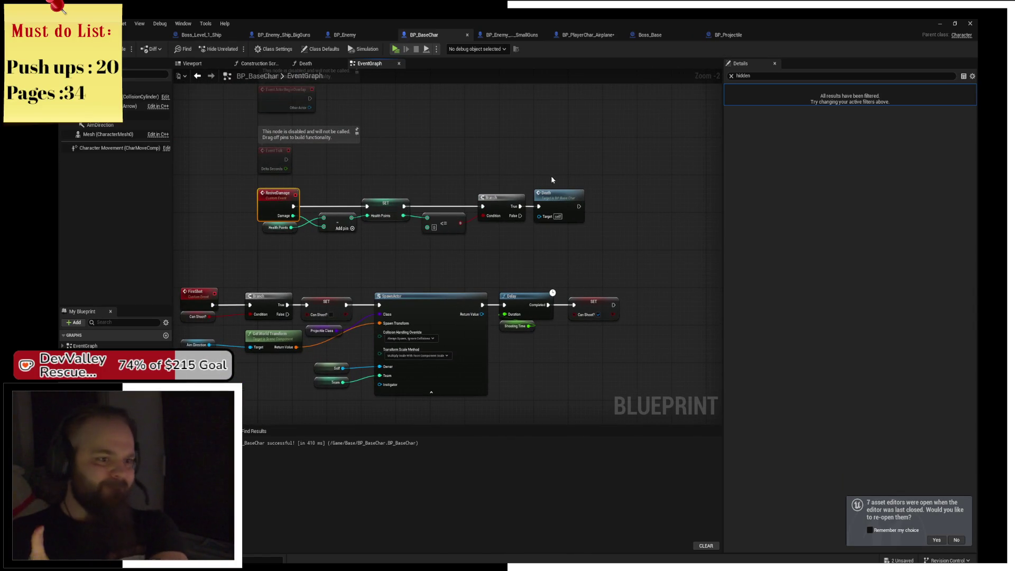
double_click(552, 218)
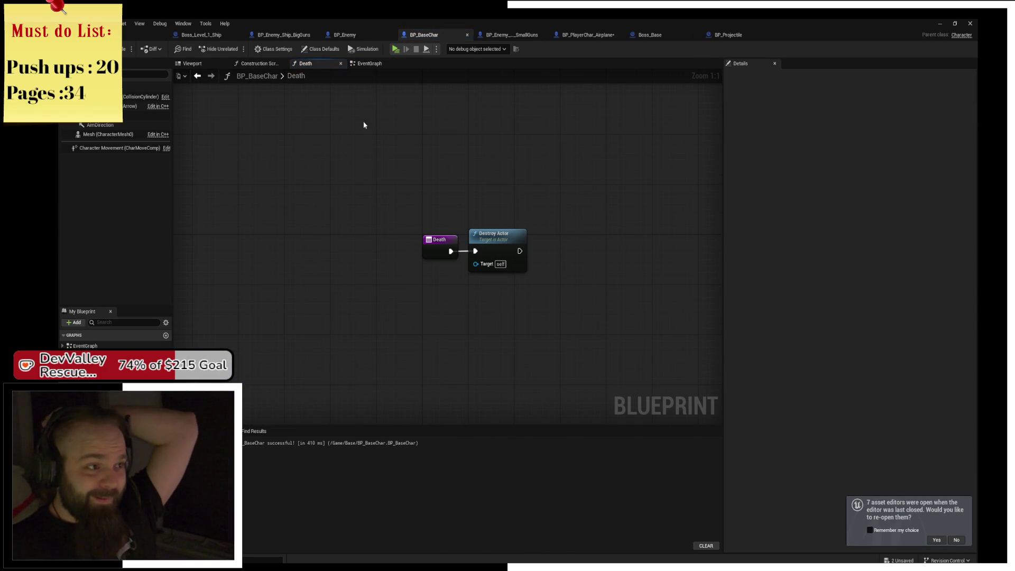
click(369, 63)
Select the whole FireShot node row and shift it slightly to the right
scroll(425, 264, down, 2)
mouse_move(426, 265)
mouse_down()
mouse_move(376, 238)
mouse_move(382, 304)
mouse_up()
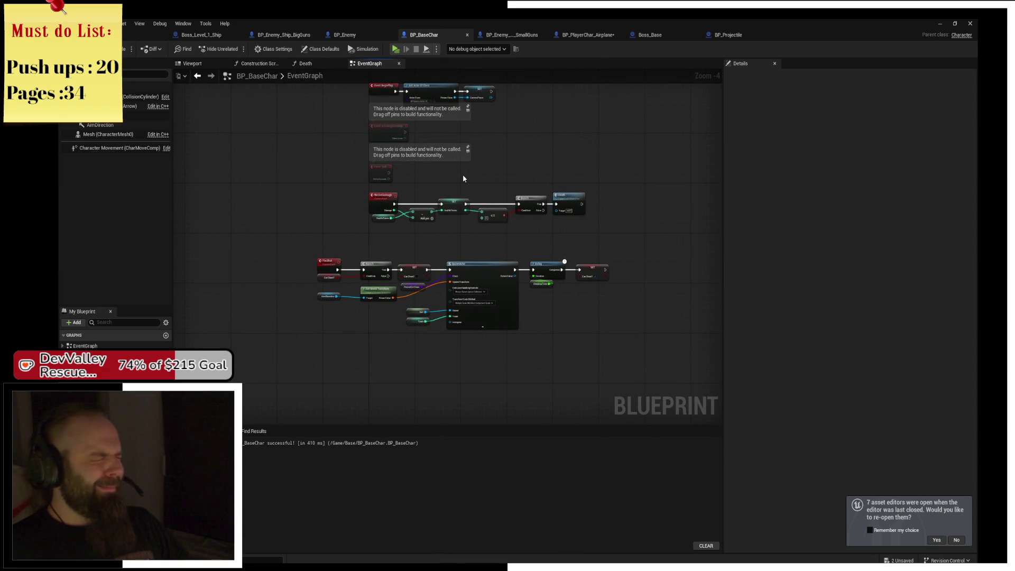
scroll(472, 170, up, 1)
mouse_move(451, 199)
mouse_down()
mouse_move(437, 224)
mouse_move(352, 196)
mouse_move(564, 127)
mouse_up()
scroll(564, 127, down, 3)
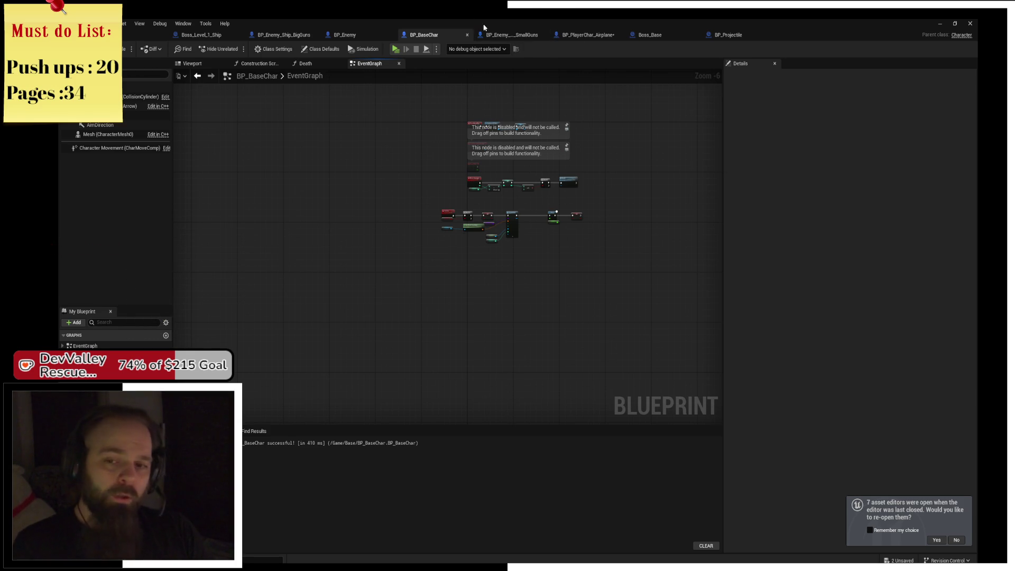
scroll(392, 201, up, 2)
scroll(391, 201, up, 1)
drag(304, 214, 692, 352)
drag(386, 249, 400, 252)
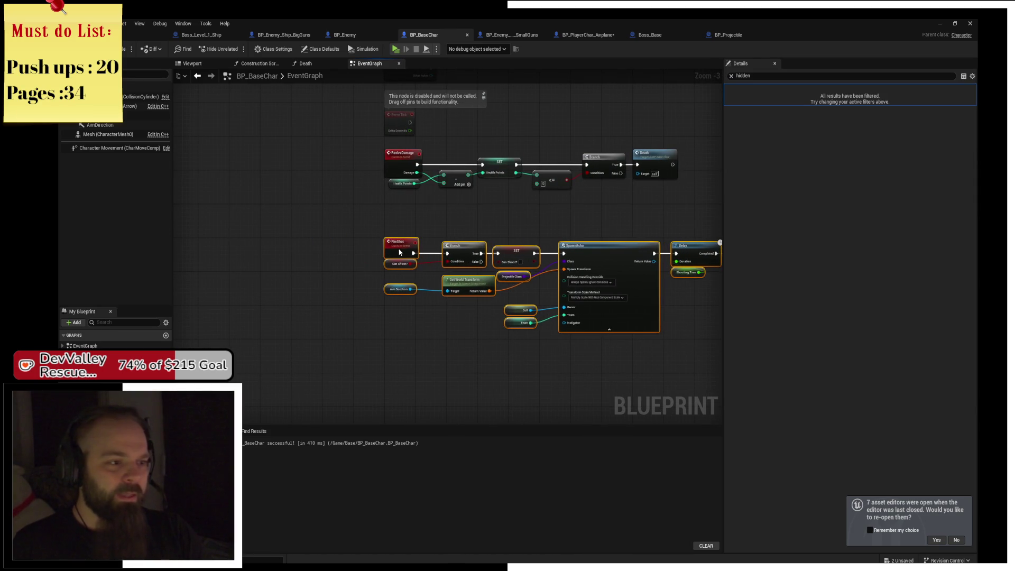
Raise the Aim Direction and Get World Transform nodes, then save BP_BaseChar
click(403, 237)
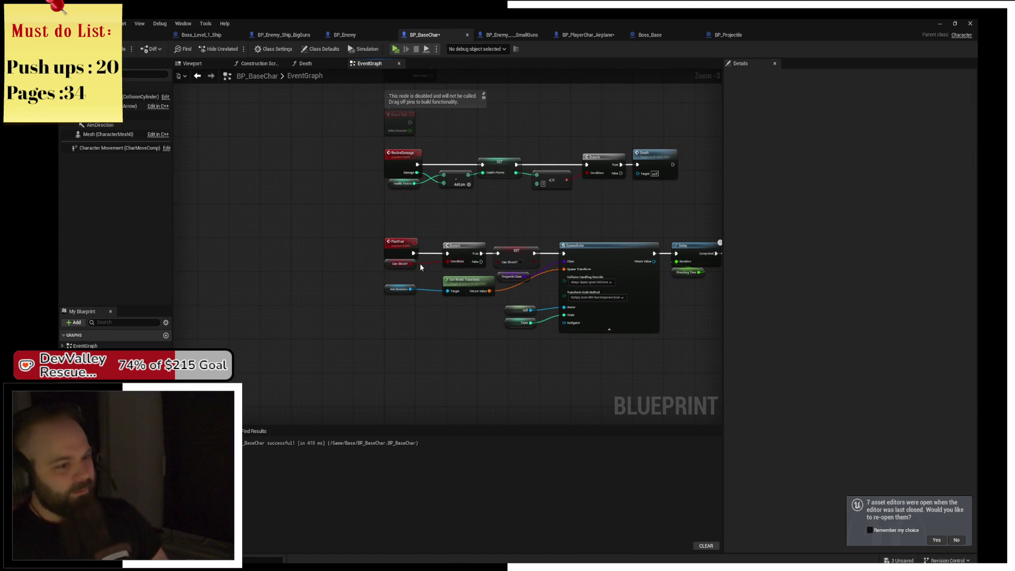
mouse_move(381, 272)
mouse_down()
mouse_move(450, 296)
mouse_move(471, 277)
mouse_move(345, 306)
mouse_up()
click(453, 309)
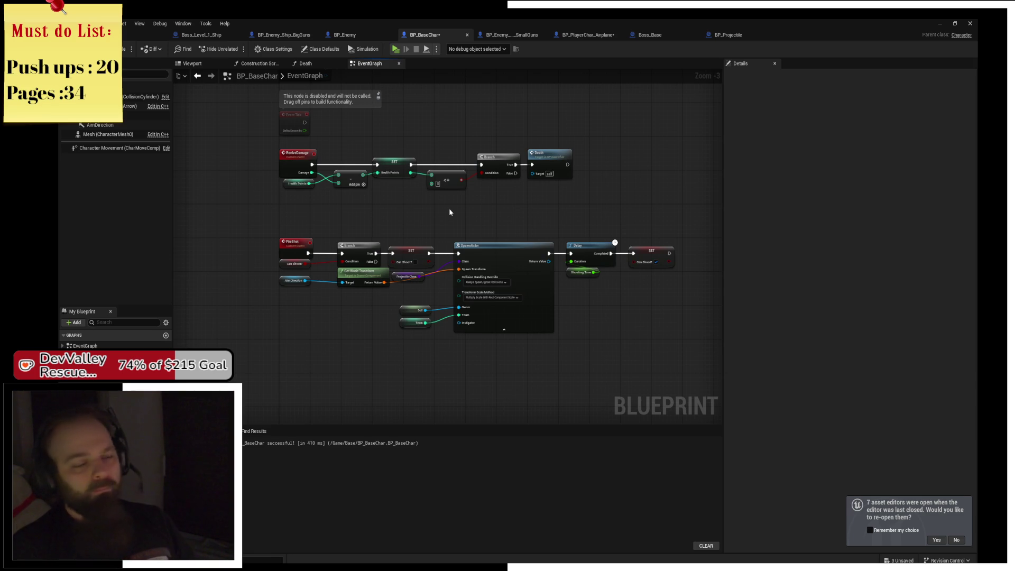
key(ctrl+s)
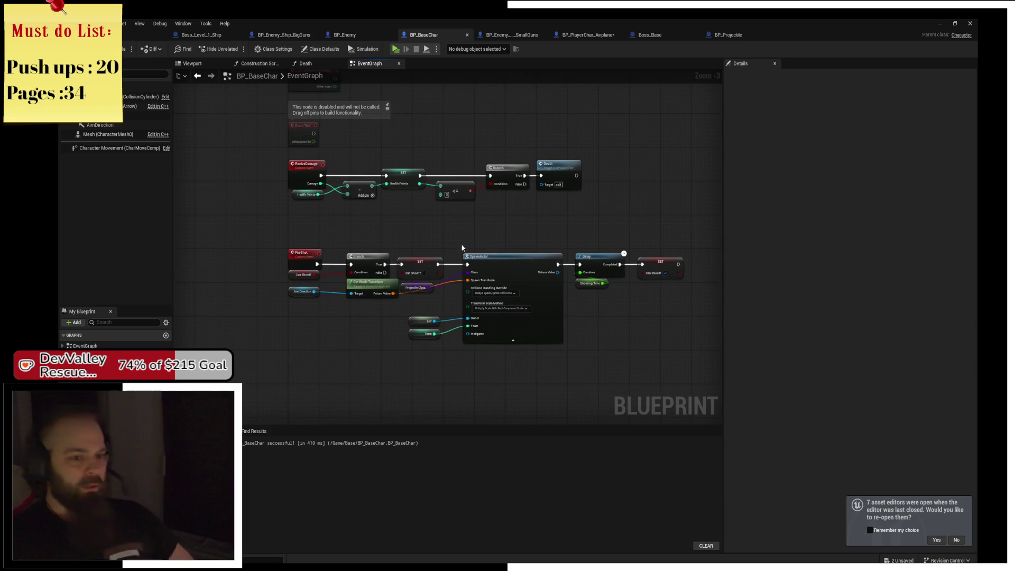
Nudge the Health Points and Add nodes into alignment and save BP_BaseChar again
scroll(481, 228, up, 2)
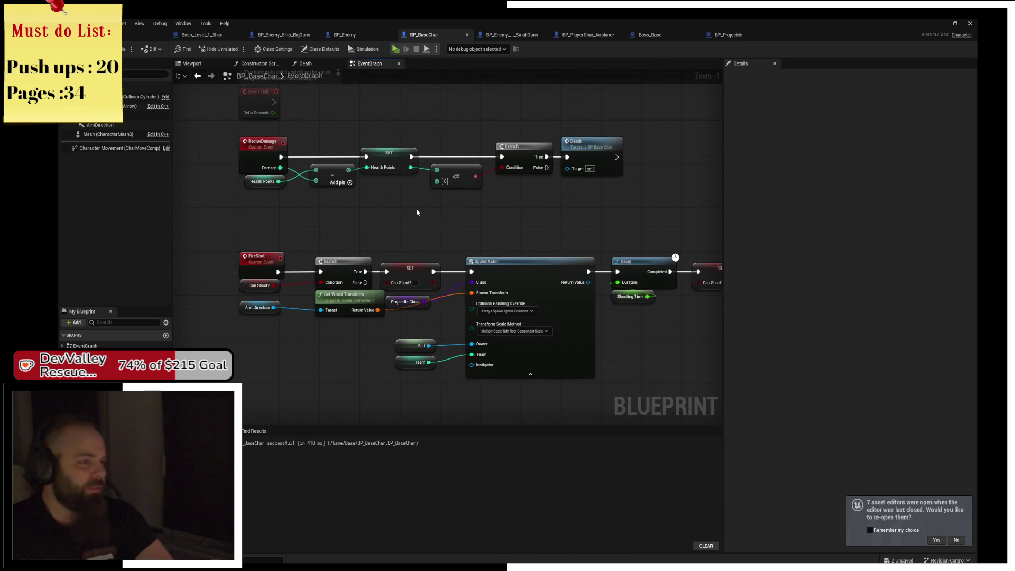
drag(254, 186, 250, 189)
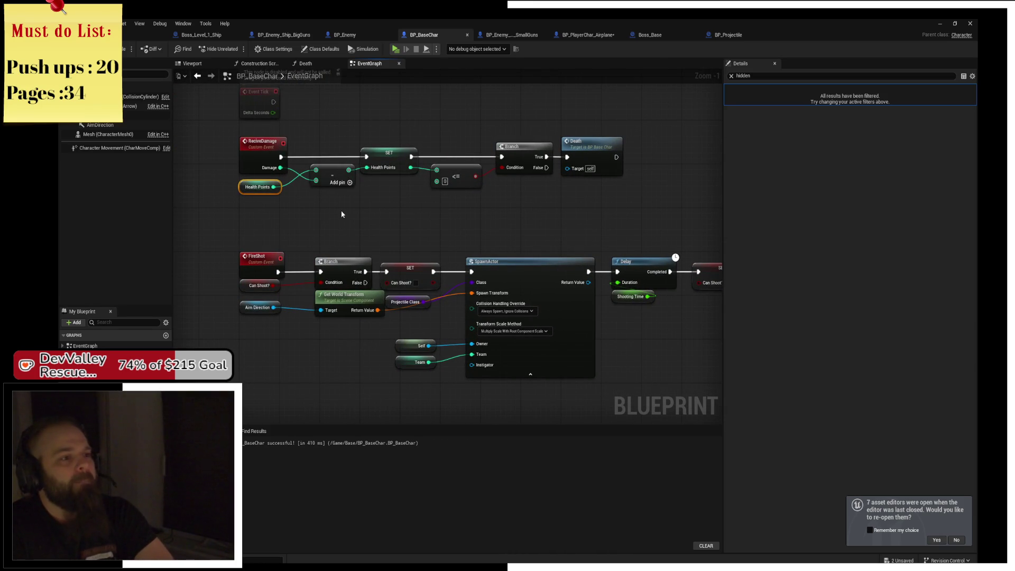
scroll(368, 207, down, 2)
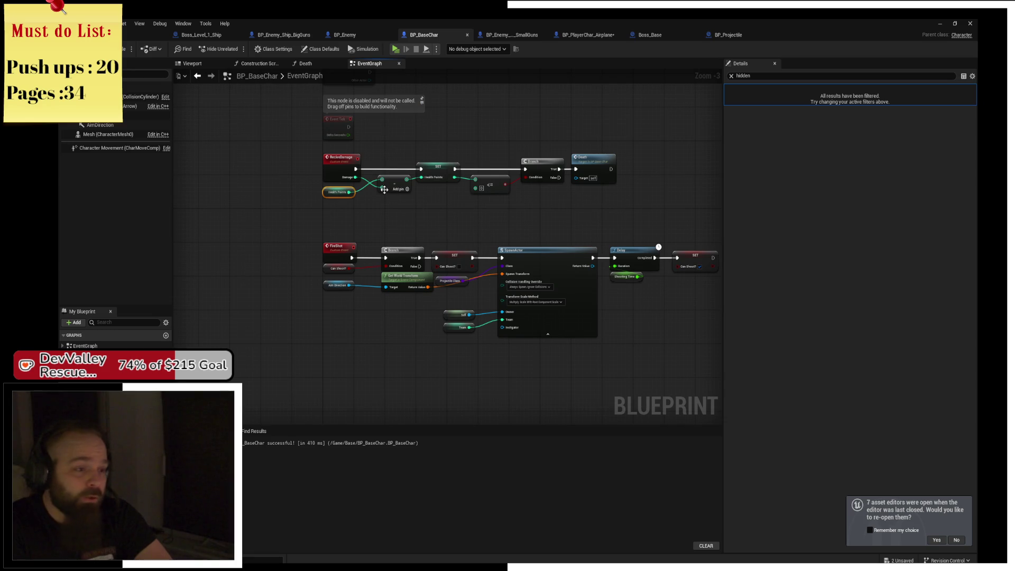
drag(394, 185, 395, 186)
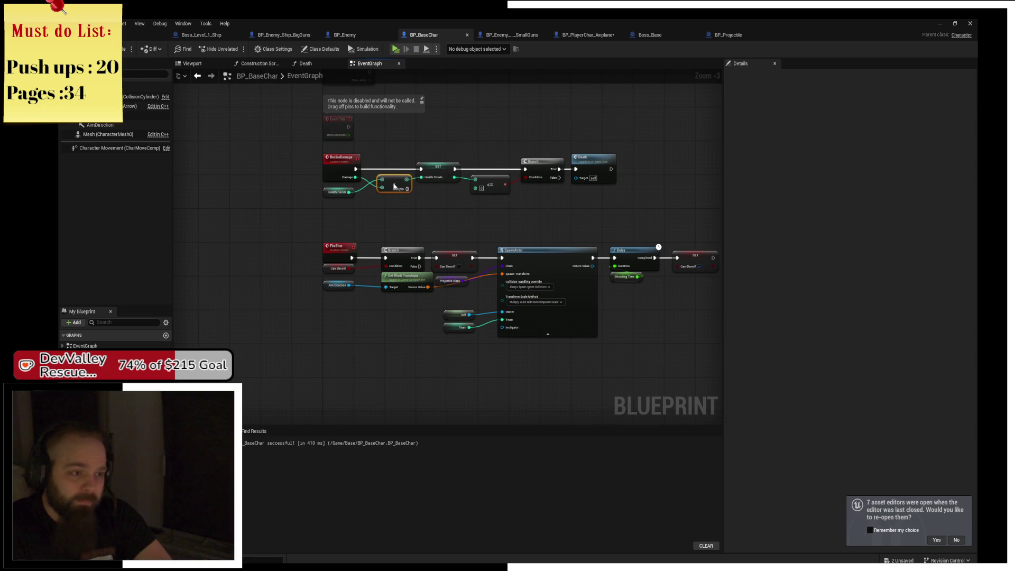
drag(331, 198, 330, 194)
click(408, 214)
key(ctrl+s)
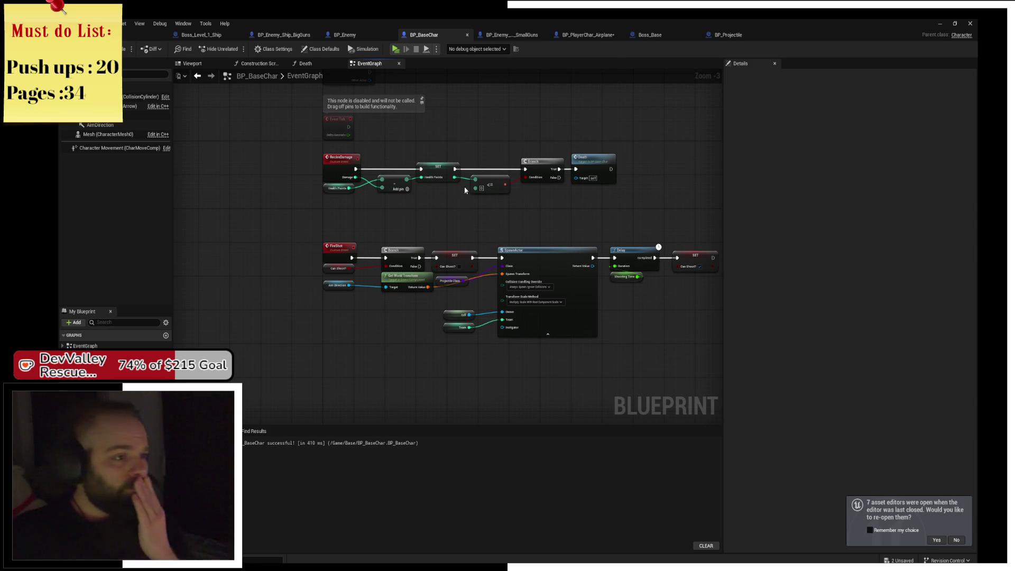
Recentre the graph and switch through the blueprint tabs to BP_Enemy_Ship_SmallGuns
drag(412, 133, 365, 144)
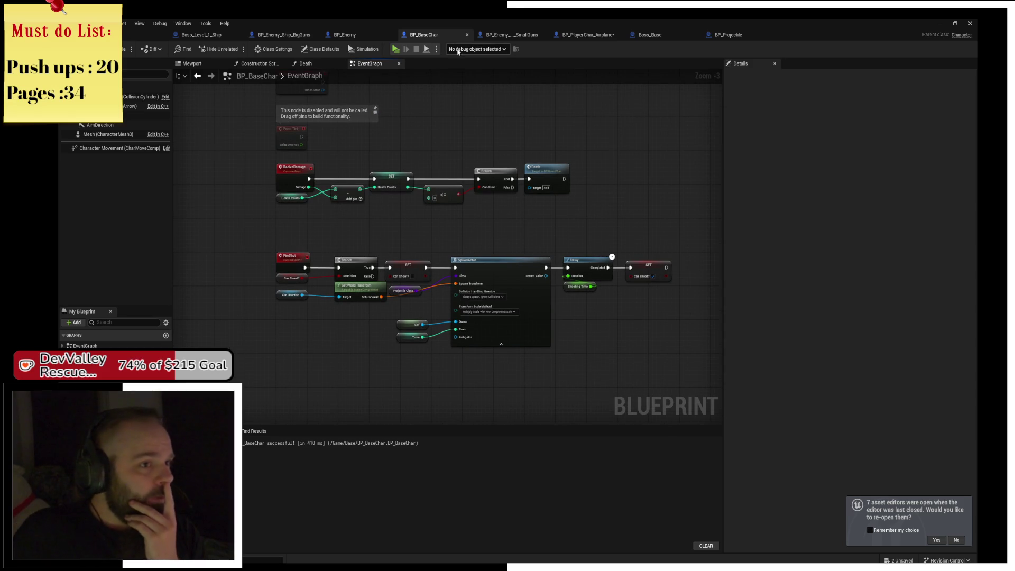
click(515, 39)
click(580, 37)
click(506, 36)
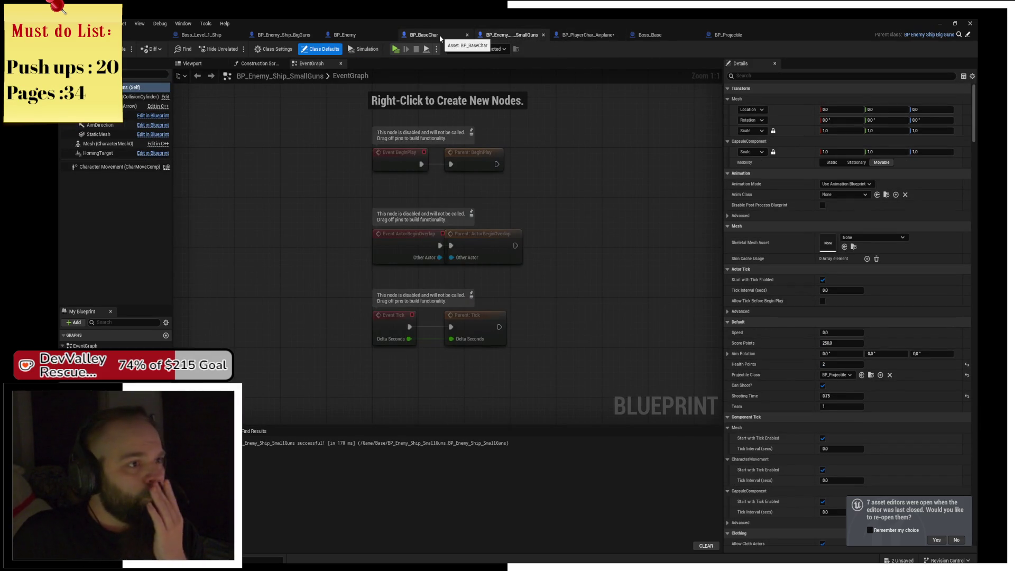
Override the OnDeath event in the BP_Enemy_Ship_BigGuns graph
drag(285, 35, 513, 38)
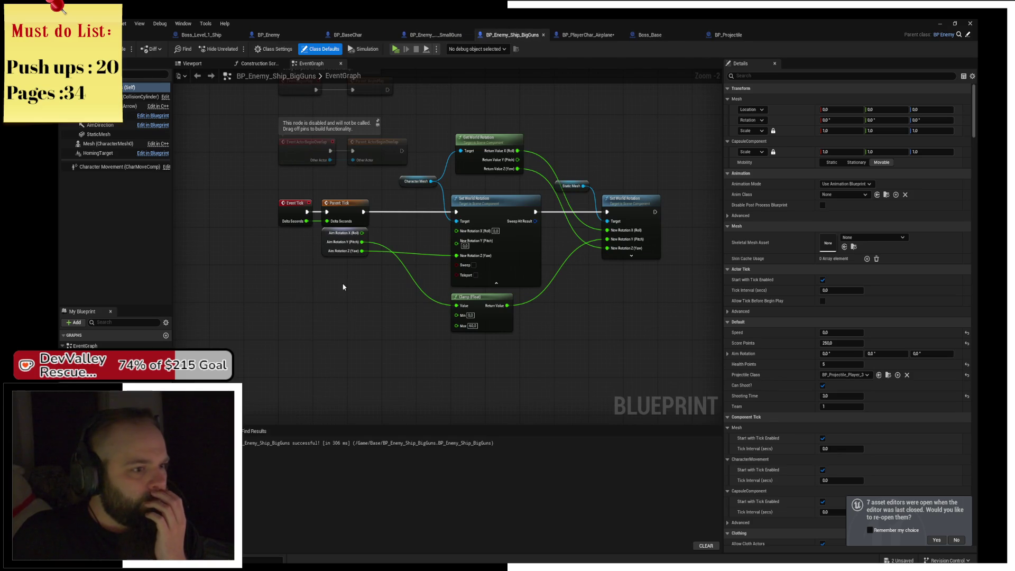
drag(313, 290, 349, 283)
click(148, 385)
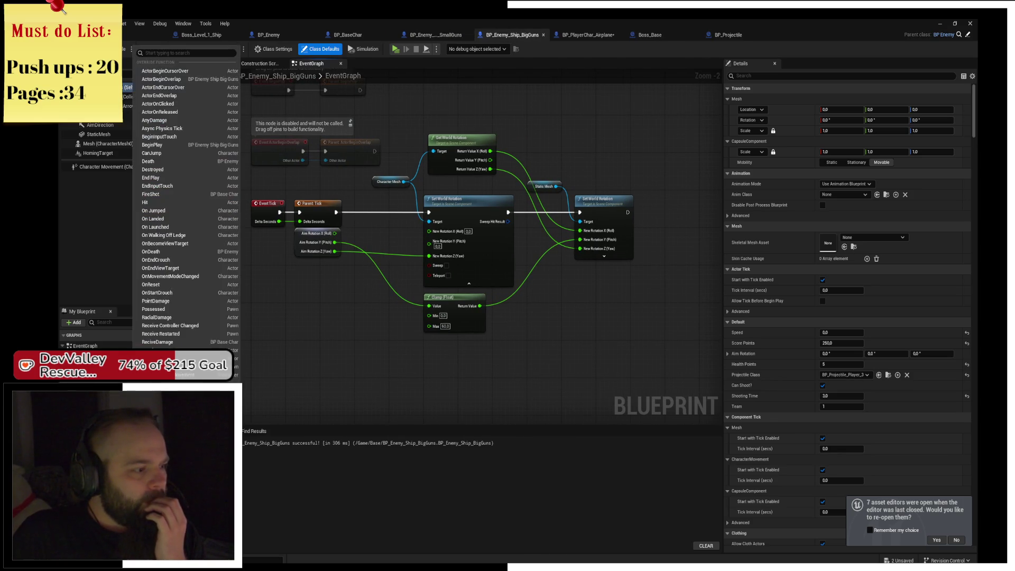
click(186, 258)
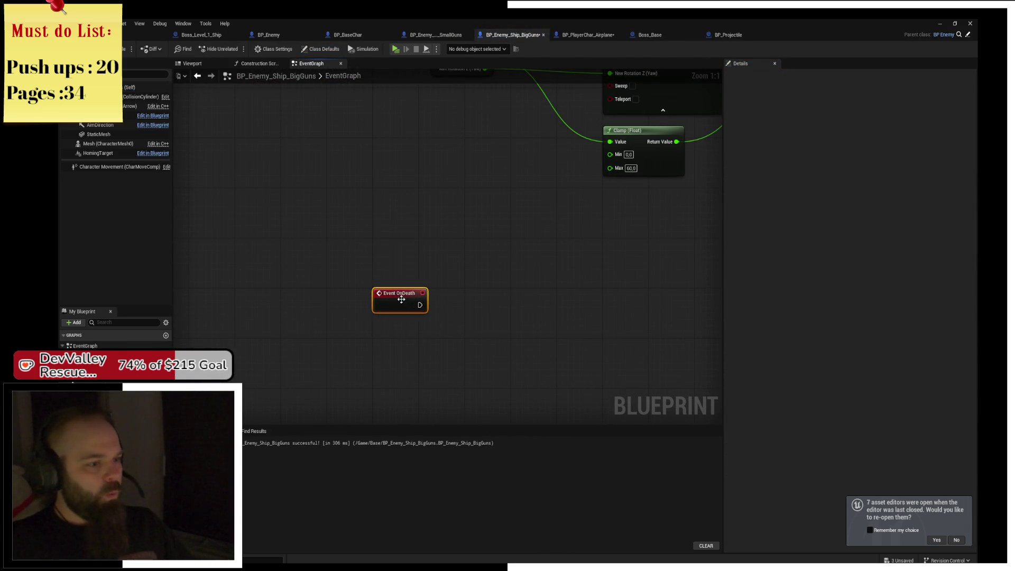
Add a Destroy Component node for Static Mesh and run it from OnDeath
scroll(430, 238, up, 2)
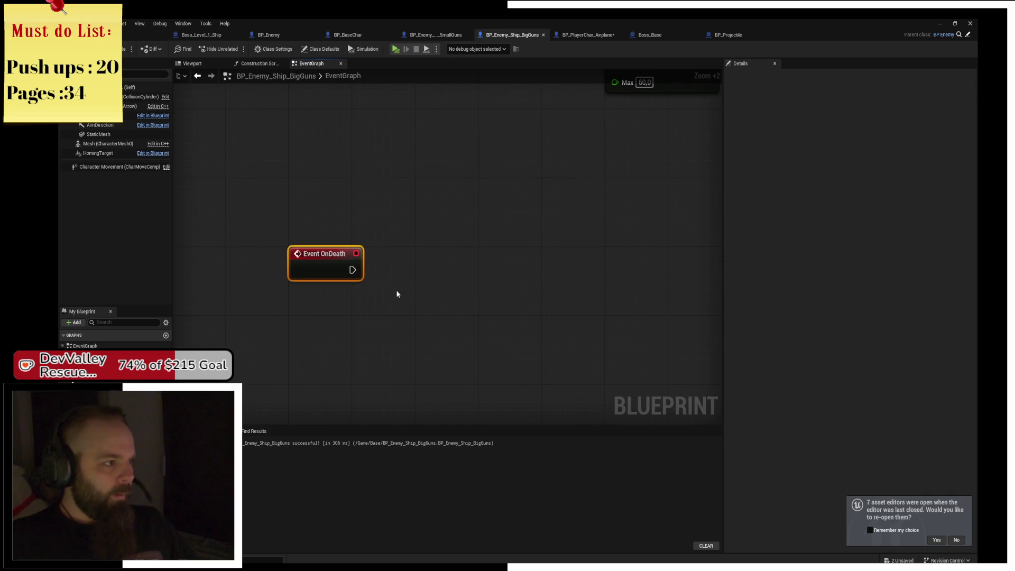
mouse_move(99, 135)
mouse_down()
mouse_move(343, 222)
mouse_move(400, 259)
mouse_up()
text(delete act)
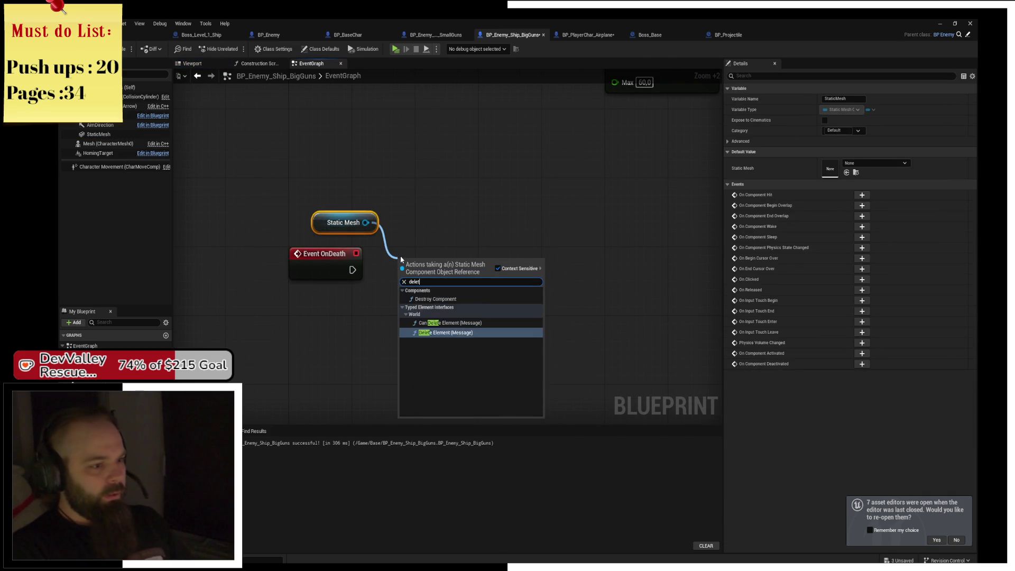
text(destroy comp)
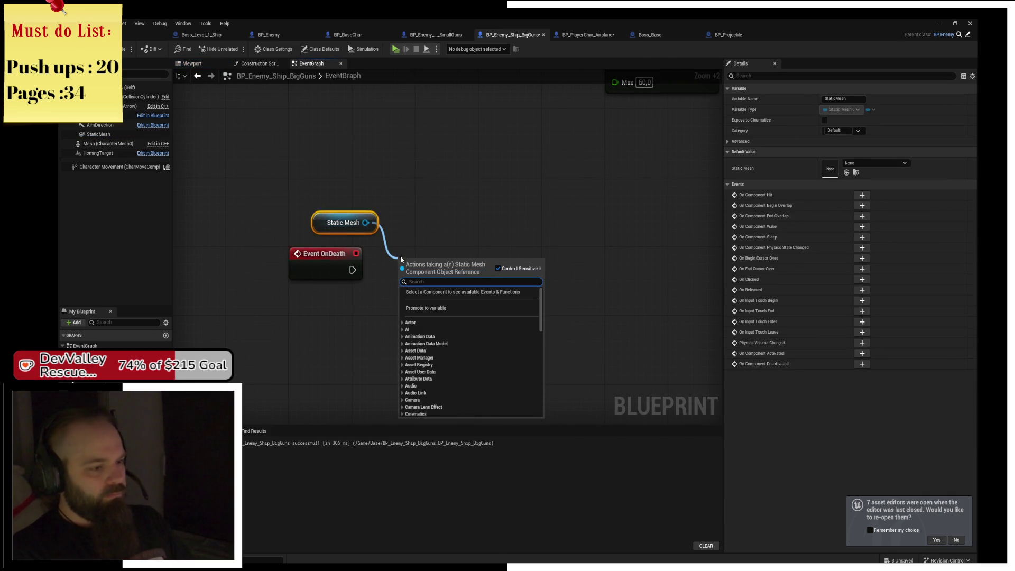
key(Return)
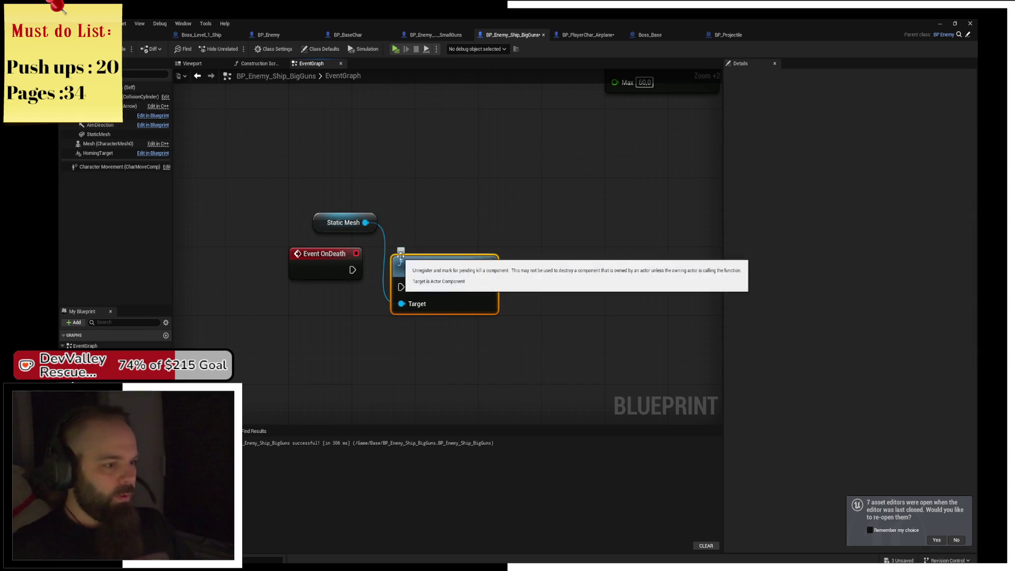
drag(401, 259, 409, 242)
drag(362, 269, 411, 270)
click(462, 215)
Replace a mistaken SET Static Mesh with a Set Static Mesh node on Character Mesh
mouse_move(106, 136)
mouse_down()
mouse_move(555, 236)
mouse_move(544, 281)
mouse_up()
text(set static)
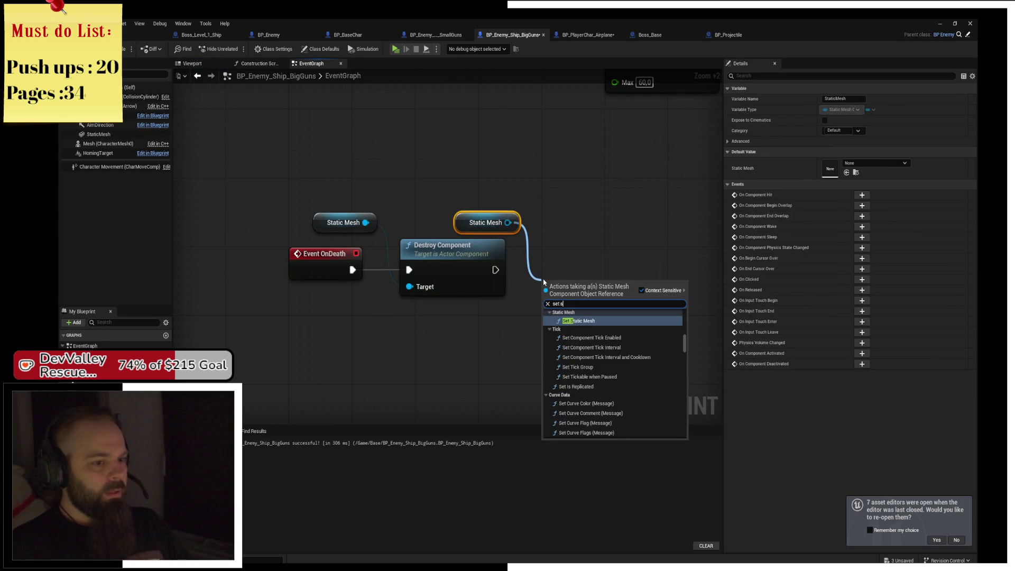
key(Return)
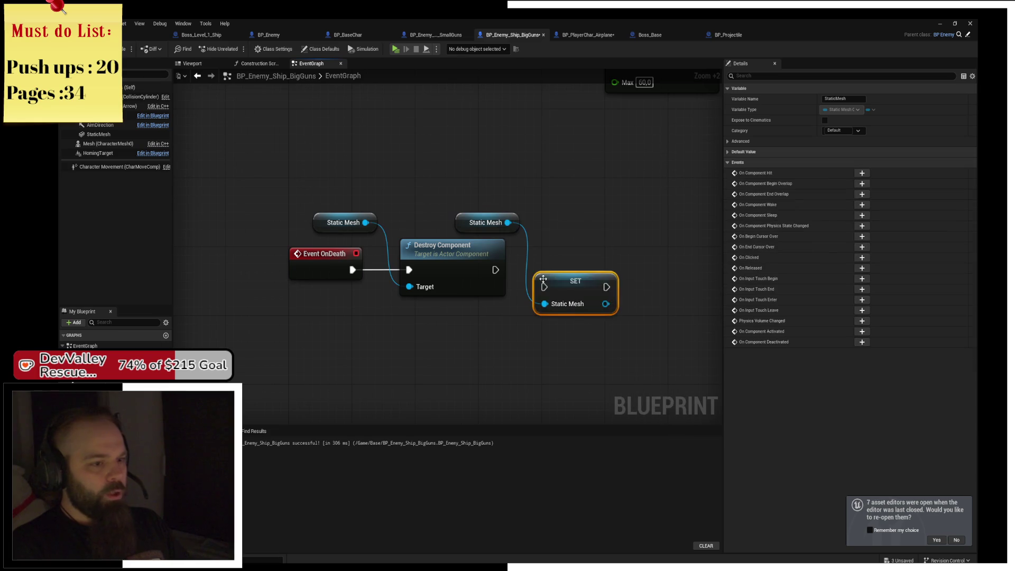
mouse_move(494, 269)
mouse_down()
mouse_move(572, 267)
mouse_move(522, 264)
mouse_up()
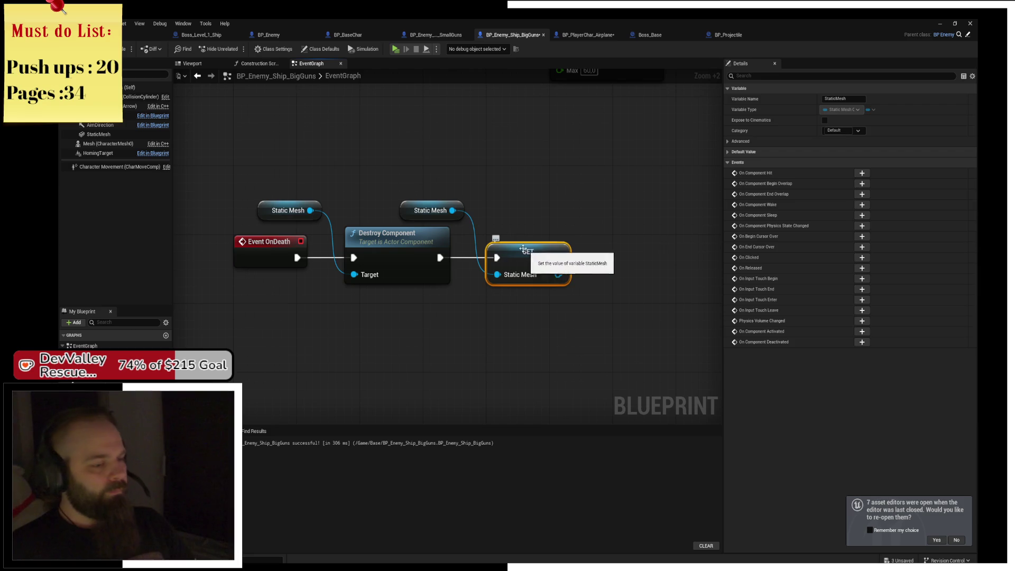
key(Delete)
mouse_move(106, 115)
mouse_down()
mouse_move(424, 172)
mouse_move(516, 239)
mouse_up()
text(set static mesh)
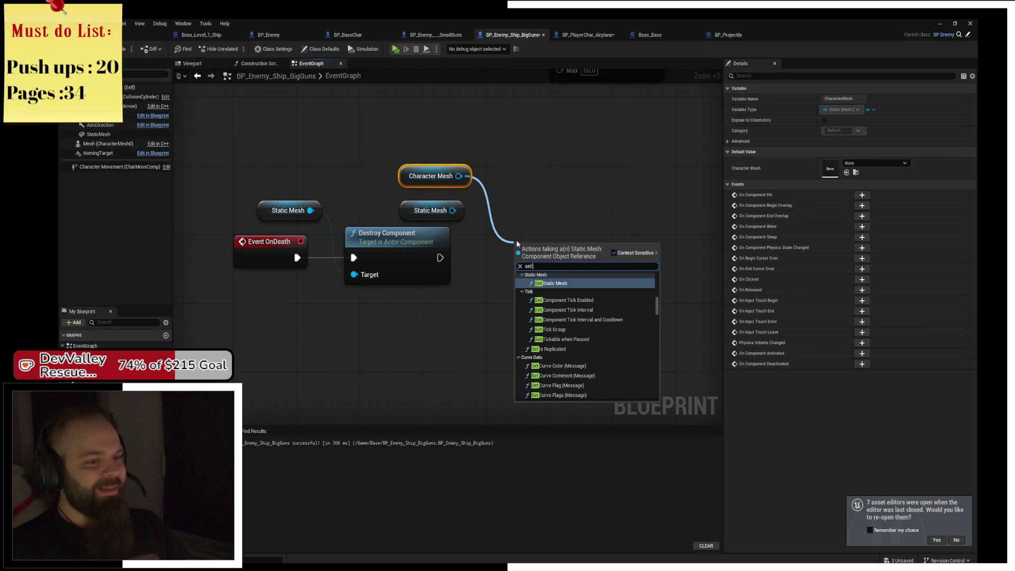
key(Return)
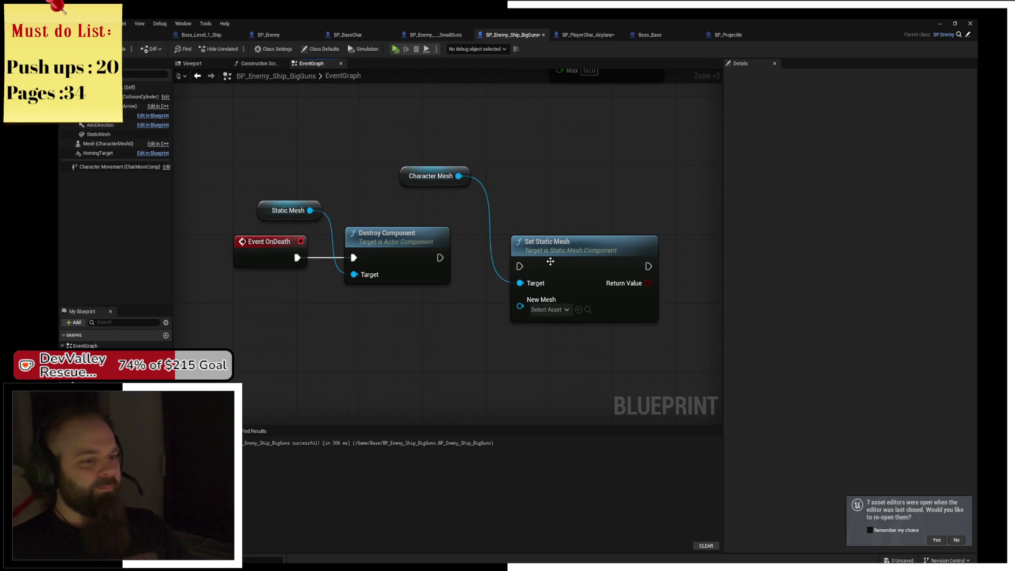
Chain Set Static Mesh after Destroy Component and promote New Mesh to a Destroyed Mesh variable
drag(549, 260, 533, 251)
drag(440, 257, 520, 258)
mouse_move(521, 297)
mouse_down()
mouse_move(487, 311)
mouse_move(402, 314)
mouse_up()
click(451, 366)
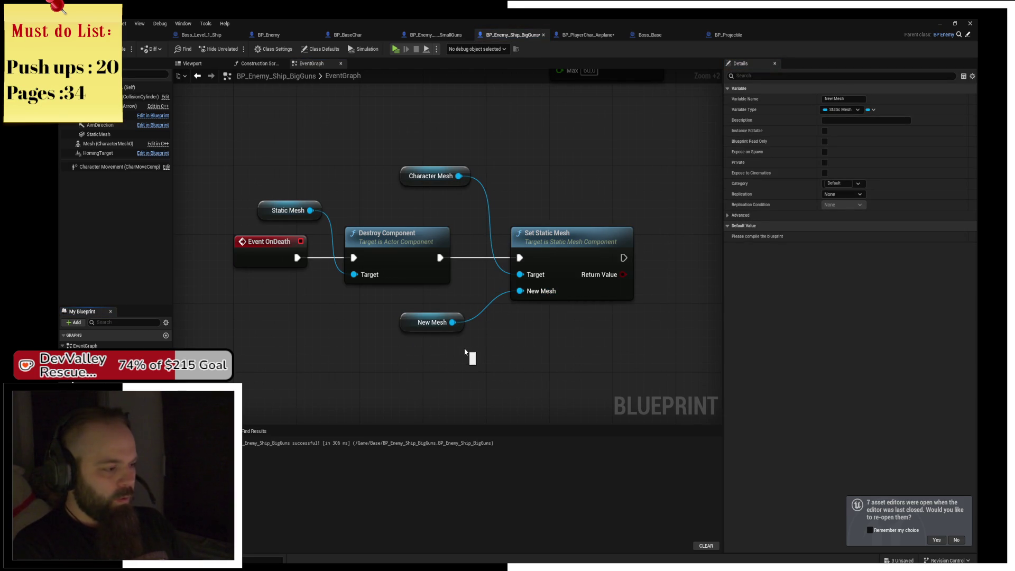
drag(432, 322, 432, 305)
click(447, 351)
Arrange the Set Static Mesh, Character Mesh and Destroyed Mesh nodes beside Destroy Component
drag(519, 328, 453, 325)
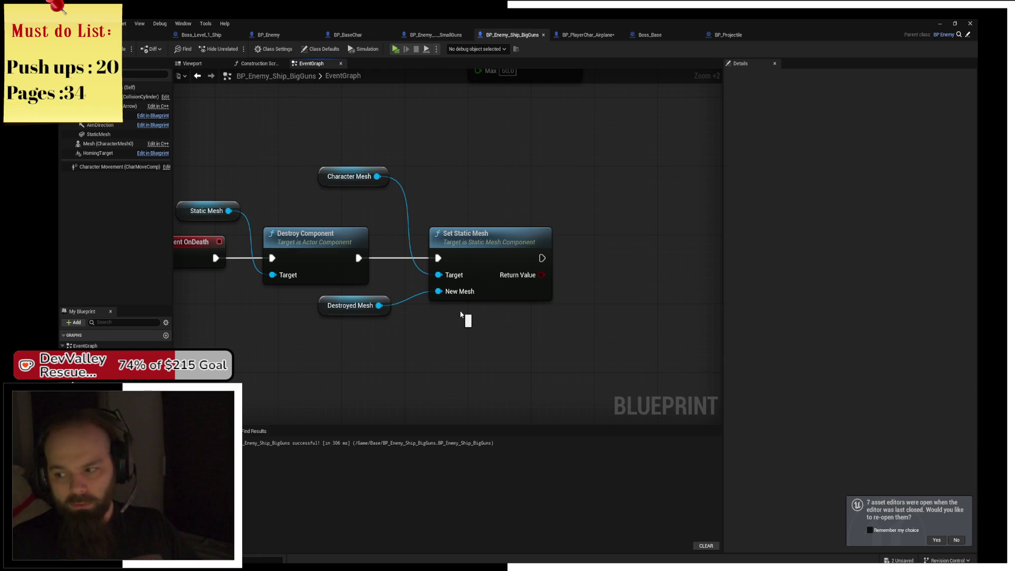
drag(475, 245, 450, 244)
mouse_move(336, 188)
mouse_down()
mouse_move(351, 216)
mouse_move(318, 227)
mouse_up()
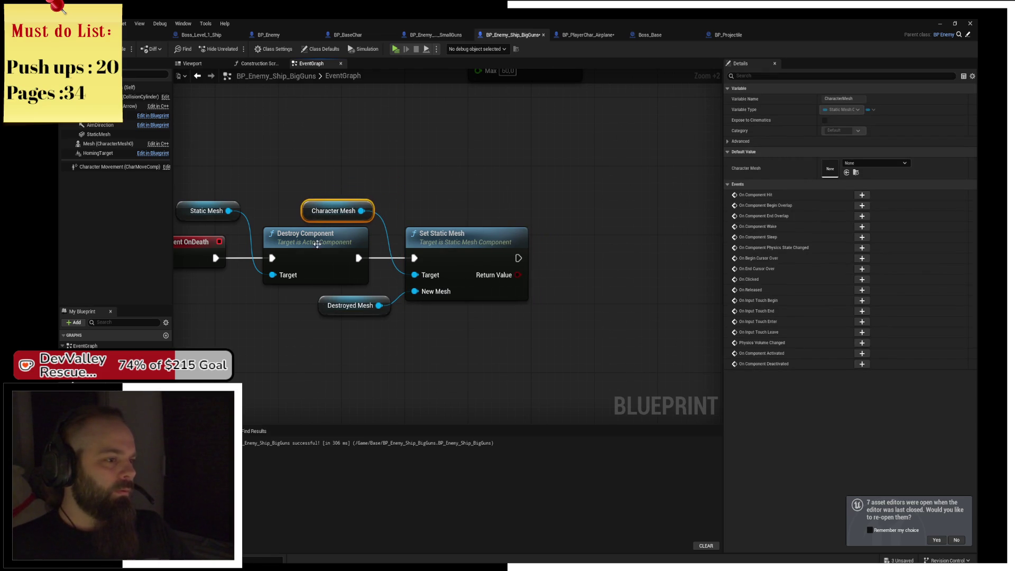
drag(327, 303, 303, 303)
click(443, 322)
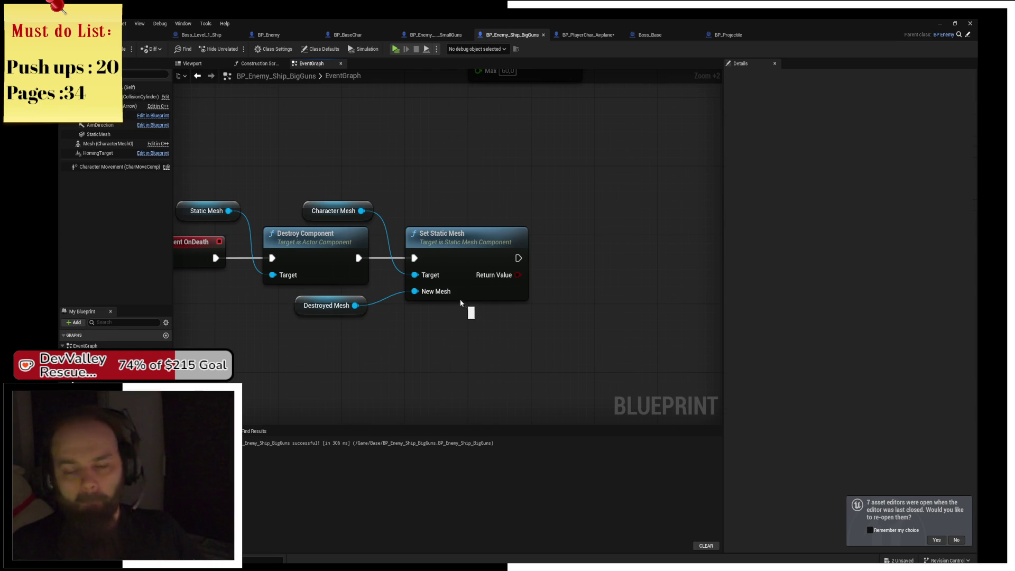
key(alt+Tab)
key(alt+Tab)
key(alt+Tab)
key(alt+Tab)
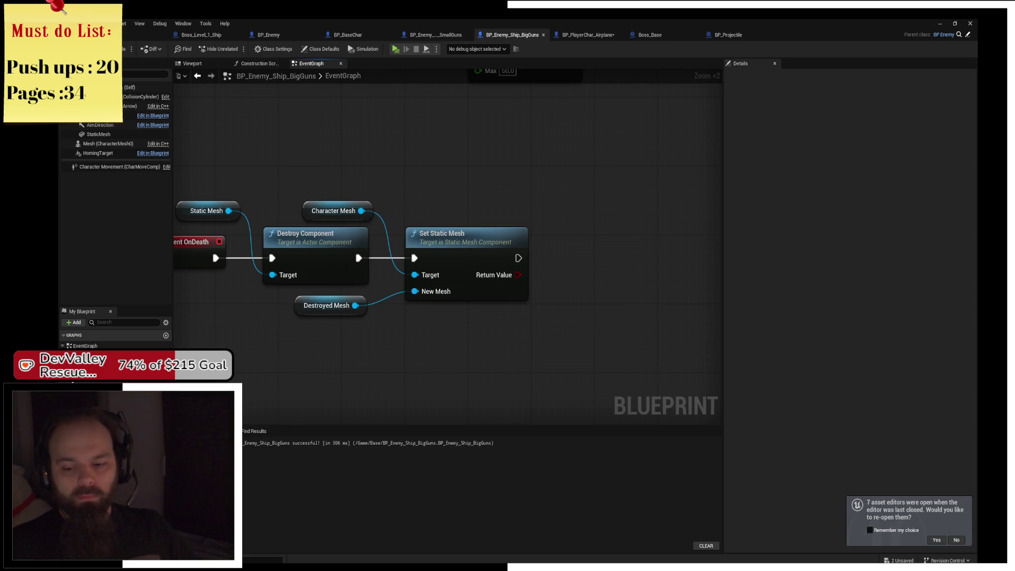
mouse_move(636, 382)
mouse_down()
mouse_move(623, 380)
mouse_move(560, 290)
mouse_up()
scroll(529, 248, up, 2)
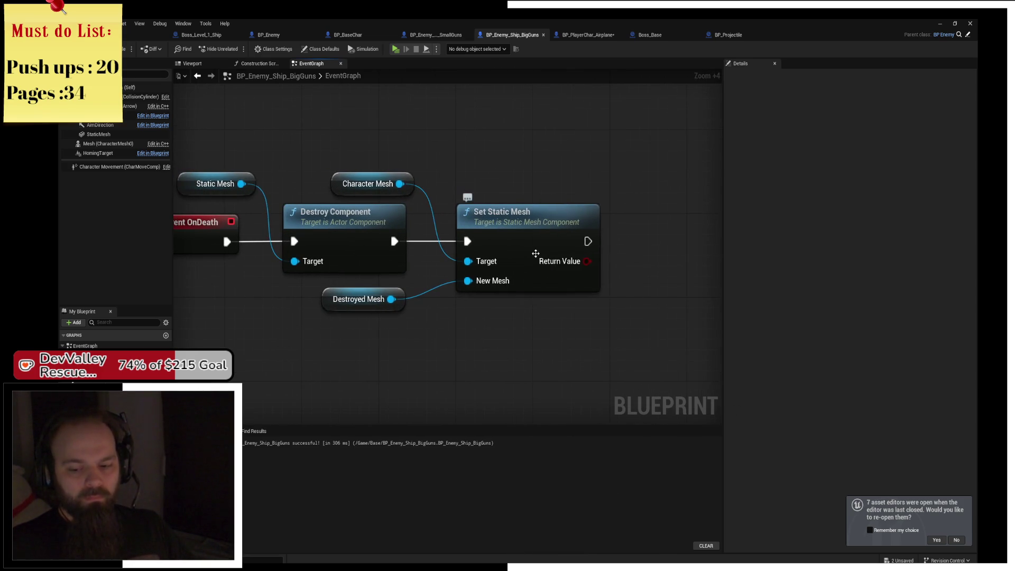
scroll(478, 262, up, 1)
Compile, make Destroyed Mesh instance-editable, and save BP_Enemy_Ship_BigGuns
click(383, 297)
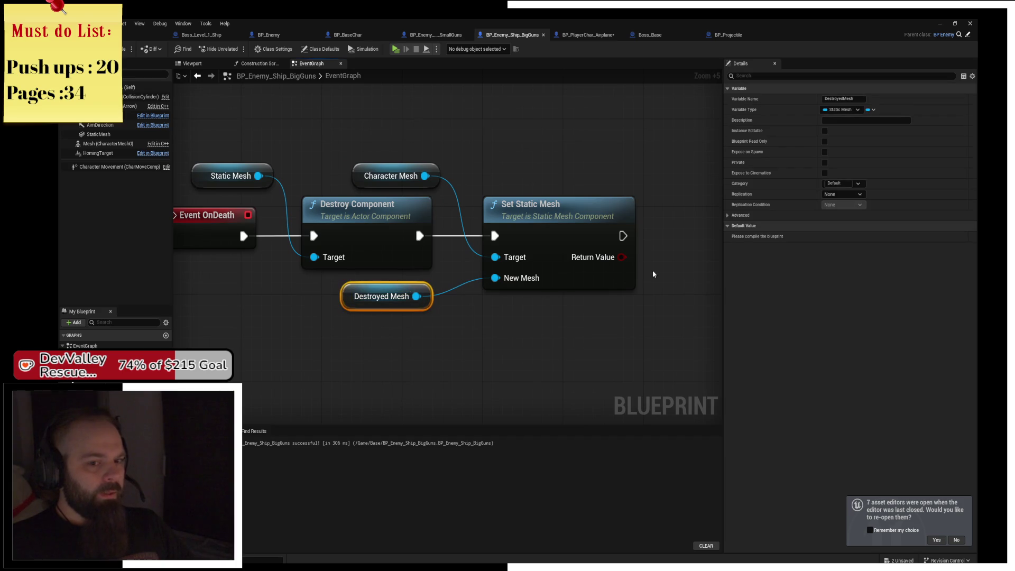
key(F7)
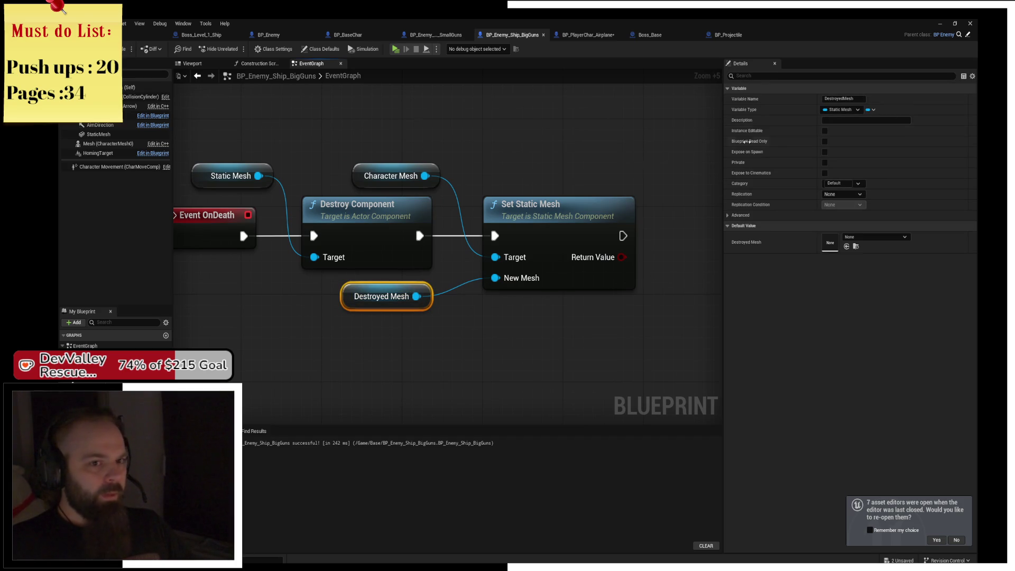
click(825, 131)
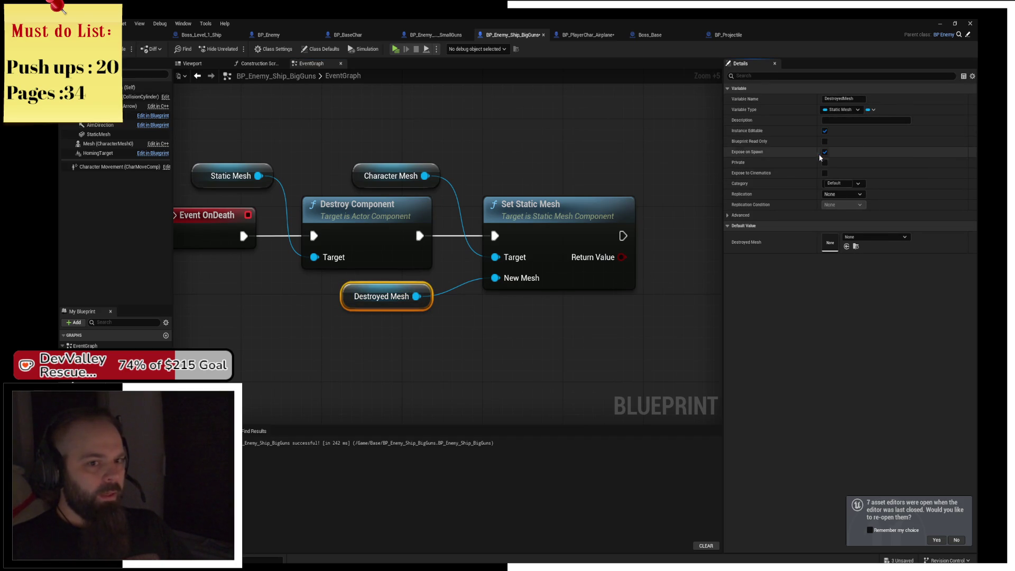
key(ctrl+s)
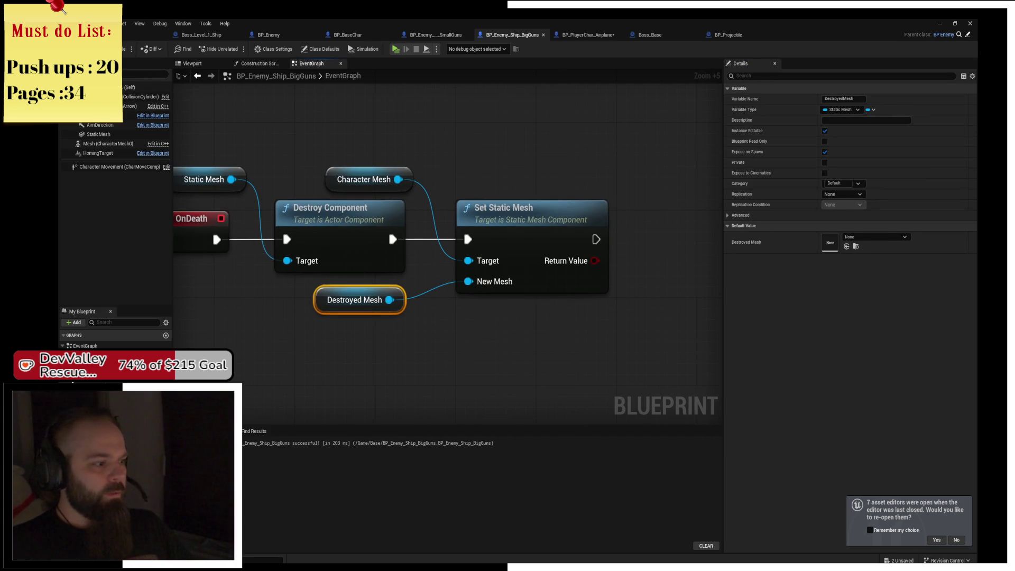
Assign Ship_BattleGun_Destroyed from the Content Drawer as the Destroyed Mesh default
click(442, 349)
key(ctrl+space)
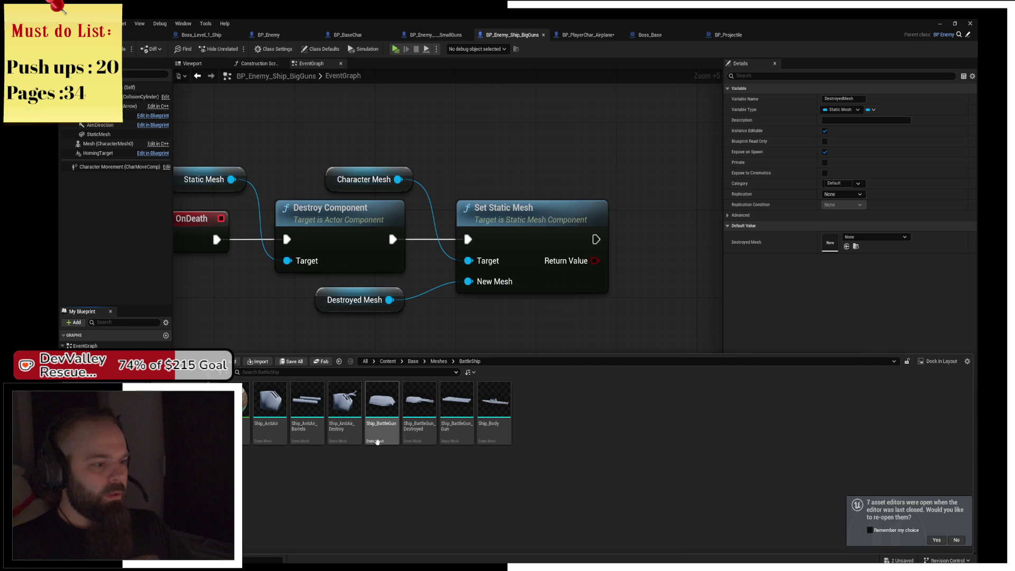
drag(419, 407, 866, 242)
mouse_move(465, 156)
mouse_down()
mouse_move(548, 190)
mouse_move(445, 282)
mouse_move(539, 566)
mouse_up()
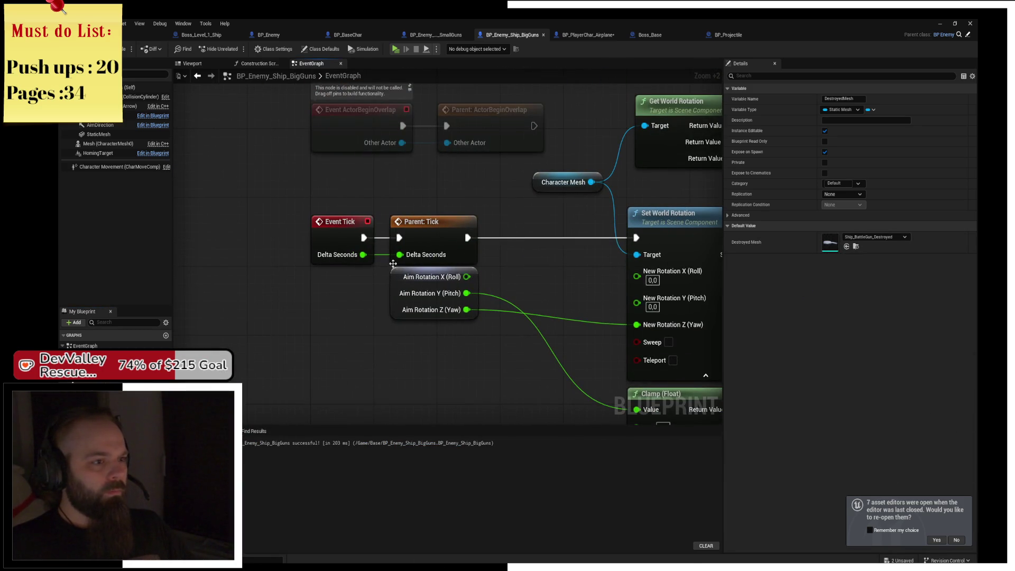
Move the Event Tick node left to make room for new logic
drag(388, 270, 419, 301)
click(354, 272)
drag(354, 271, 266, 272)
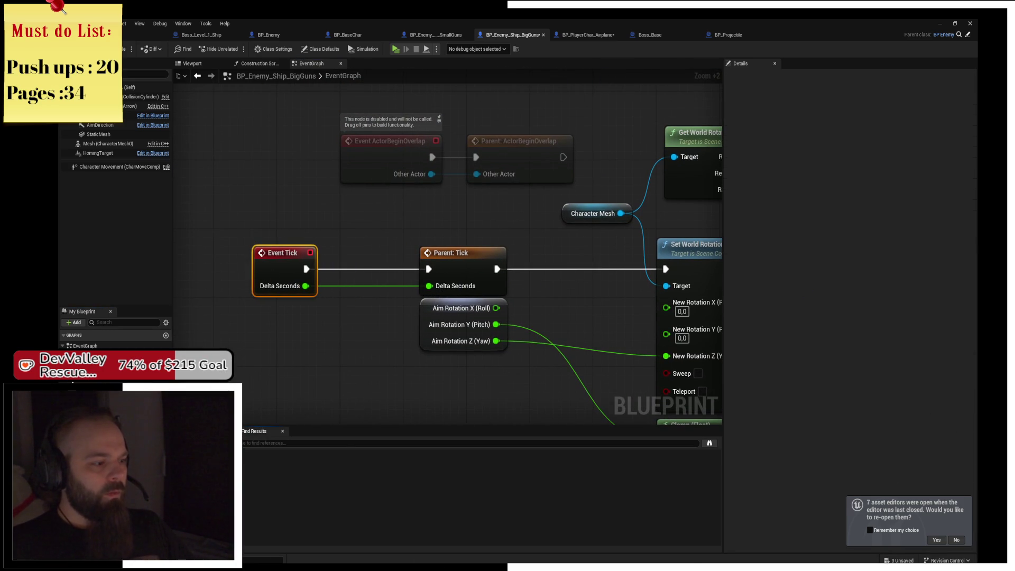
Add an Is Alive? Boolean and branch on it after Event Tick, True leading to Parent: Tick
click(166, 389)
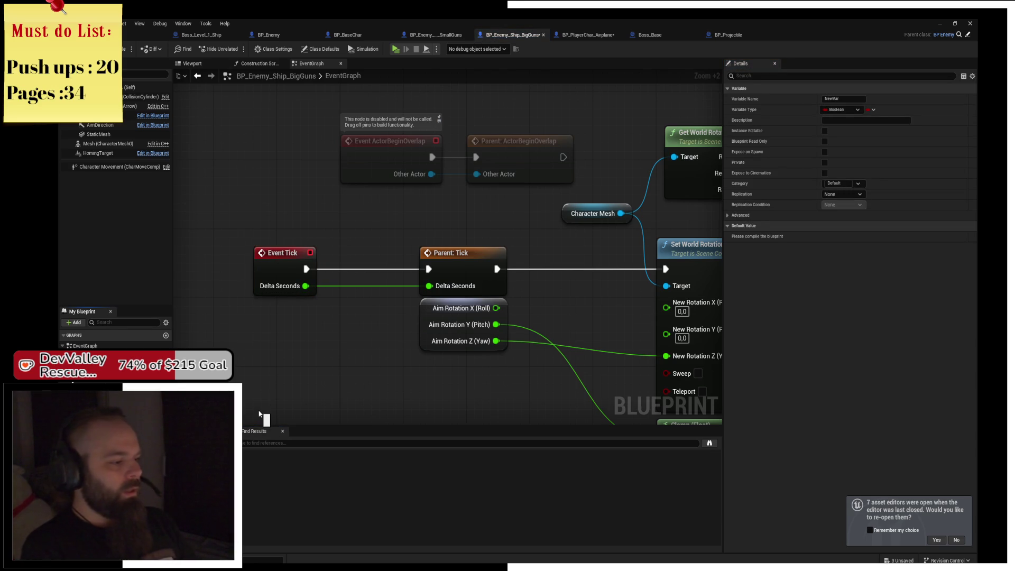
key(ctrl+s)
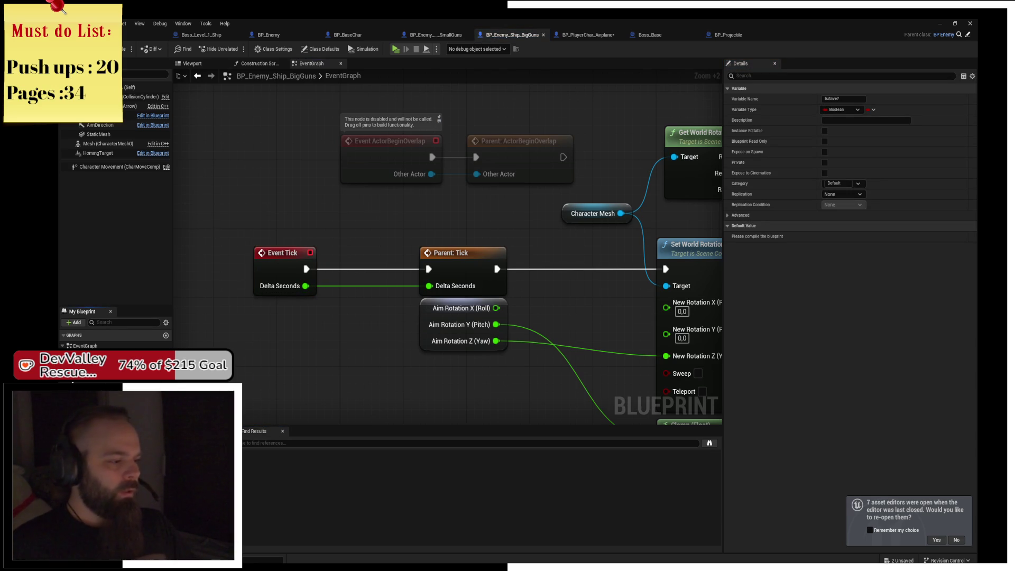
drag(90, 397, 277, 317)
click(351, 270)
drag(351, 270, 333, 269)
drag(403, 269, 428, 269)
mouse_move(453, 226)
mouse_down()
mouse_move(429, 111)
mouse_move(439, 119)
mouse_move(530, 61)
mouse_up()
Insert SET Is Alive? into the OnDeath chain, compile, default Is Alive? to true, and save
drag(87, 373, 439, 323)
drag(358, 252, 298, 259)
mouse_move(429, 315)
mouse_down()
mouse_move(364, 252)
mouse_move(456, 265)
mouse_up()
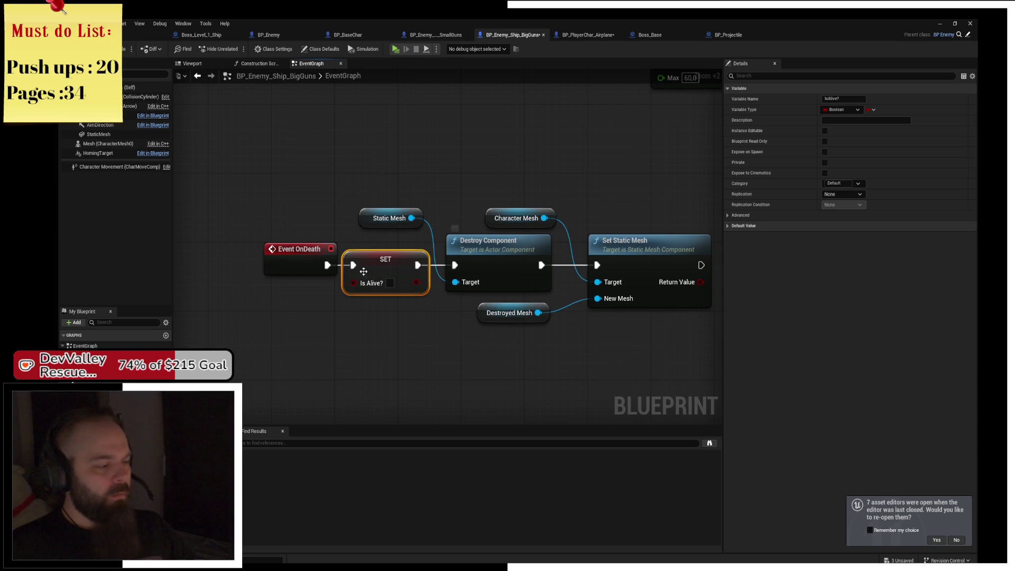
click(488, 181)
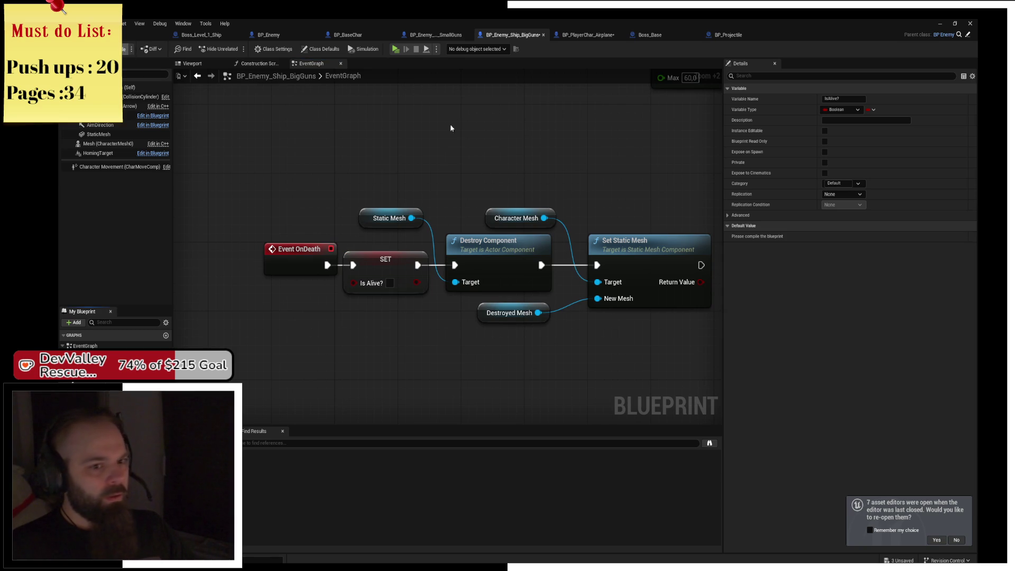
key(F7)
click(825, 236)
key(ctrl+s)
Shift the OnDeath and Event Tick chains to the right
scroll(452, 254, down, 6)
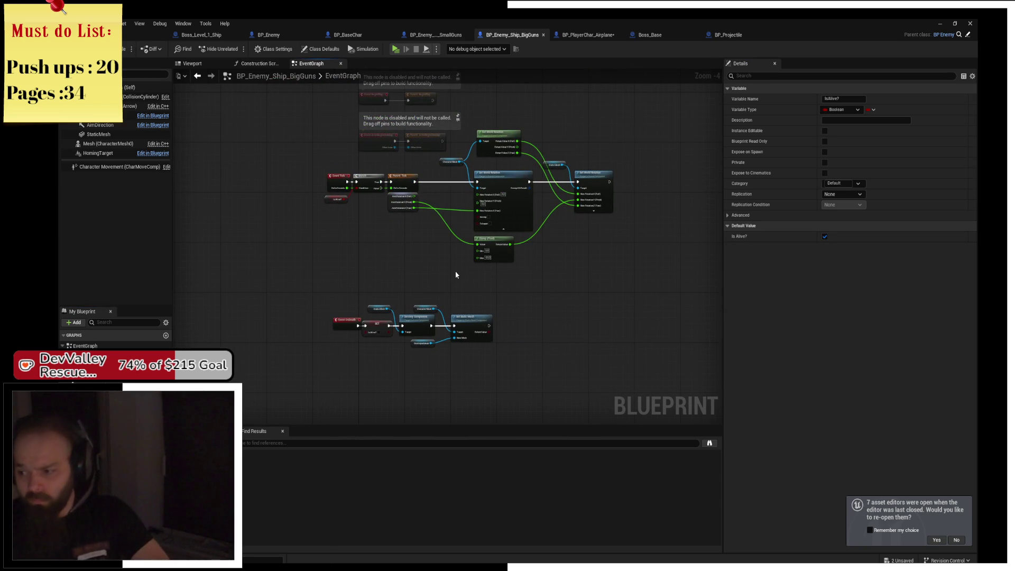
mouse_move(457, 276)
mouse_down()
mouse_move(475, 333)
mouse_move(506, 277)
mouse_move(465, 195)
mouse_up()
drag(307, 304, 480, 361)
drag(320, 325, 391, 325)
click(390, 301)
drag(312, 178, 620, 265)
mouse_move(315, 192)
mouse_down()
mouse_move(389, 193)
mouse_move(392, 210)
mouse_up()
click(511, 162)
Nudge the Character Mesh and Static Mesh nodes into place and save the blueprint
scroll(476, 164, up, 4)
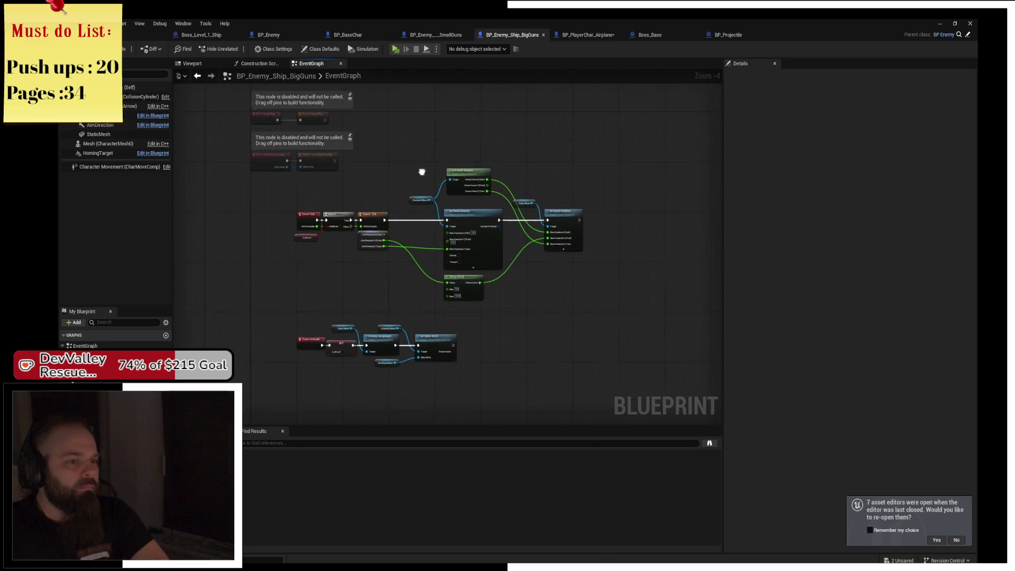
click(459, 204)
mouse_move(374, 204)
mouse_down()
mouse_move(355, 194)
mouse_move(363, 177)
mouse_move(365, 186)
mouse_up()
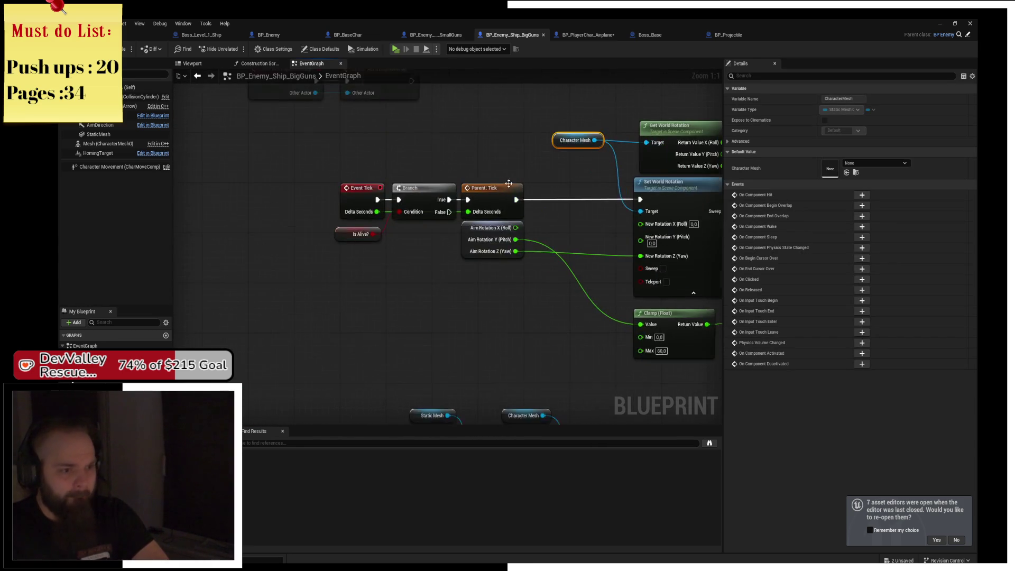
scroll(497, 274, down, 1)
mouse_move(497, 273)
mouse_down()
mouse_move(381, 233)
mouse_move(530, 235)
mouse_up()
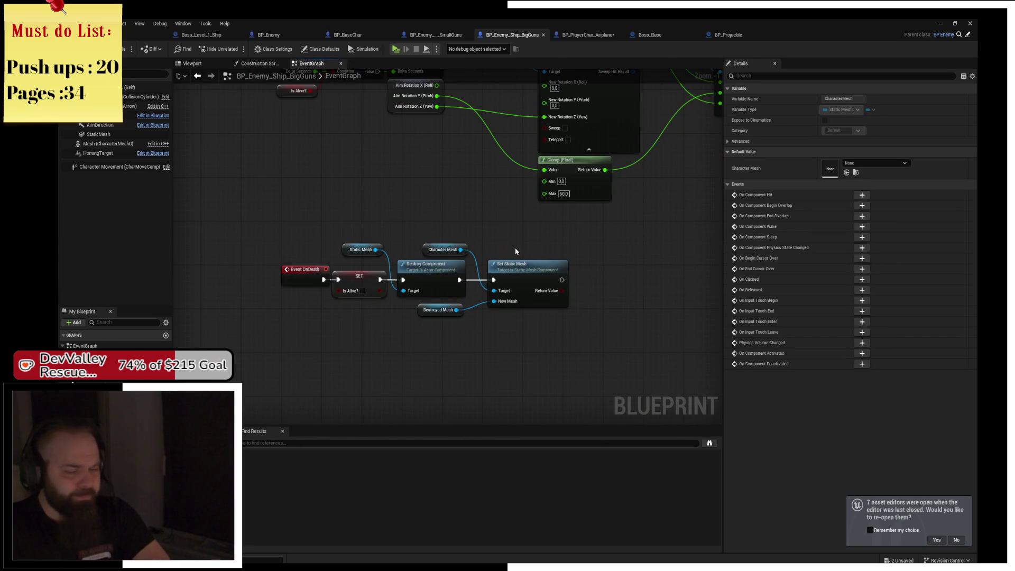
click(429, 264)
key(ctrl+s)
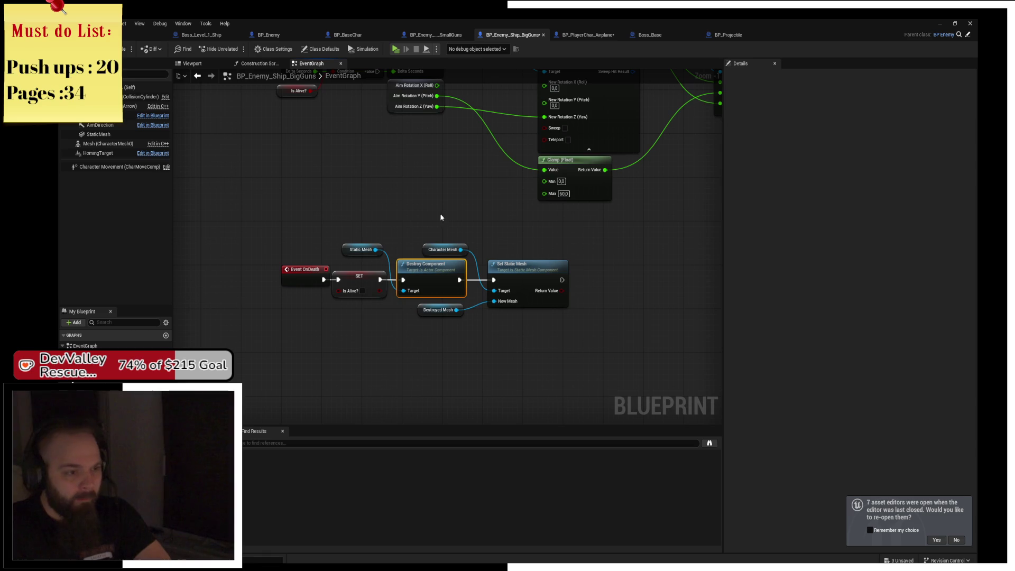
drag(353, 253, 358, 256)
key(ctrl+s)
Line up the Set Static Mesh and Destroyed Mesh nodes in the OnDeath chain
mouse_move(456, 195)
mouse_down()
mouse_move(388, 180)
mouse_move(386, 217)
mouse_move(446, 164)
mouse_move(296, 209)
mouse_move(427, 167)
mouse_up()
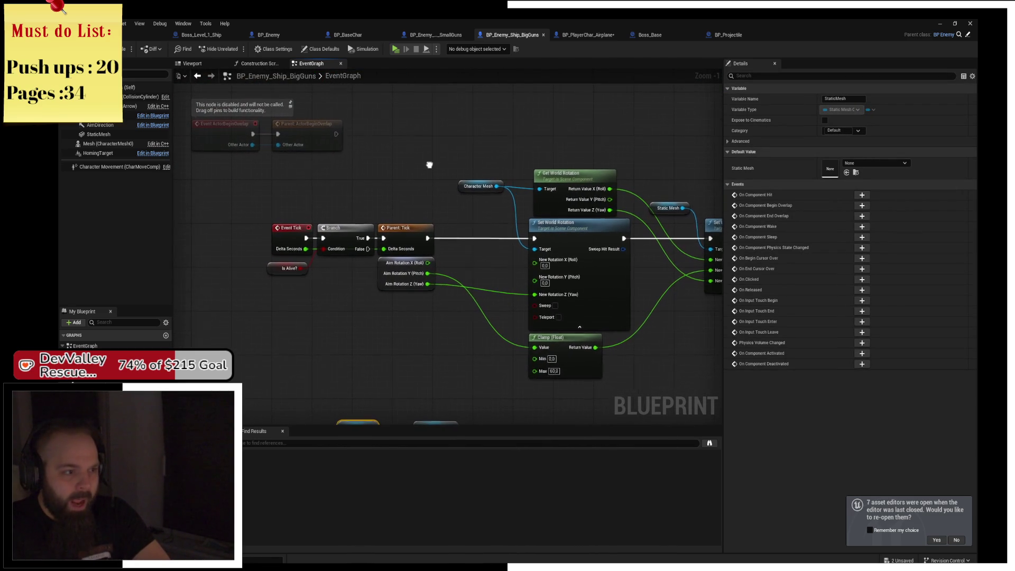
drag(429, 165, 466, 161)
scroll(407, 256, up, 1)
scroll(540, 268, down, 3)
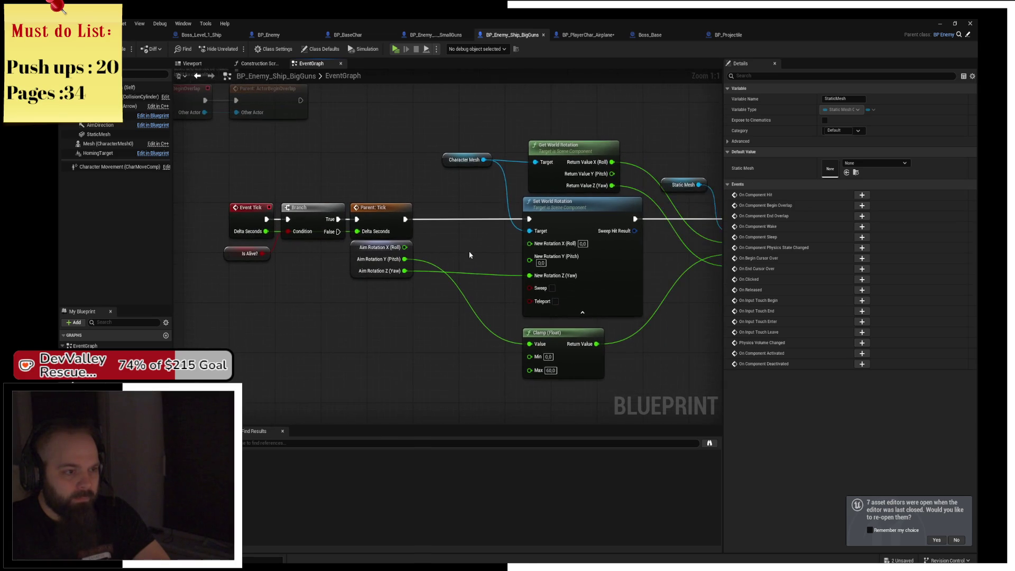
mouse_move(405, 273)
mouse_down()
mouse_move(431, 229)
mouse_move(407, 114)
mouse_up()
scroll(439, 284, up, 4)
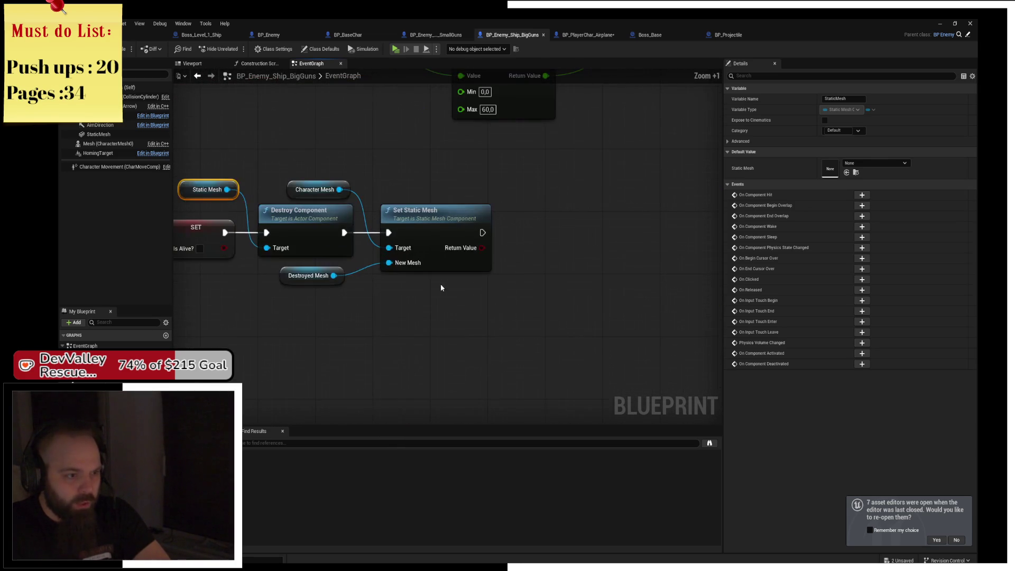
drag(529, 220, 520, 220)
click(510, 179)
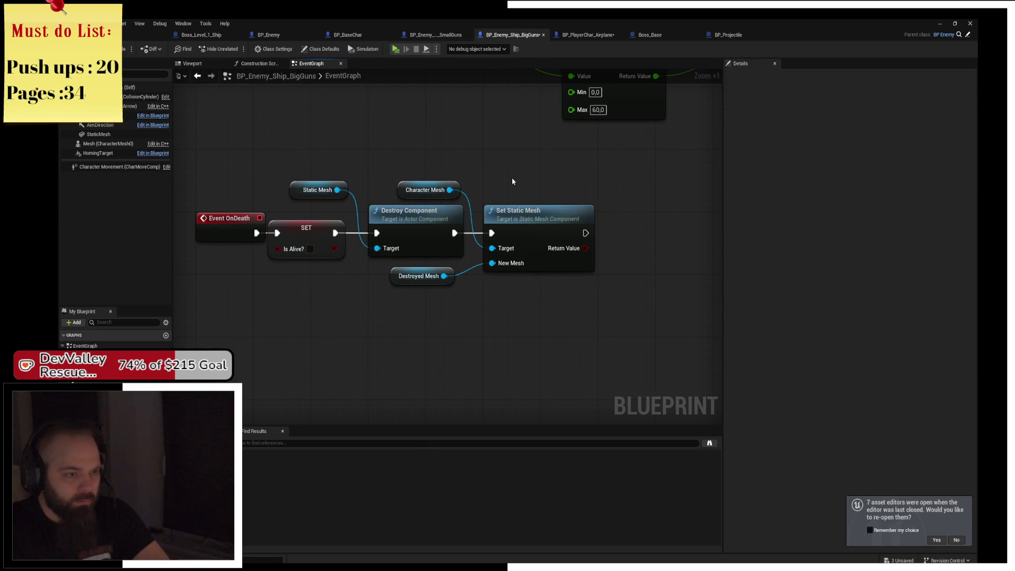
drag(399, 283, 409, 282)
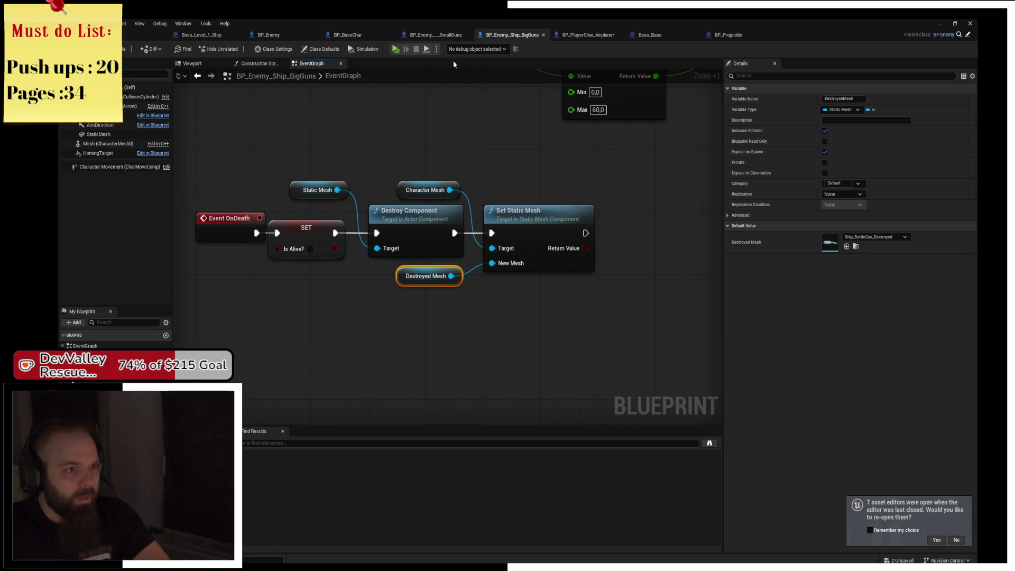
click(435, 35)
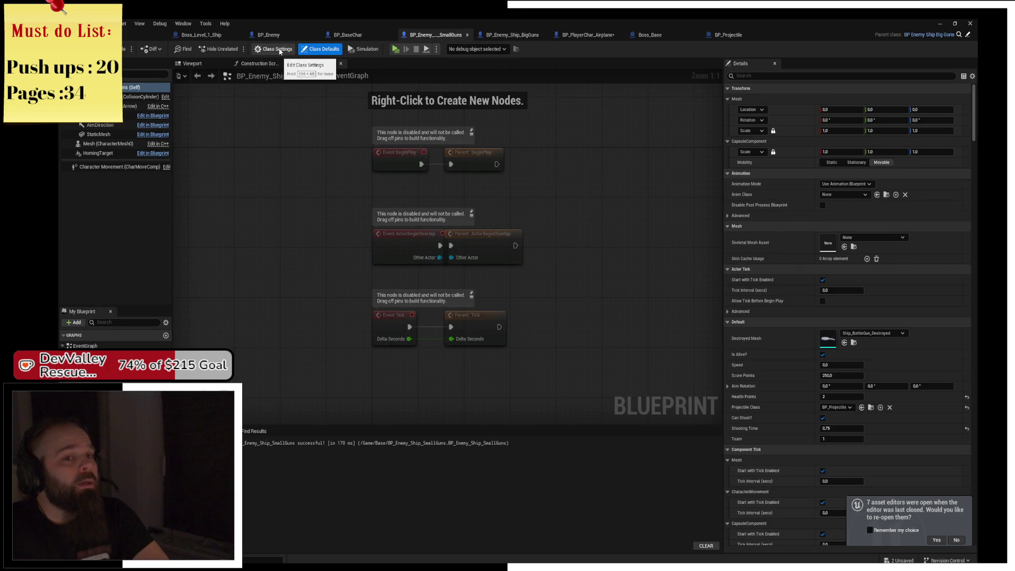
Choose Ship_AntiAir_Destroy as SmallGuns' Destroyed Mesh, then start a play test
click(892, 336)
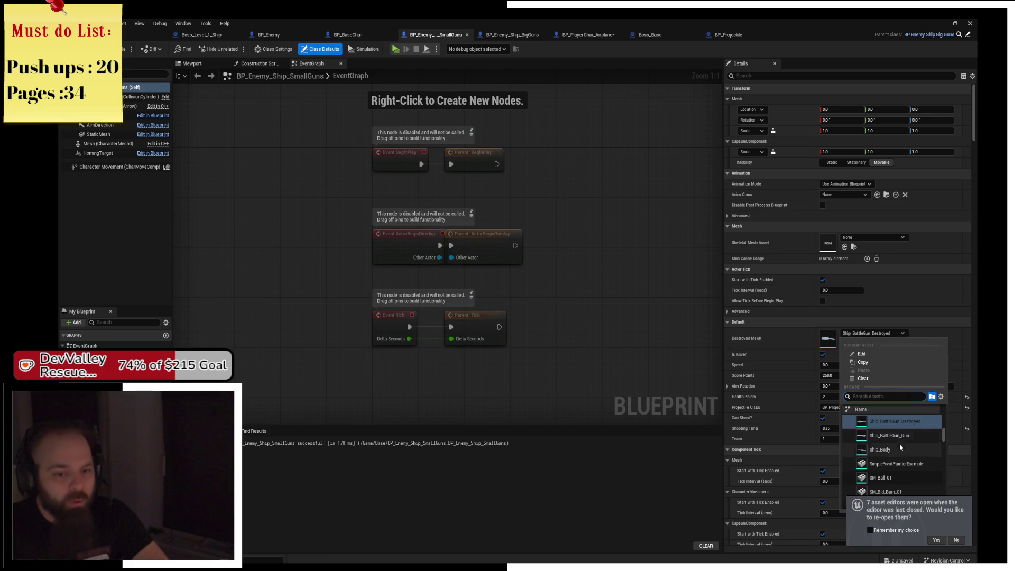
scroll(920, 434, up, 1)
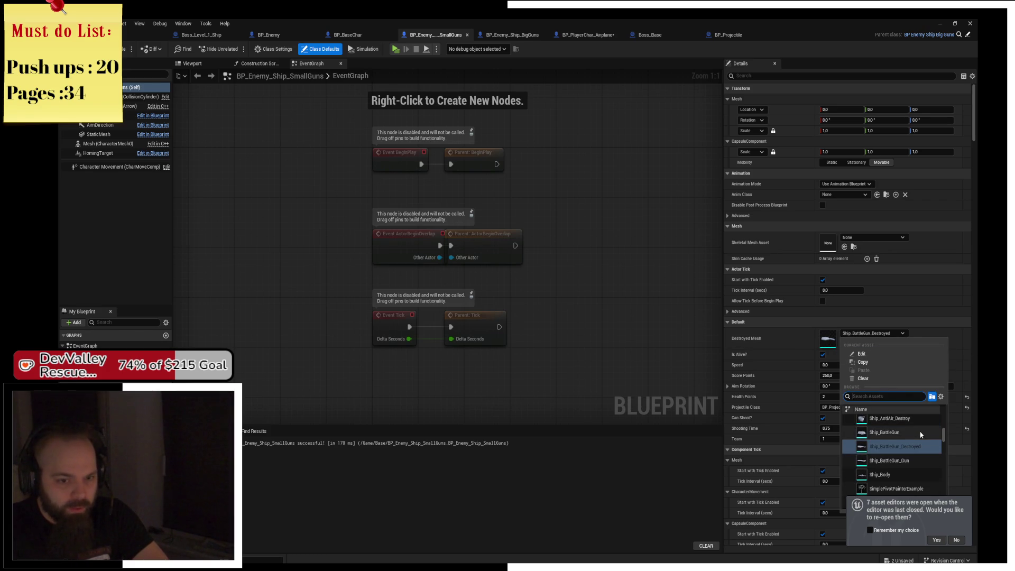
click(880, 419)
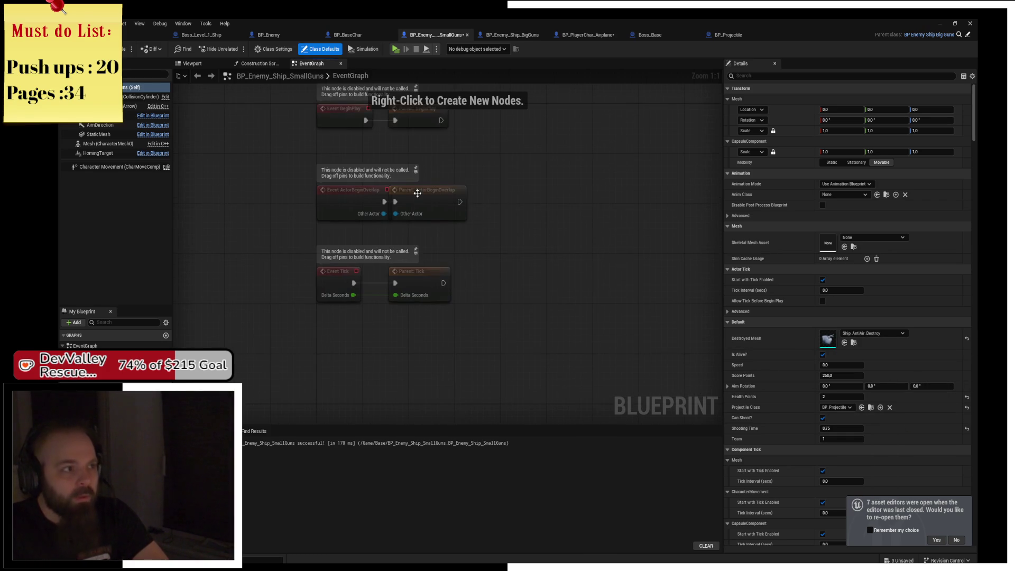
click(395, 49)
Fly the player ship shooting the battleship turrets, then end the play test
key(s)
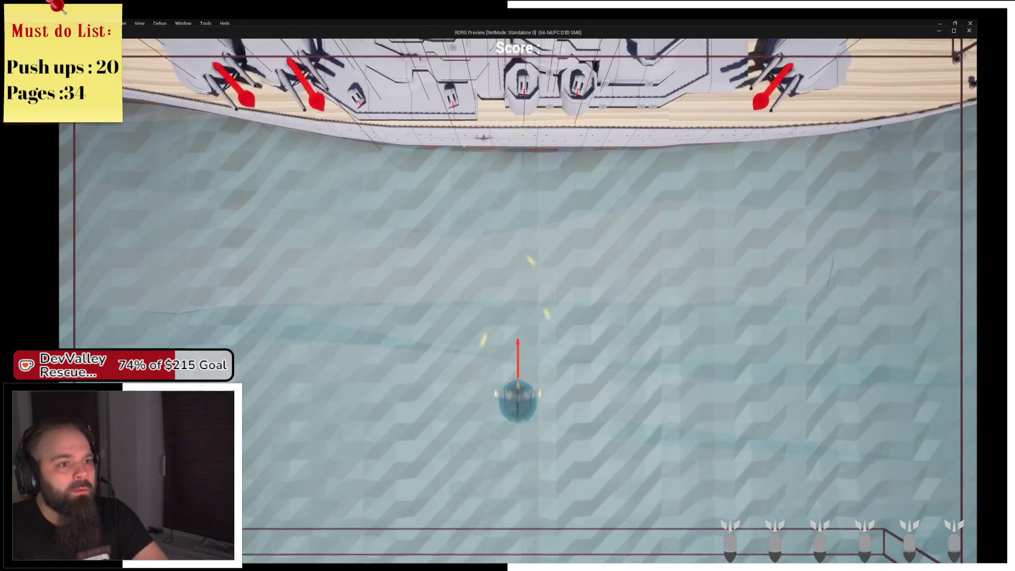
key(w)
key(s)
key(a)
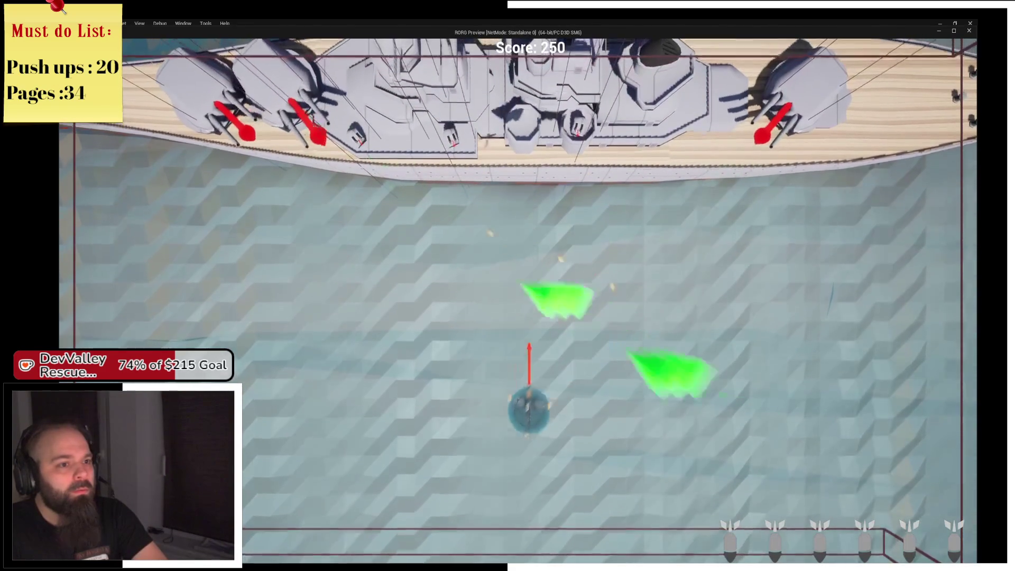
key(a)
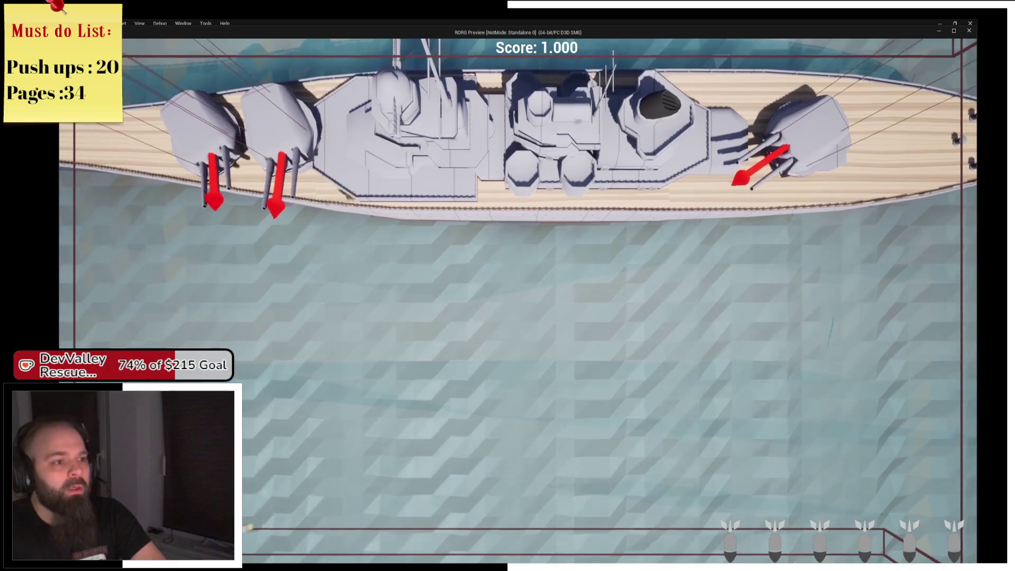
key(Escape)
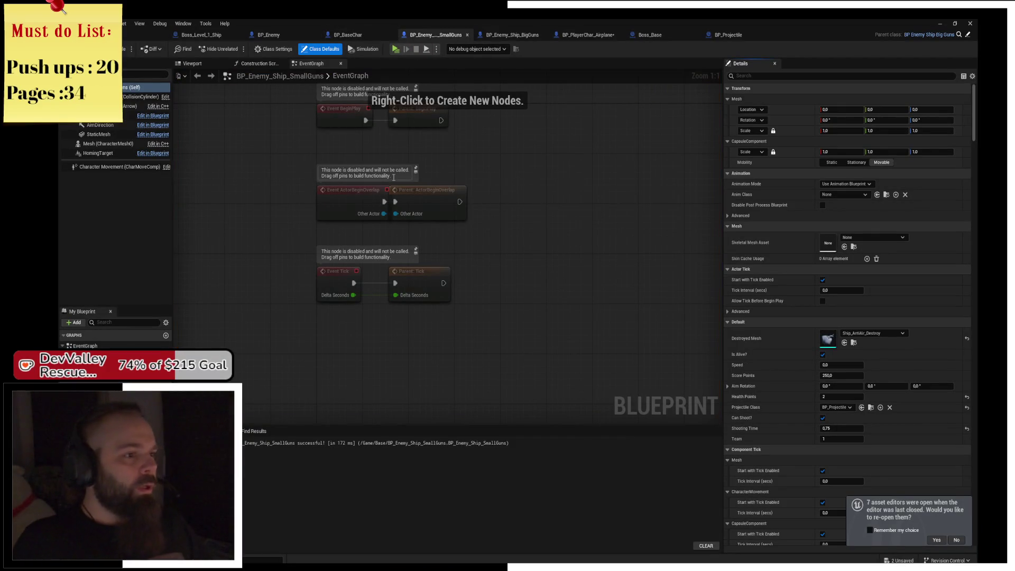
Run and stop a second play test, then view BigGuns' Event Tick and Branch nodes
click(510, 35)
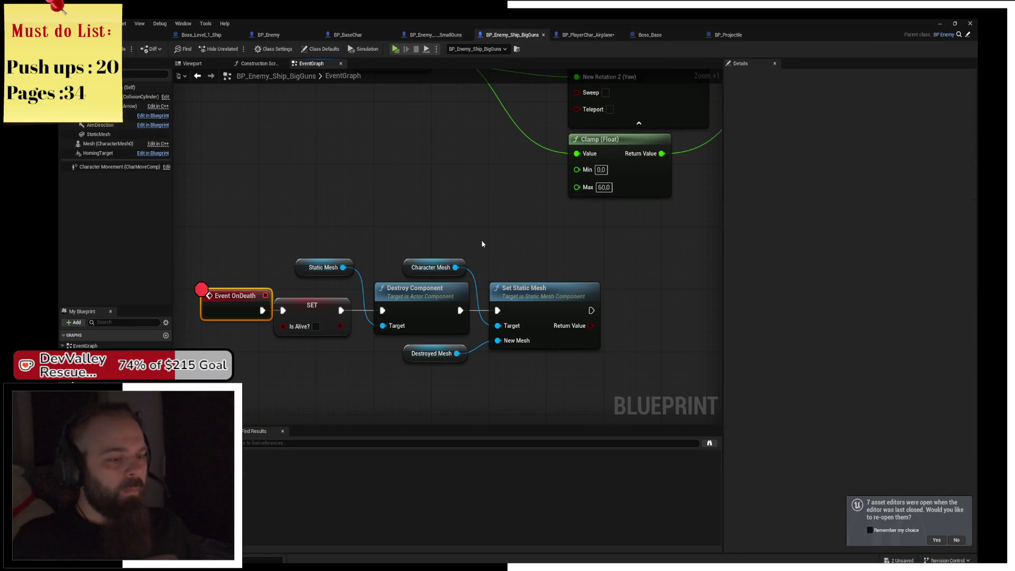
key(alt+Tab)
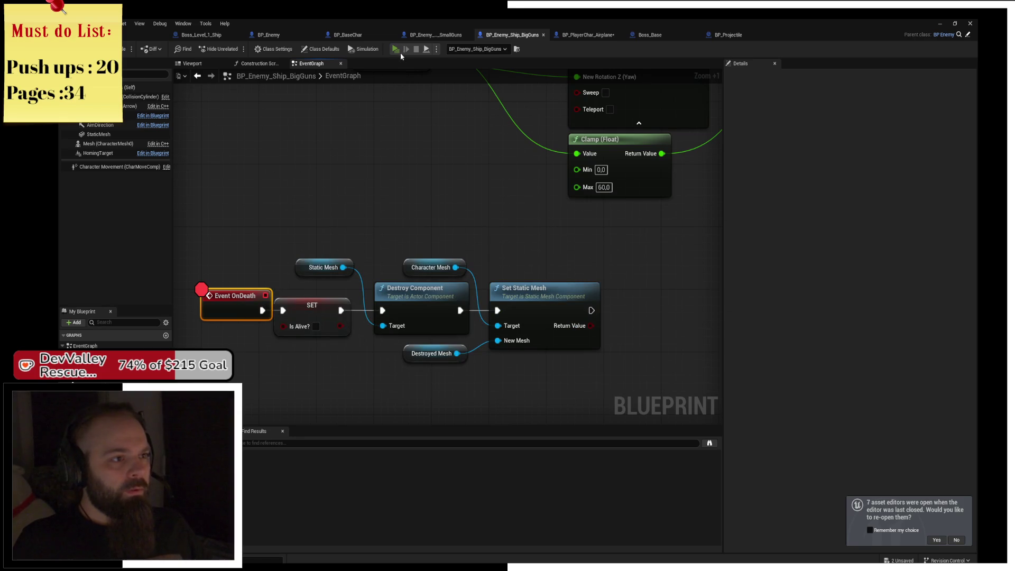
click(397, 49)
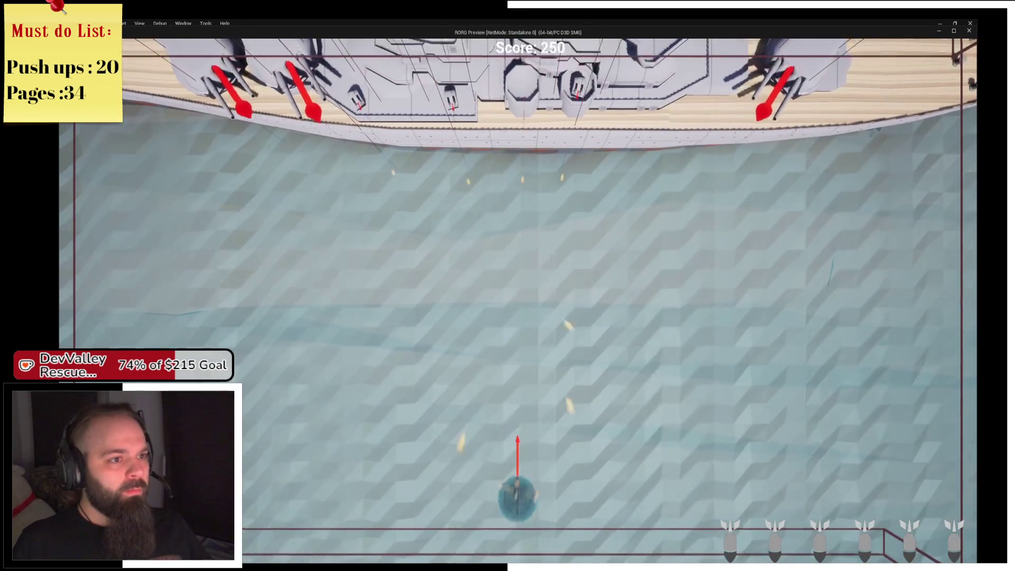
key(Escape)
click(416, 49)
scroll(439, 202, down, 3)
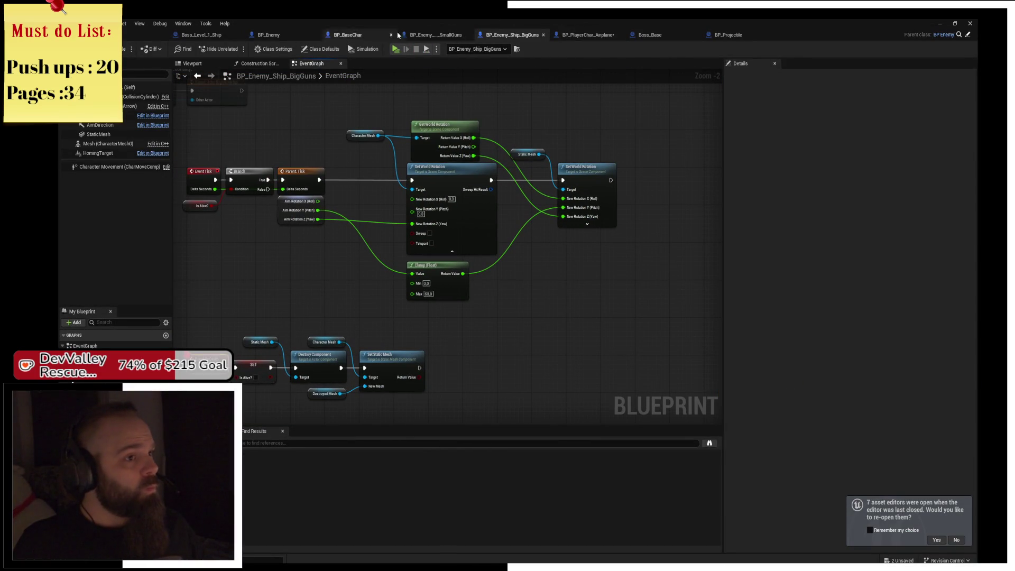
scroll(364, 245, up, 3)
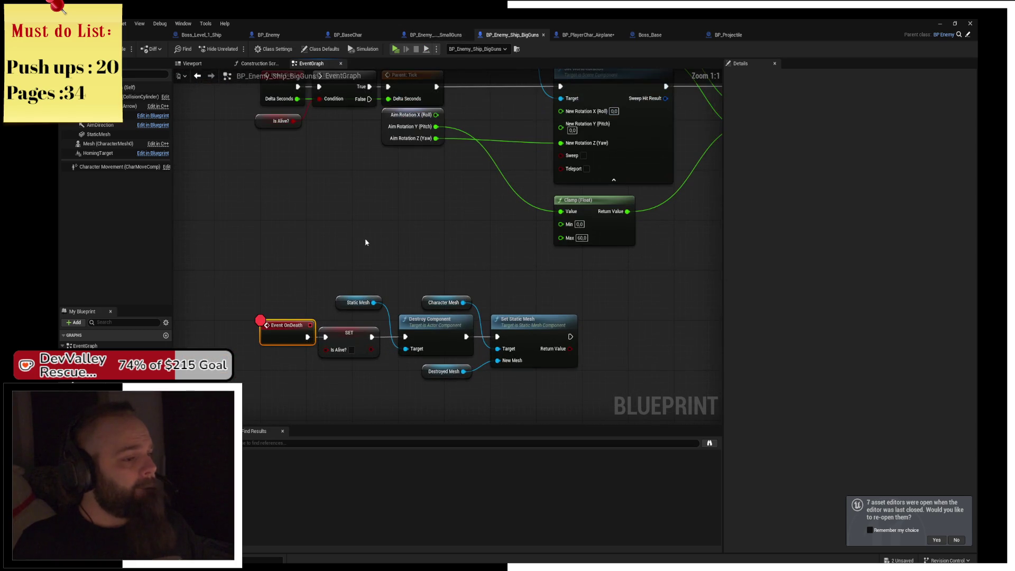
drag(365, 190, 383, 231)
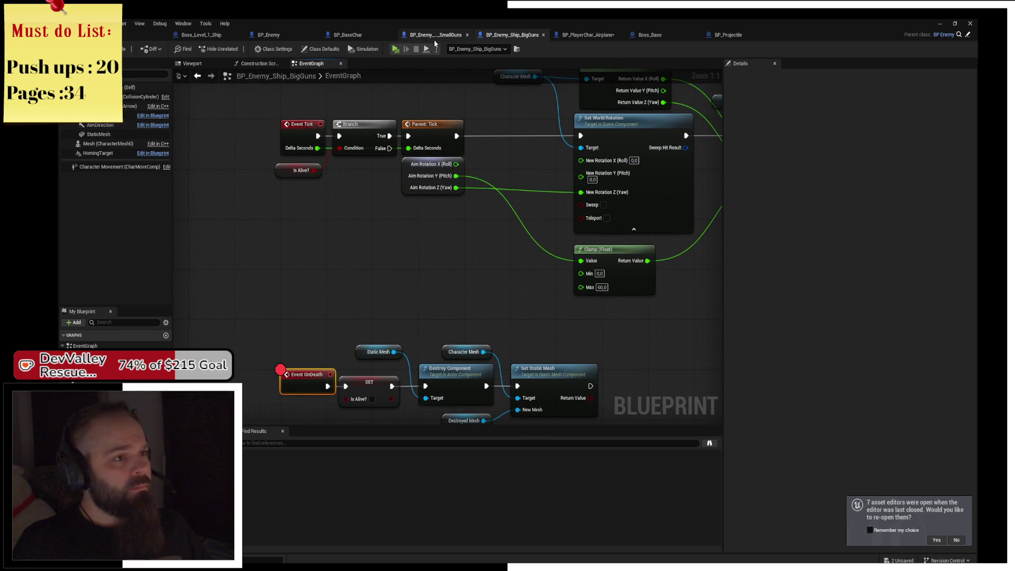
From BP_Enemy_Ship_BigGuns, open the parent BP_Enemy blueprint's event graph
click(434, 37)
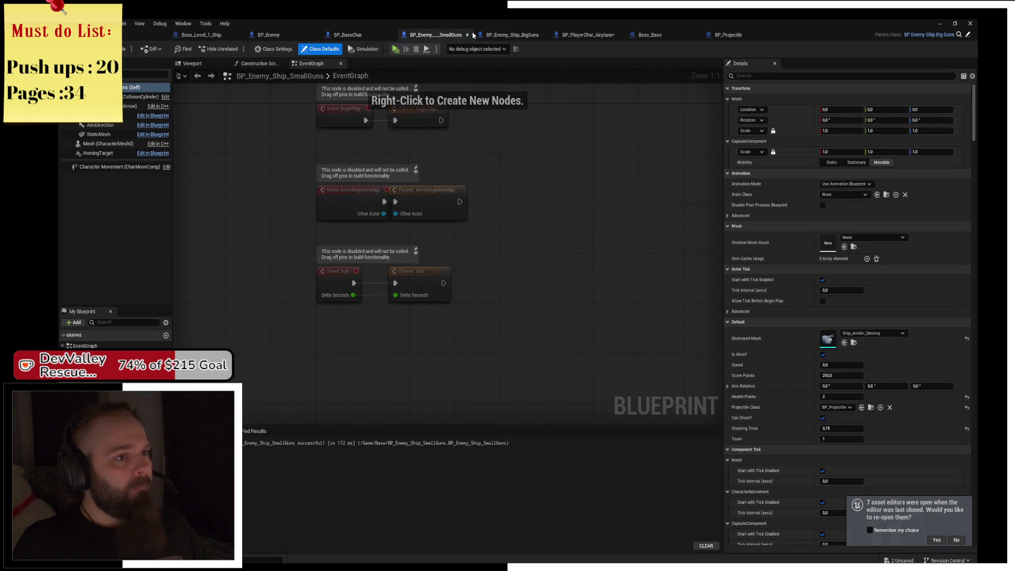
click(509, 38)
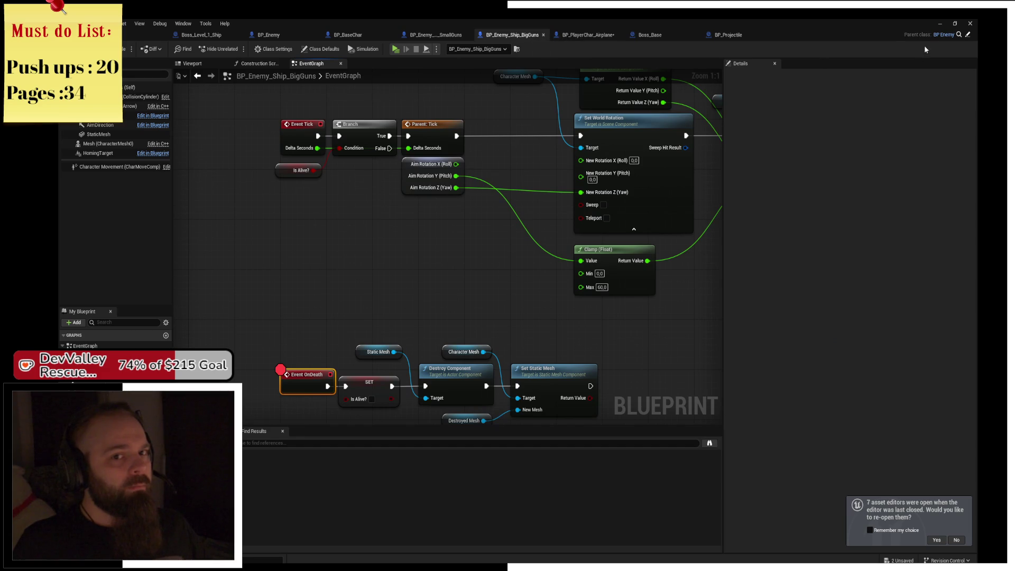
click(958, 35)
click(968, 35)
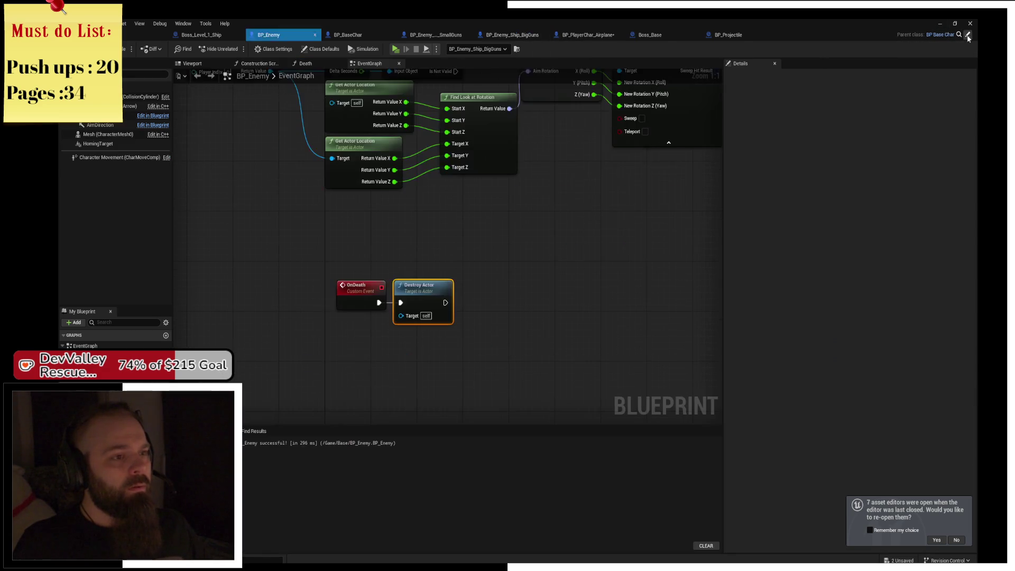
Review BP_BaseChar's death handling, then glance at the BP_Projectile blueprint
scroll(545, 257, down, 3)
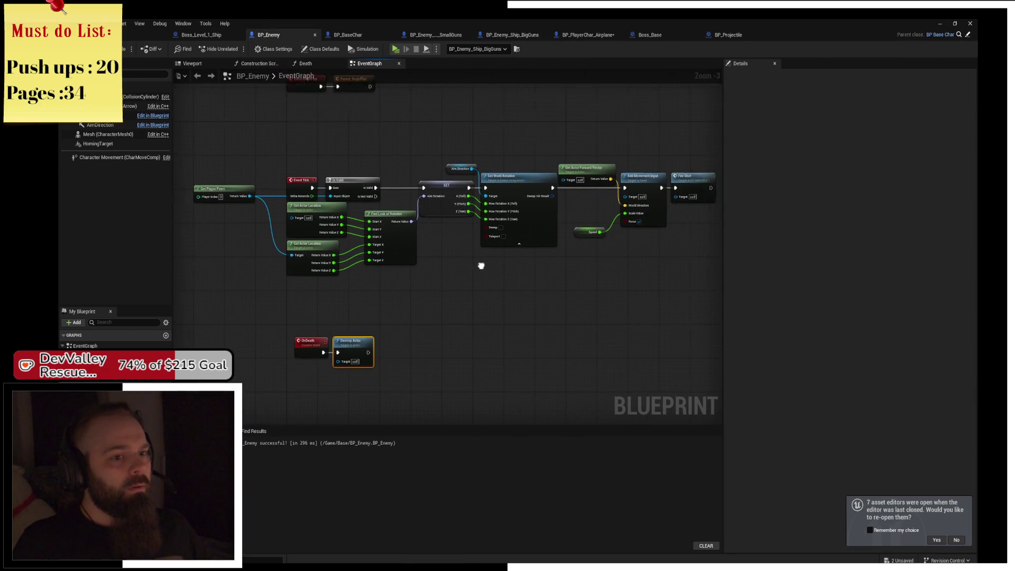
click(968, 35)
scroll(505, 228, up, 2)
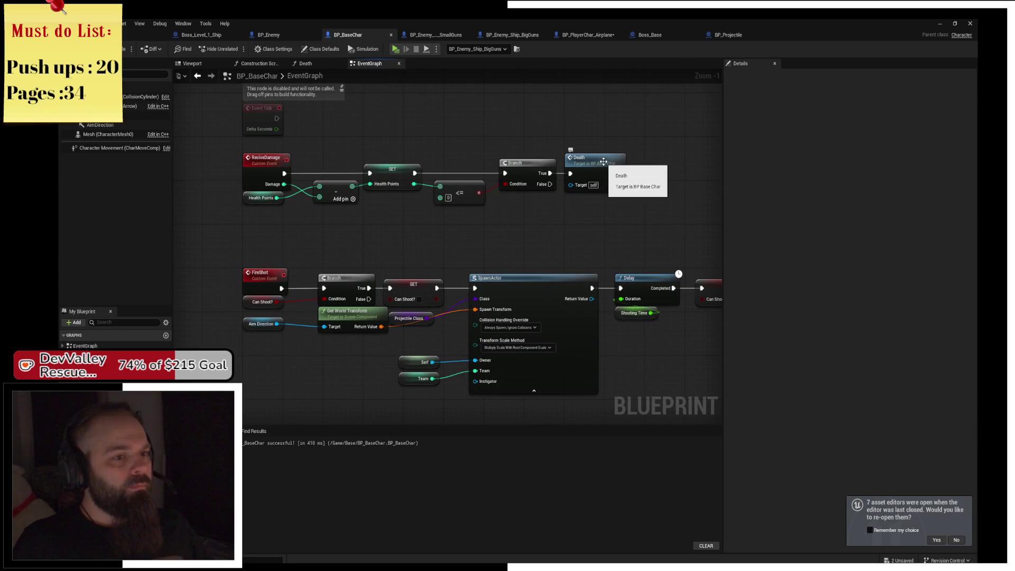
scroll(562, 215, down, 3)
drag(451, 291, 392, 233)
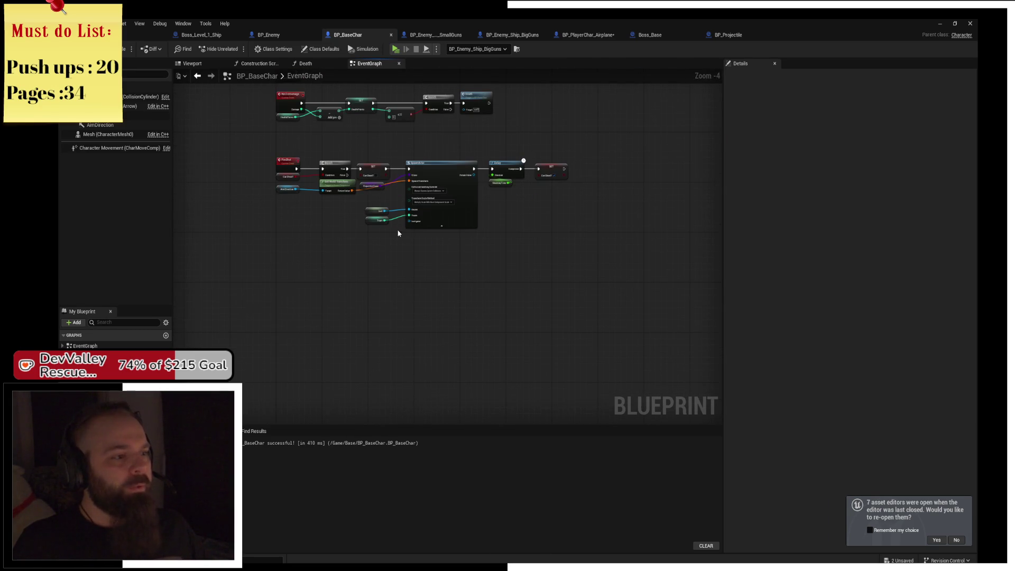
click(728, 35)
In Boss_Base, delete the CE on Death node, check the override list, then undo the deletion
click(637, 37)
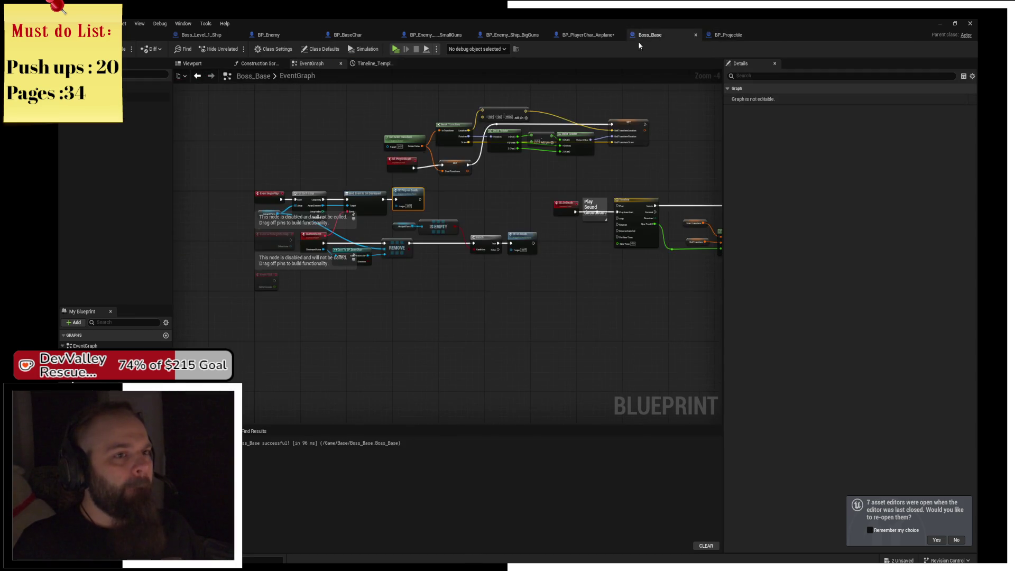
scroll(431, 240, up, 3)
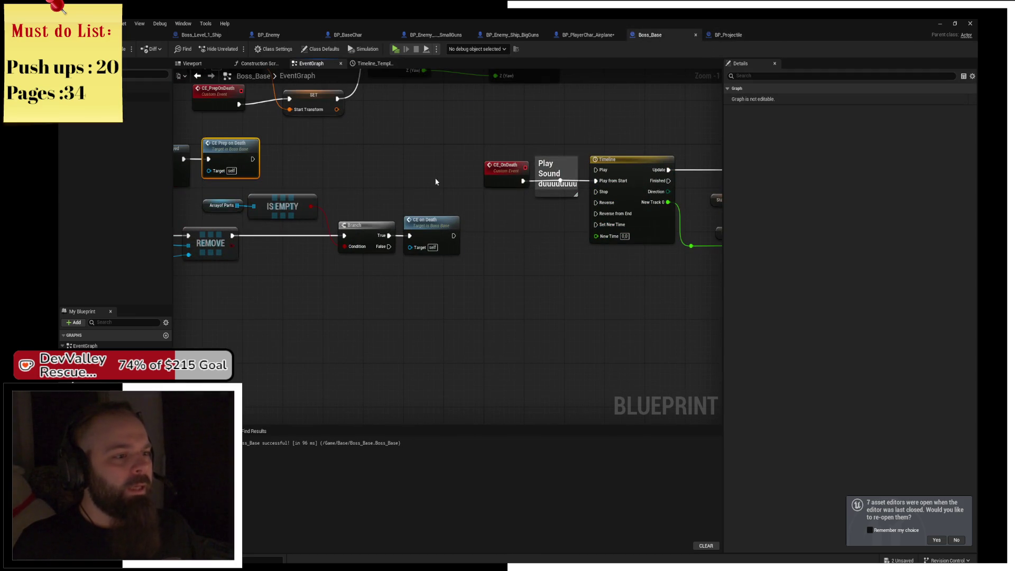
click(431, 221)
key(Delete)
scroll(469, 240, up, 1)
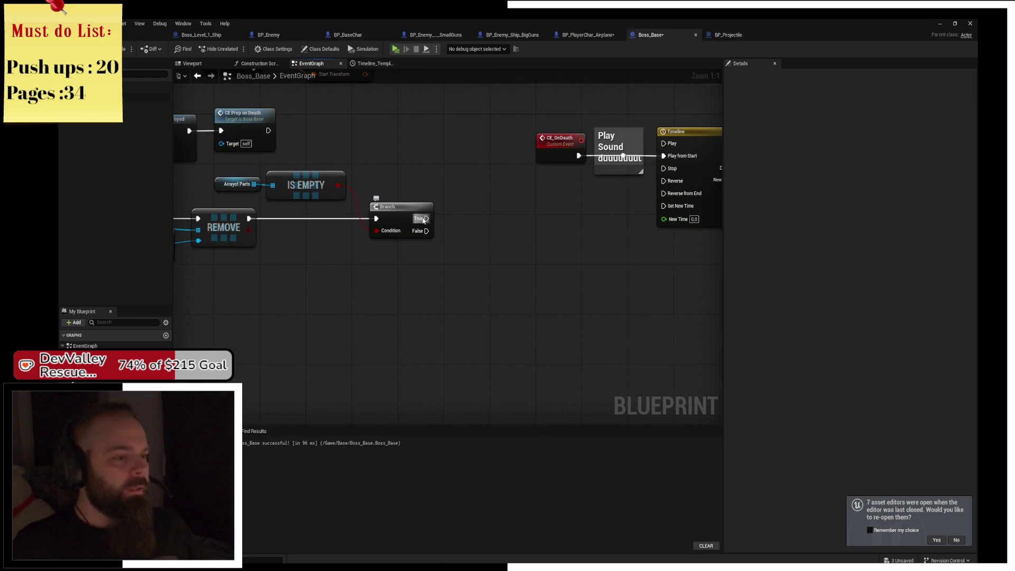
click(151, 370)
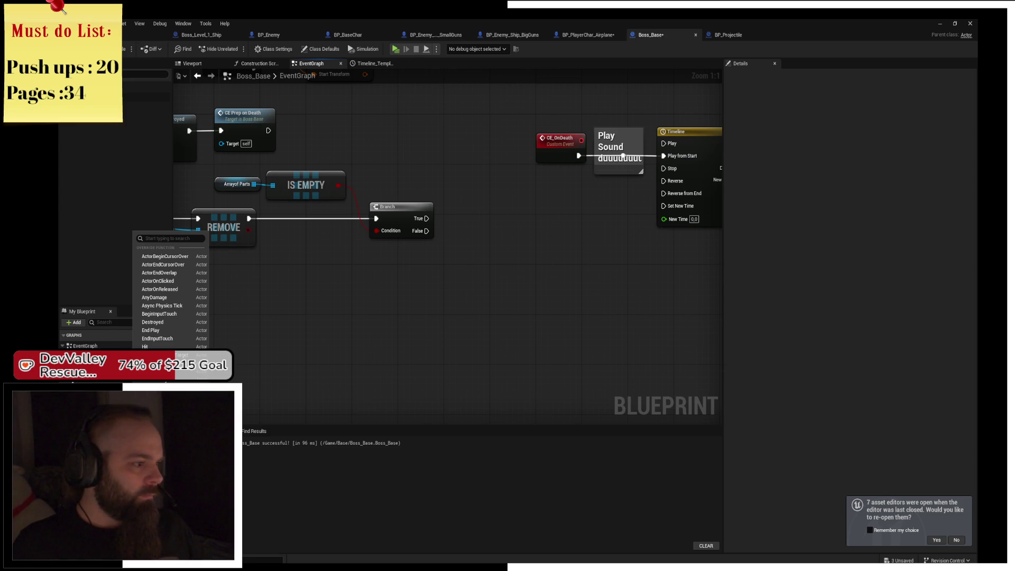
text(de)
click(175, 323)
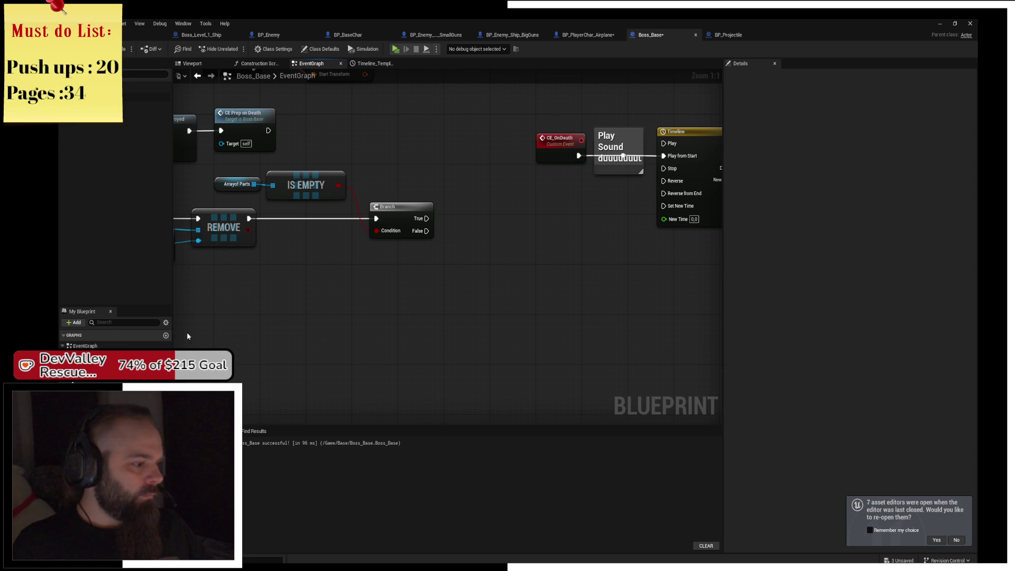
scroll(491, 284, down, 1)
key(ctrl+z)
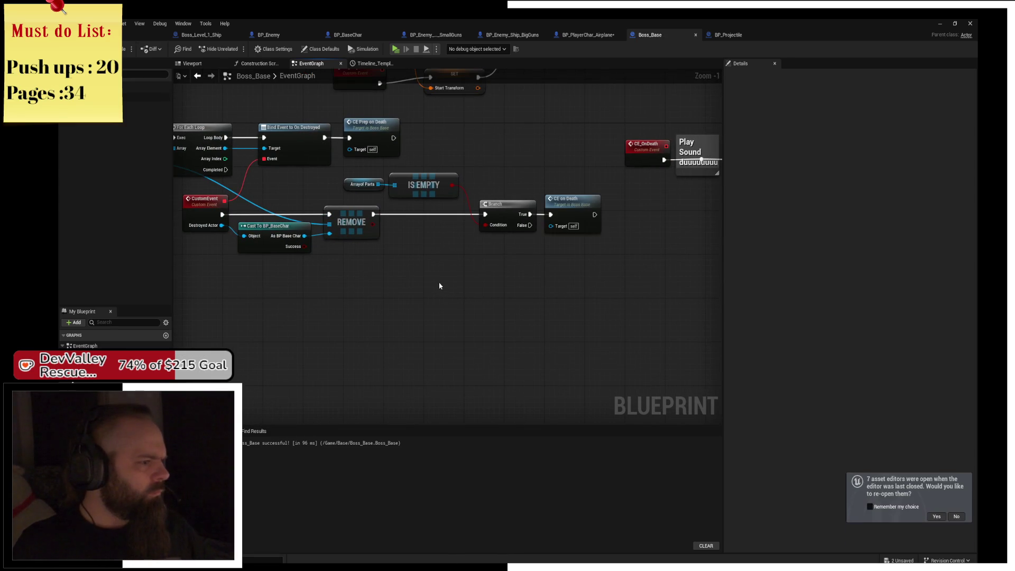
Inspect Boss_Base's Timeline nodes, then return to BP_Enemy_Ship_BigGuns
scroll(440, 284, down, 1)
scroll(518, 254, down, 1)
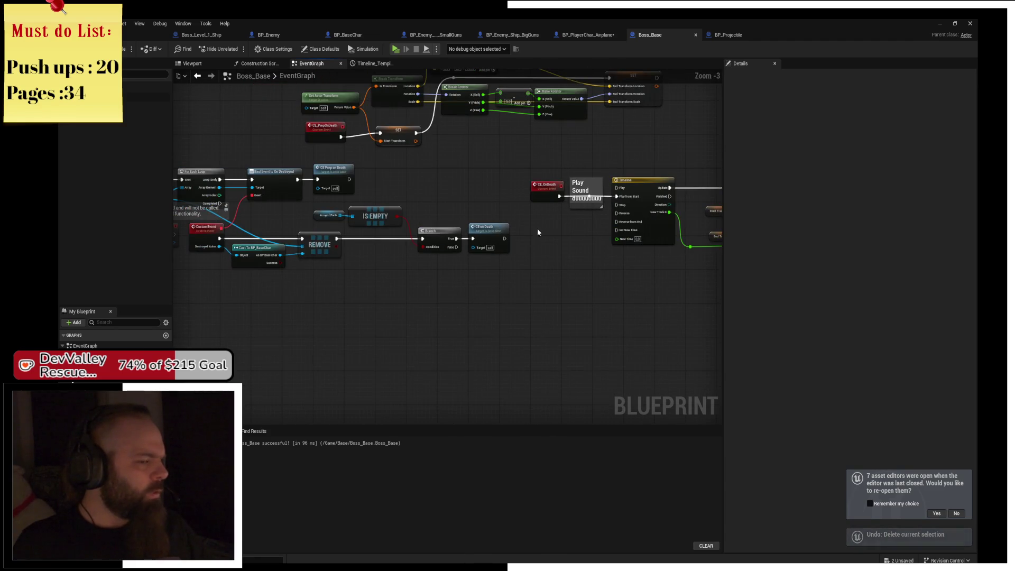
drag(518, 254, 378, 263)
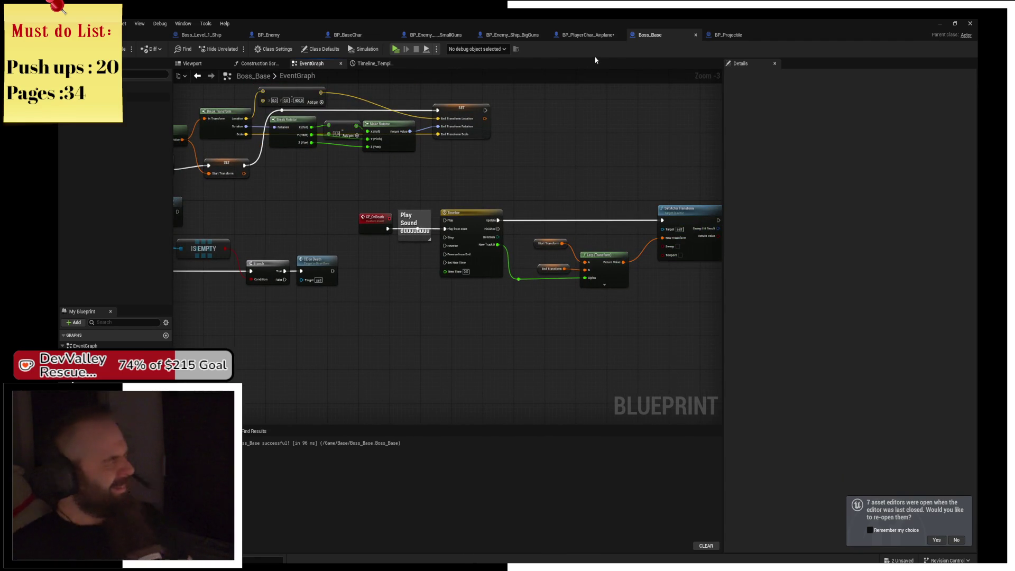
click(506, 35)
Replace Event OnDeath with an overridden Death function and remove its Parent: Death call
mouse_move(472, 289)
mouse_down()
mouse_move(431, 249)
mouse_move(287, 292)
mouse_up()
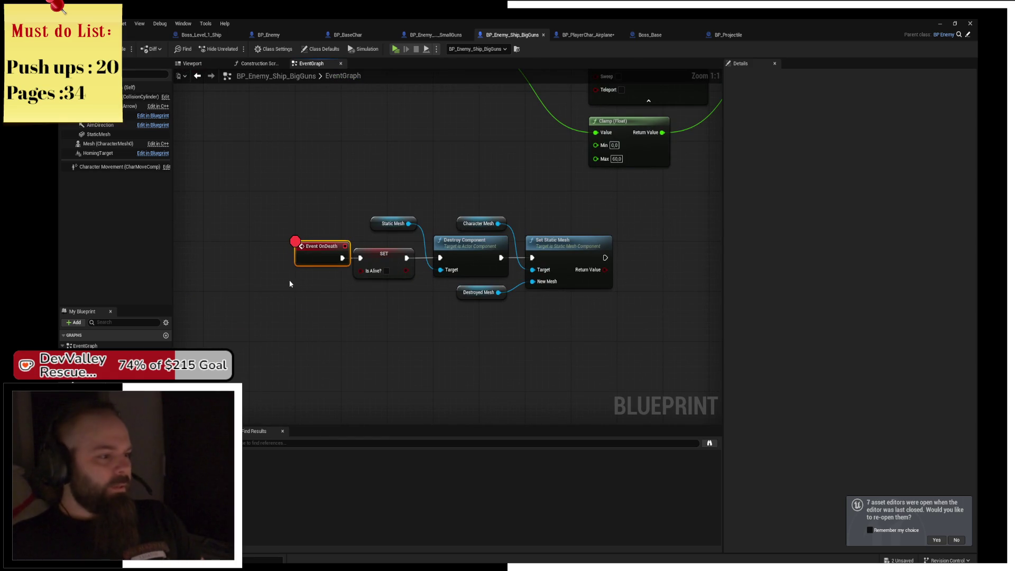
key(Delete)
click(153, 386)
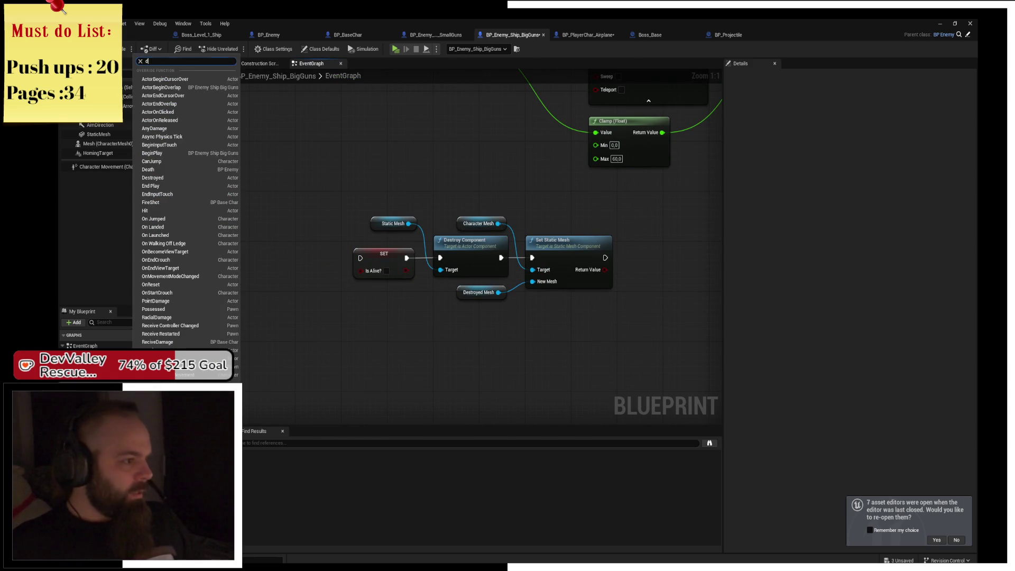
key(Escape)
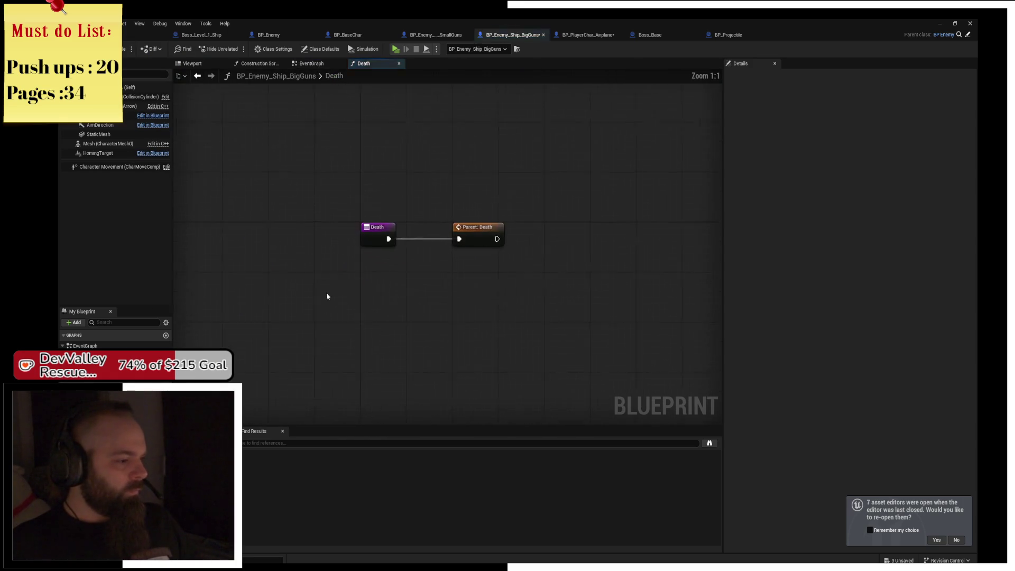
click(467, 253)
key(Delete)
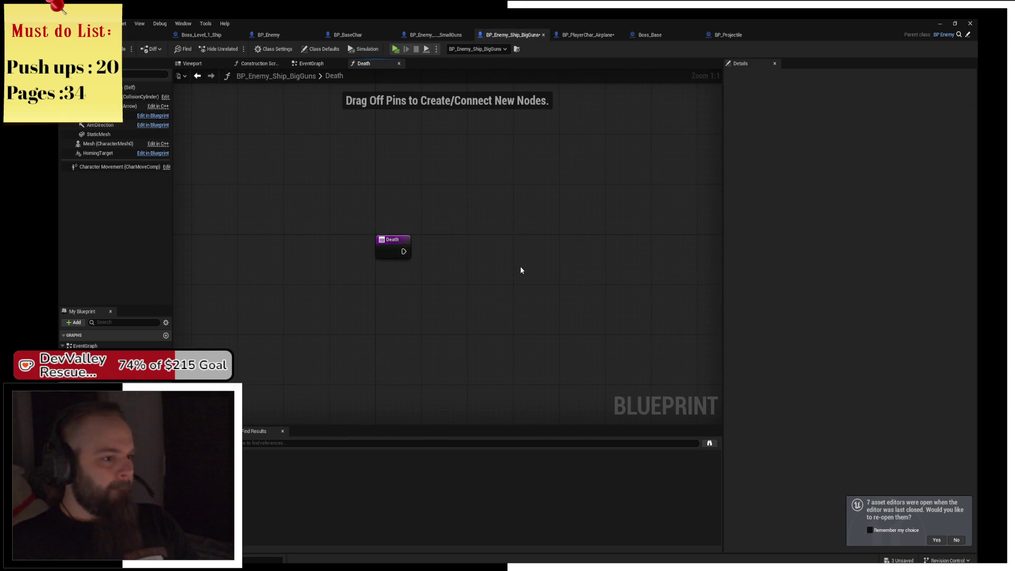
Move the SET Is Alive, Destroy Component and Set Static Mesh nodes after the Death entry
click(312, 64)
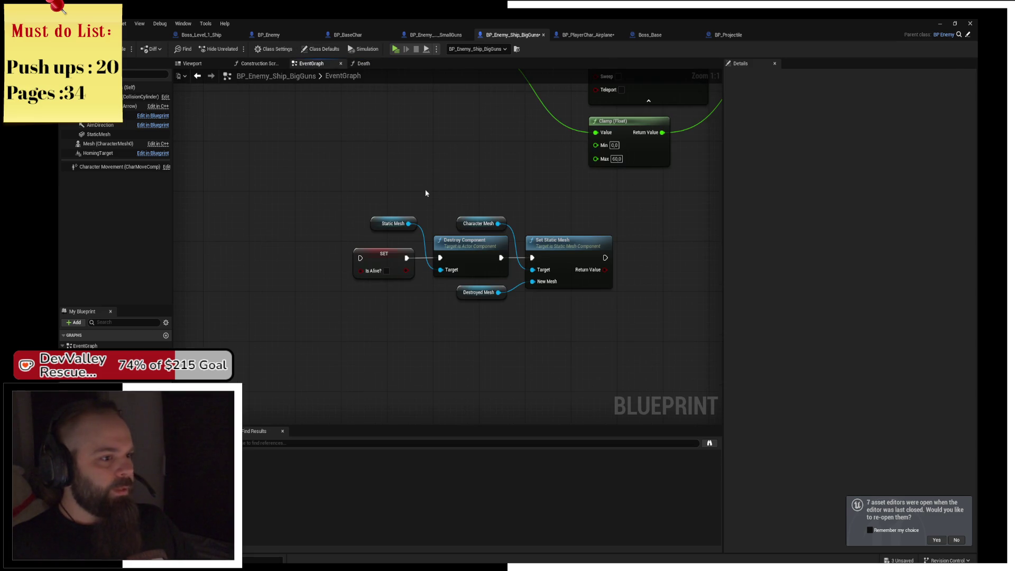
drag(328, 200, 565, 305)
key(Delete)
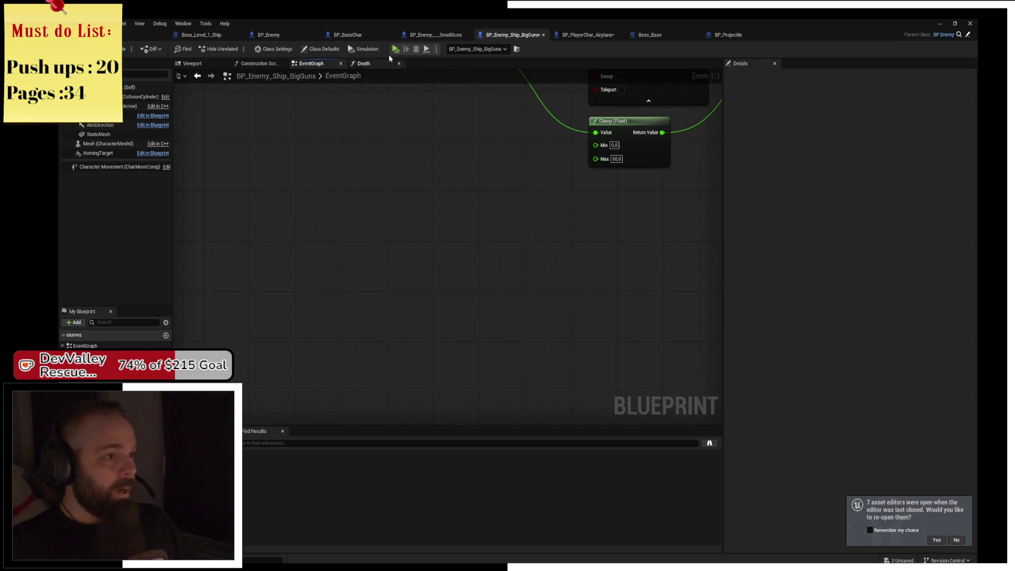
click(363, 64)
key(ctrl+v)
drag(375, 244, 382, 250)
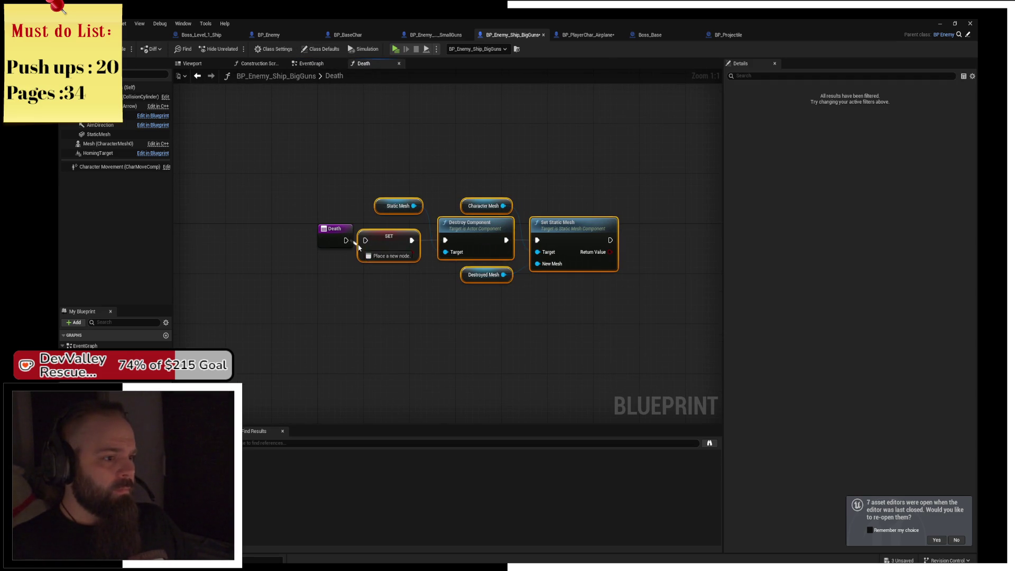
click(392, 143)
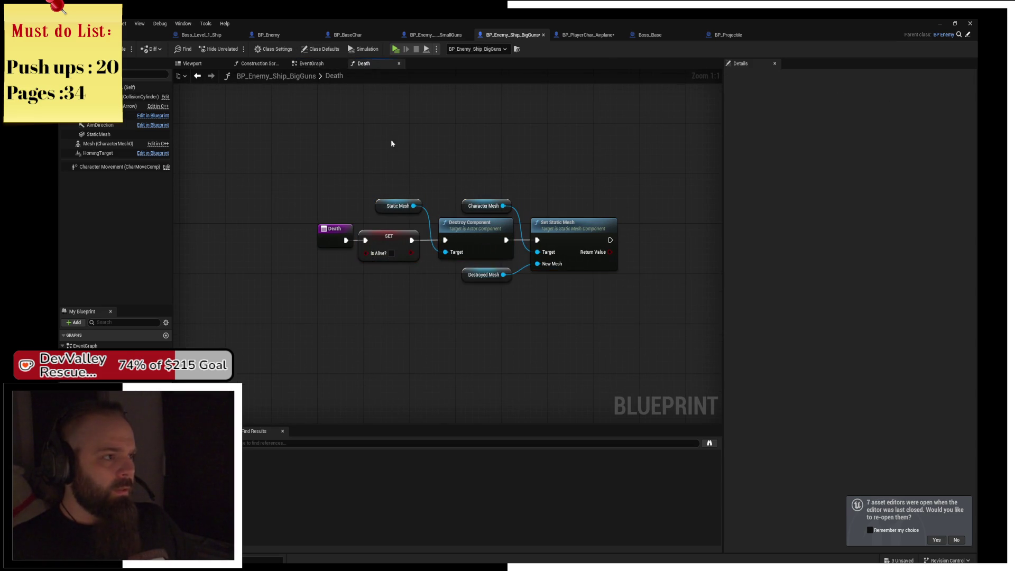
click(398, 51)
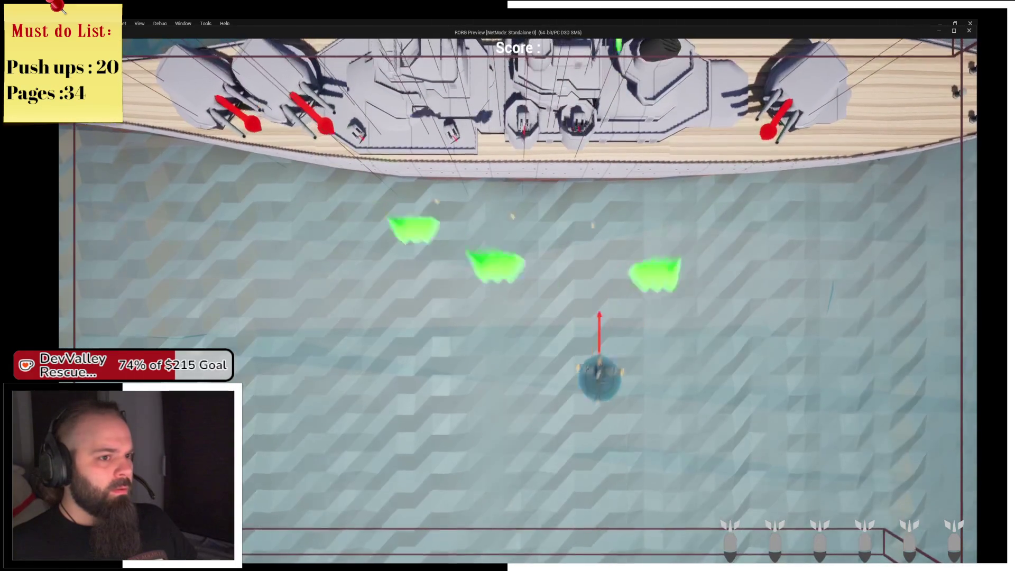
Fly the player plane with the A and S keys, then stop the play session
key(a)
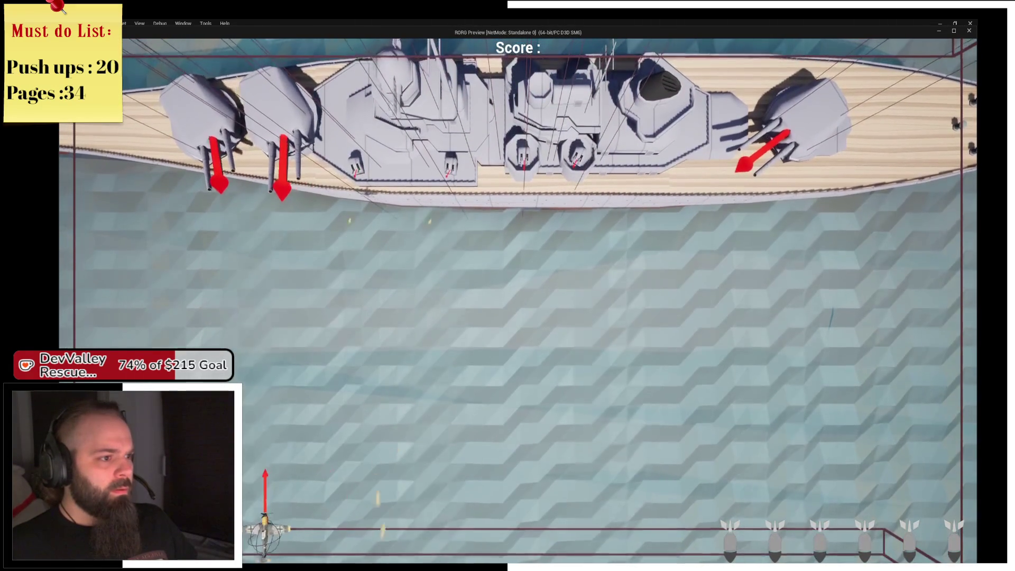
key(s)
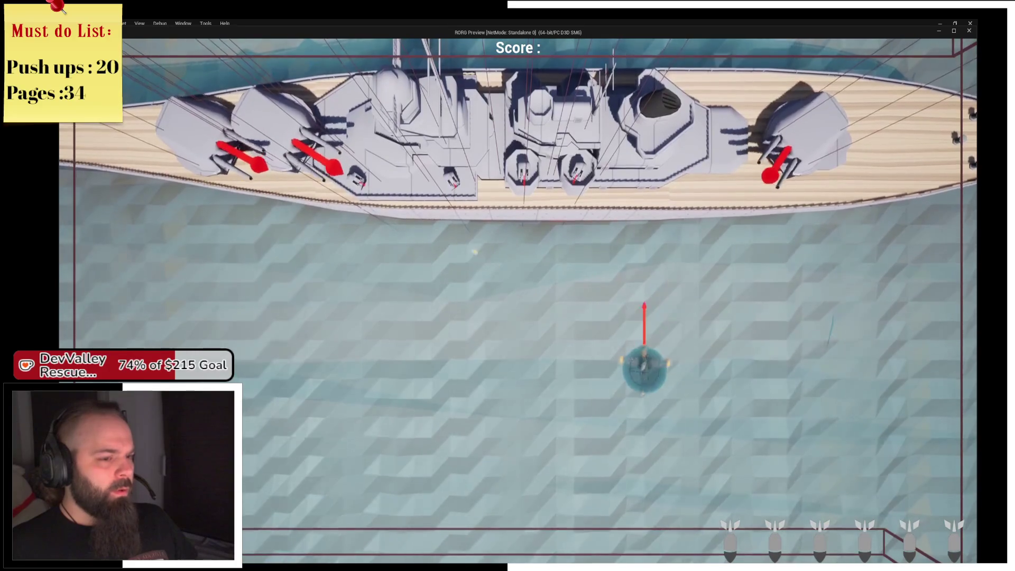
key(a)
key(a)
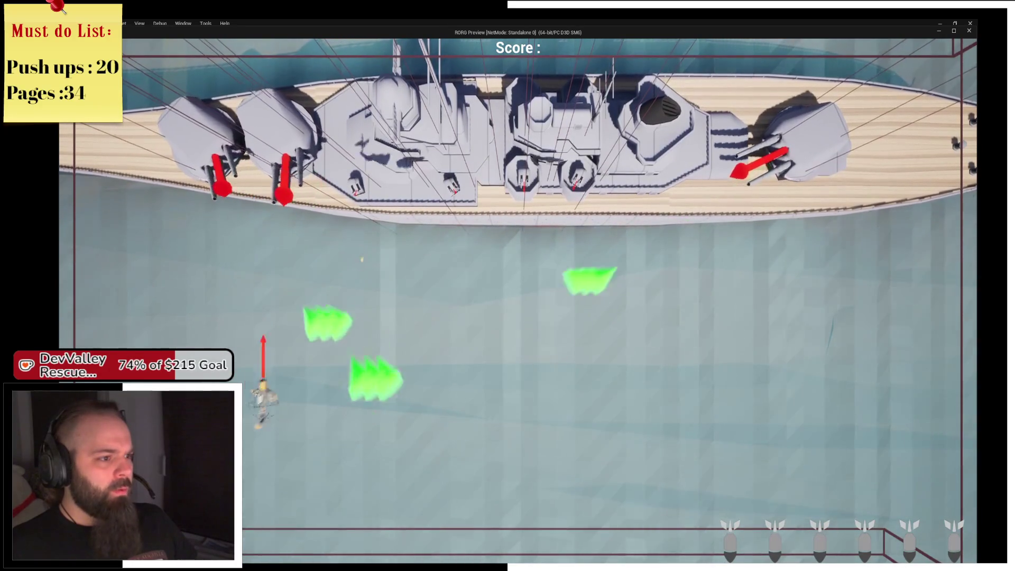
key(Escape)
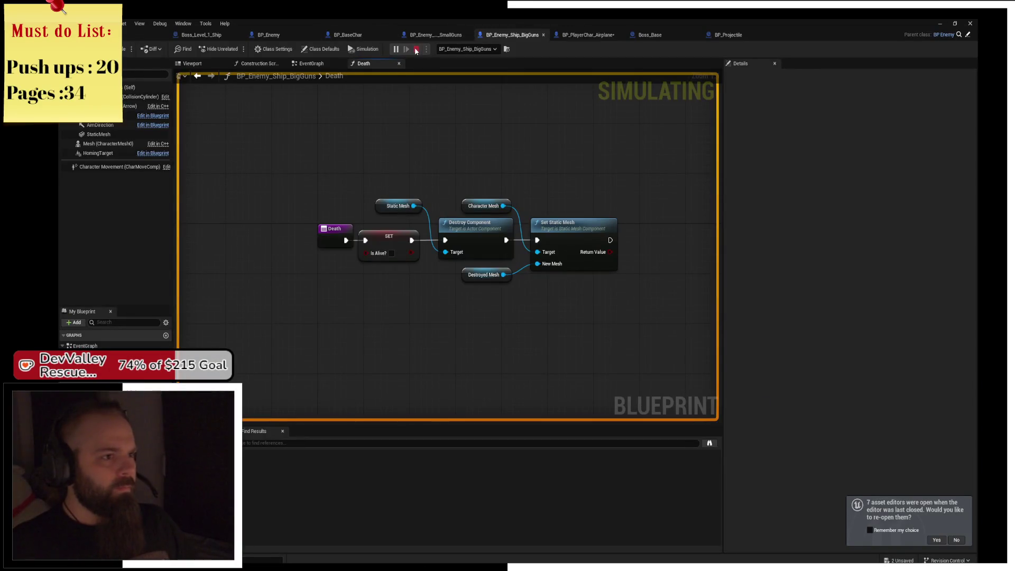
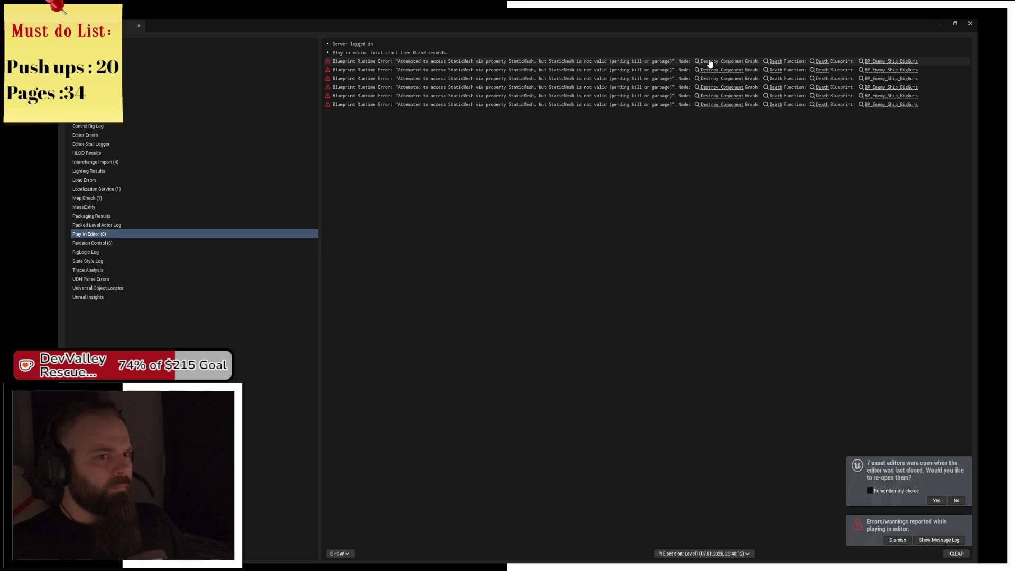
Trace the StaticMesh runtime error in the Message Log to the Death function's Destroy Component node
click(708, 63)
click(973, 25)
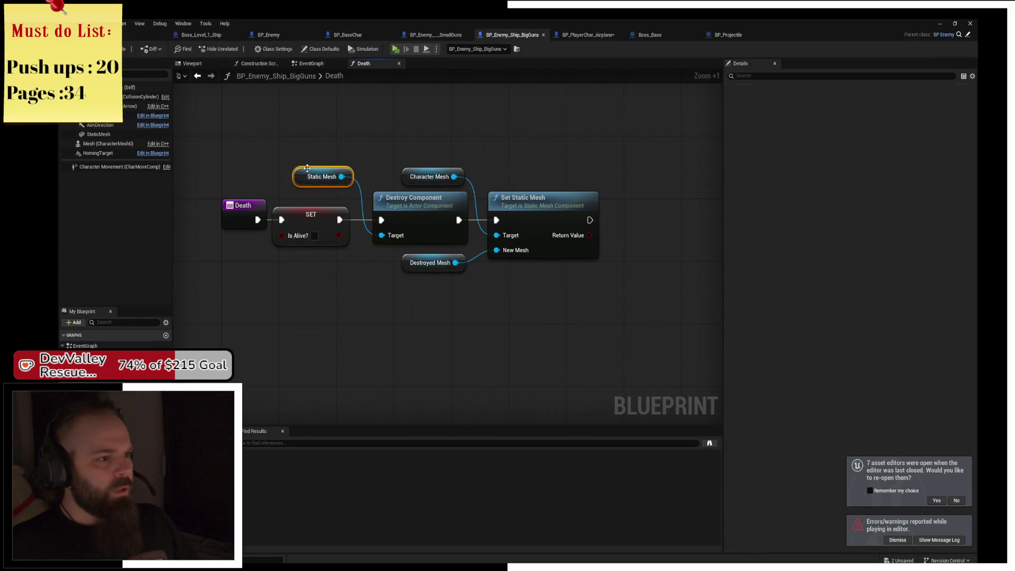
click(307, 168)
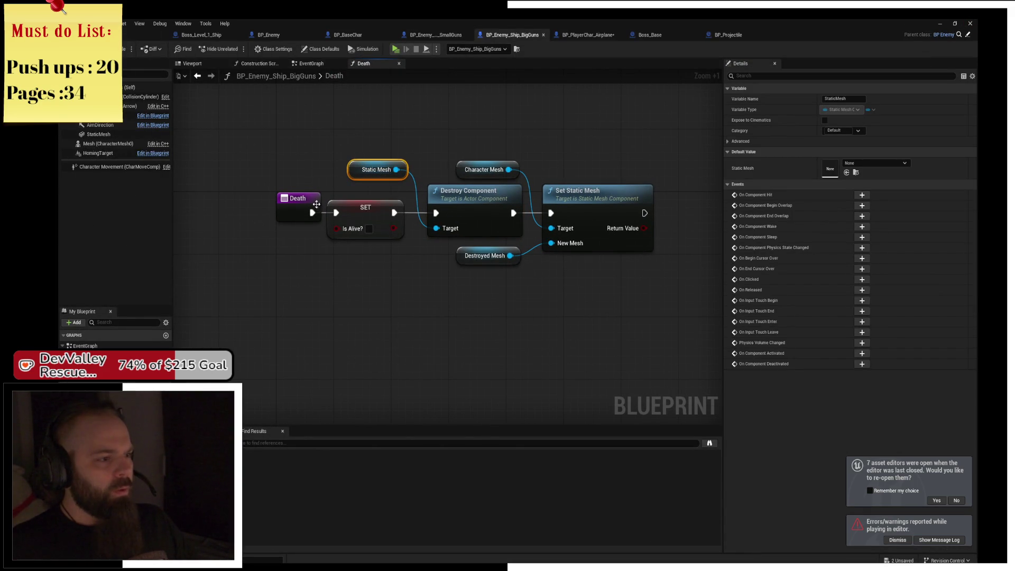
Rearrange the Death nodes and put an Is Valid check on Static Mesh between SET and Destroy Component
mouse_move(285, 260)
mouse_down()
mouse_move(365, 222)
mouse_move(264, 207)
mouse_up()
click(361, 175)
drag(361, 175, 247, 278)
mouse_move(281, 271)
mouse_down()
mouse_move(317, 274)
mouse_move(327, 229)
mouse_up()
text(ba)
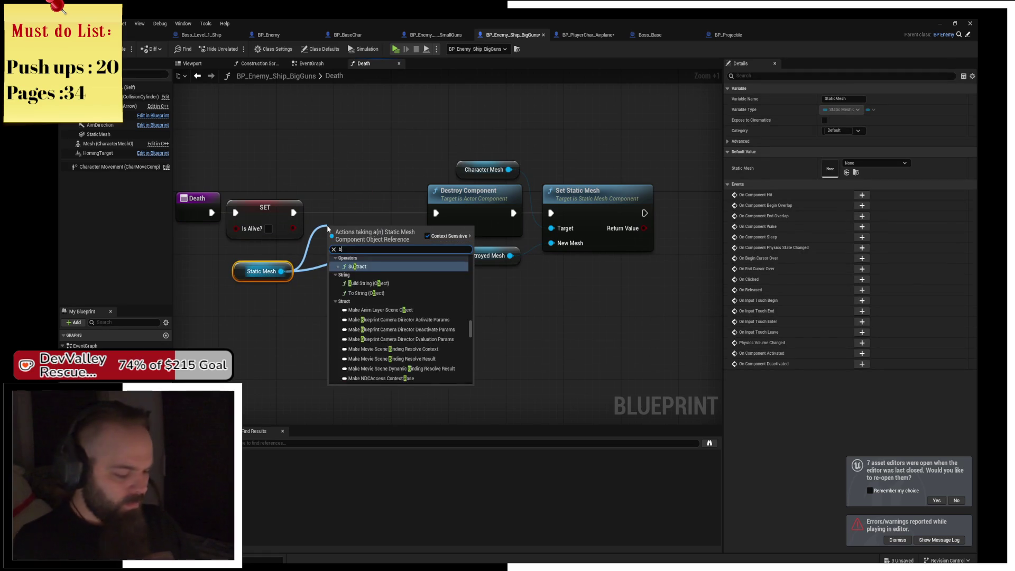
key(BackSpace)
key(BackSpace)
key(BackSpace)
text(u)
key(BackSpace)
text(is v)
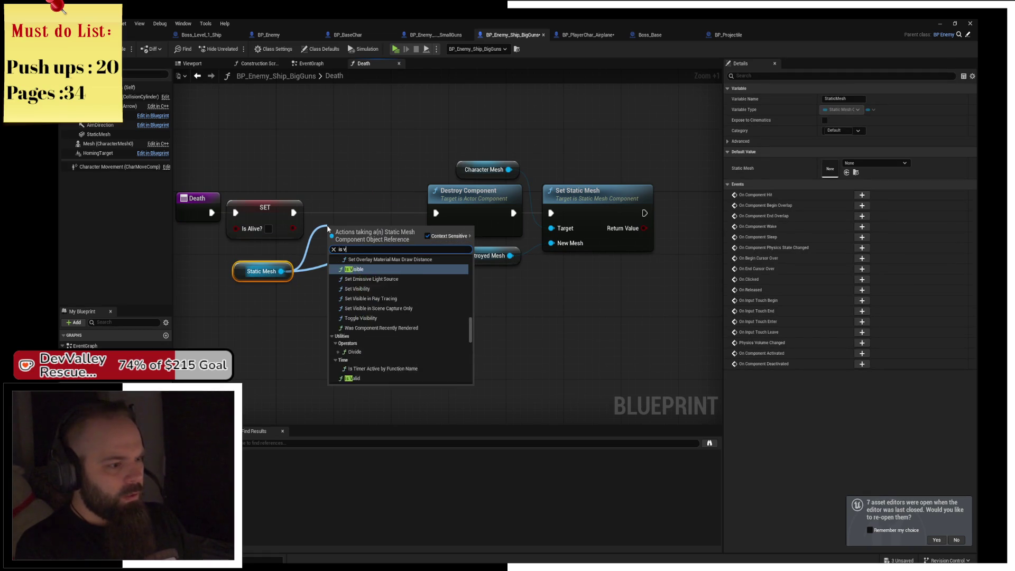
text(al)
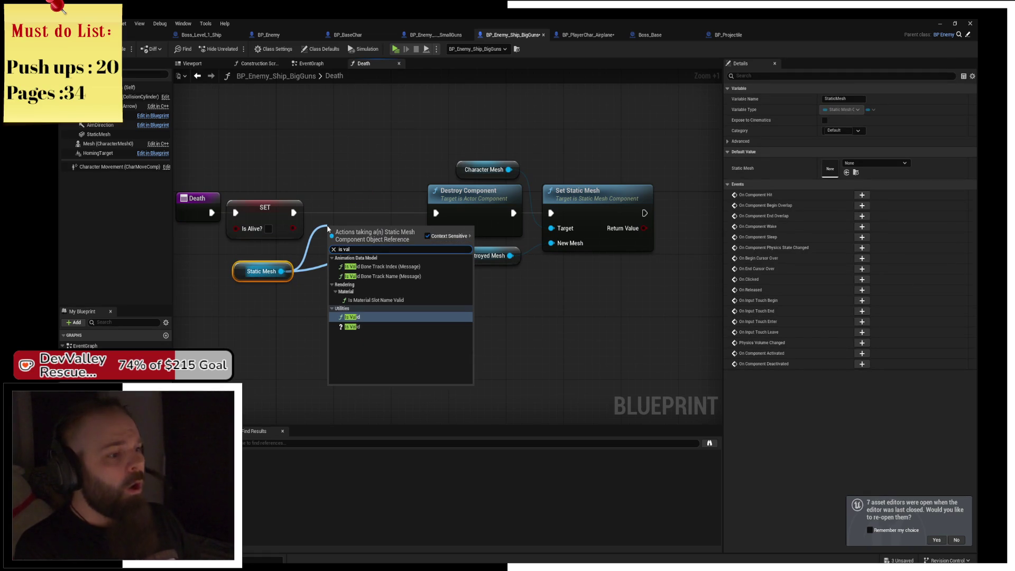
key(Return)
mouse_move(327, 226)
mouse_down()
mouse_move(312, 195)
mouse_move(266, 193)
mouse_up()
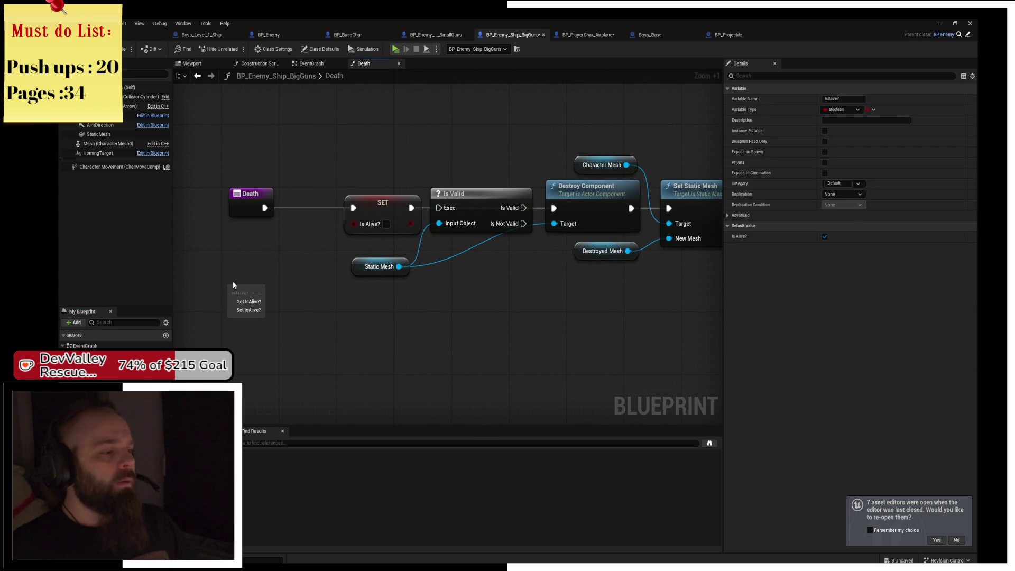
Place an Is Alive? getter under the Branch and delete the Is Valid node
mouse_move(270, 289)
mouse_down()
mouse_move(305, 224)
mouse_move(288, 231)
mouse_move(315, 215)
mouse_move(265, 207)
mouse_move(360, 211)
mouse_up()
drag(206, 204, 211, 199)
mouse_move(233, 297)
mouse_down()
mouse_move(248, 250)
mouse_move(411, 254)
mouse_up()
click(410, 202)
key(Delete)
Shift the Destroy Component and Set Static Mesh node groups left to close gaps, then save
drag(474, 245, 492, 251)
drag(530, 208, 442, 208)
click(355, 272)
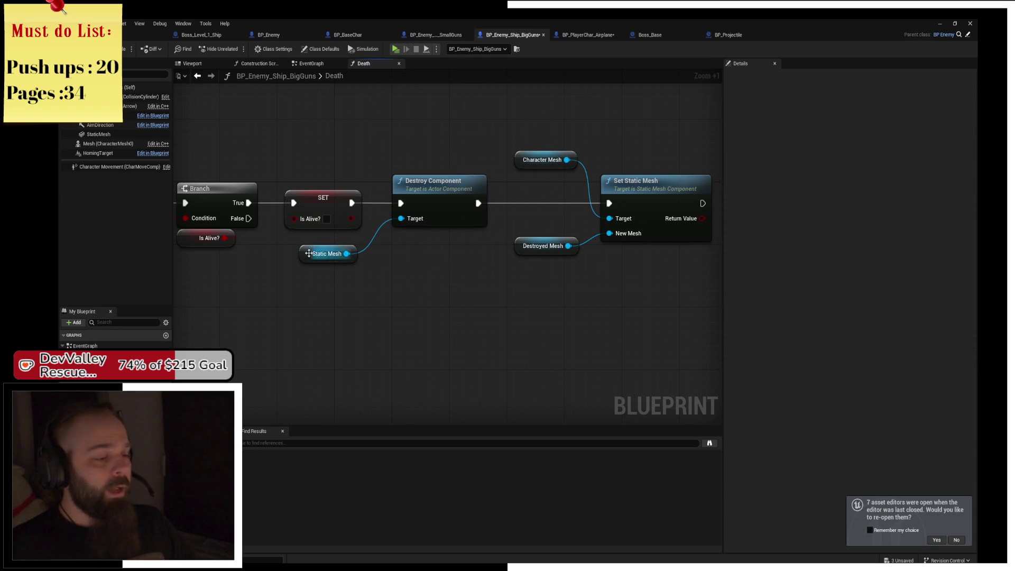
drag(314, 256, 322, 248)
click(400, 272)
drag(546, 145, 634, 249)
drag(645, 203, 587, 203)
click(573, 161)
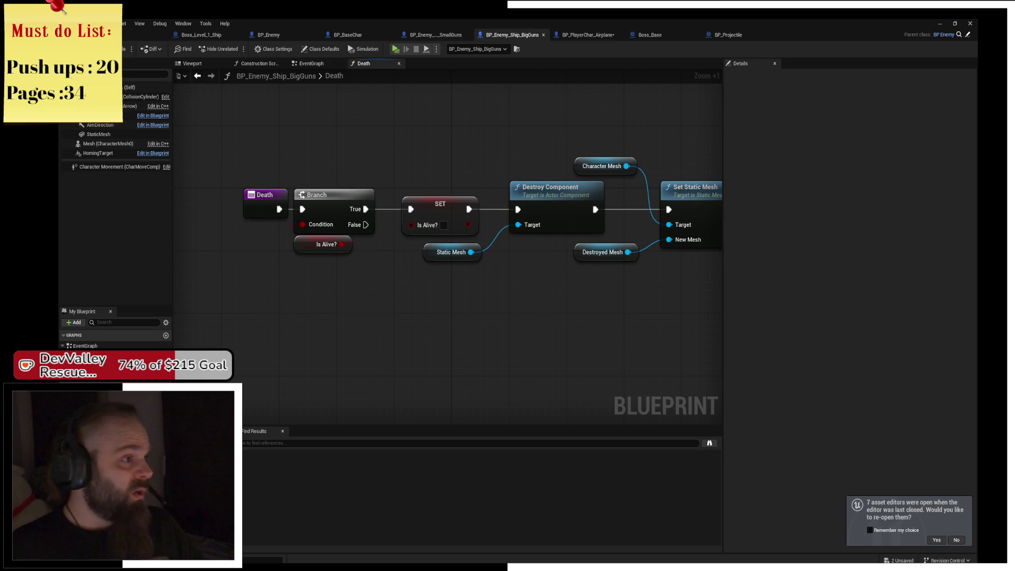
key(ctrl+s)
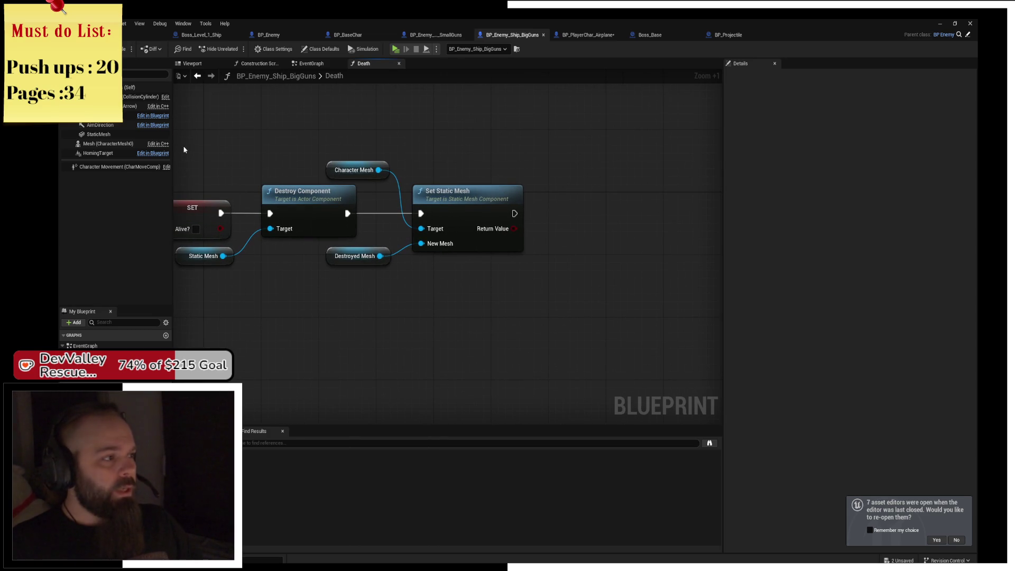
click(72, 73)
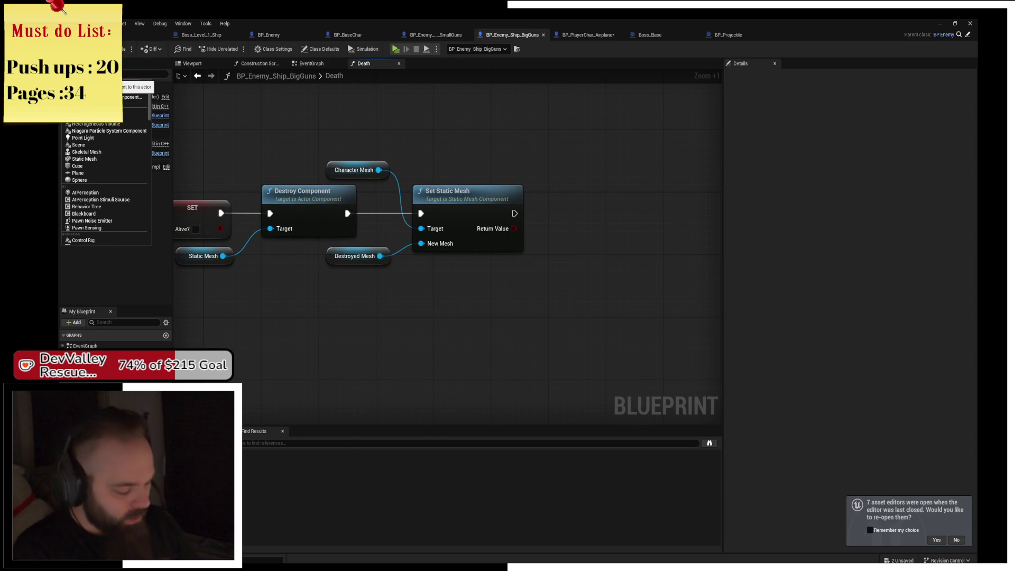
Add a Niagara component to the ship and drop its getter into the Death graph
key(Escape)
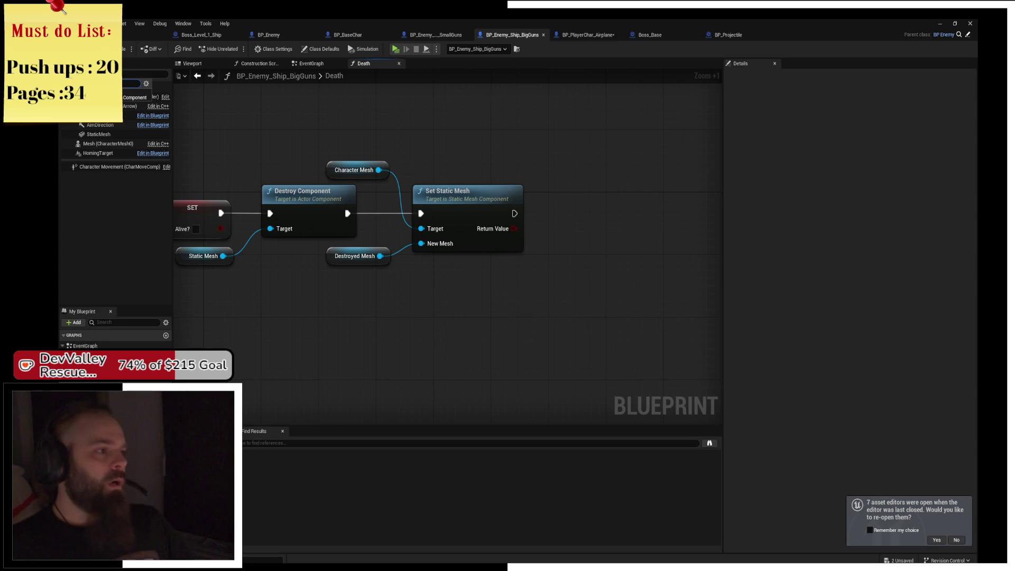
click(133, 95)
mouse_move(91, 162)
mouse_down()
mouse_move(268, 141)
mouse_move(460, 151)
mouse_move(555, 199)
mouse_up()
Add an Activate node for the Niagara component after Set Static Mesh and align it
text(set)
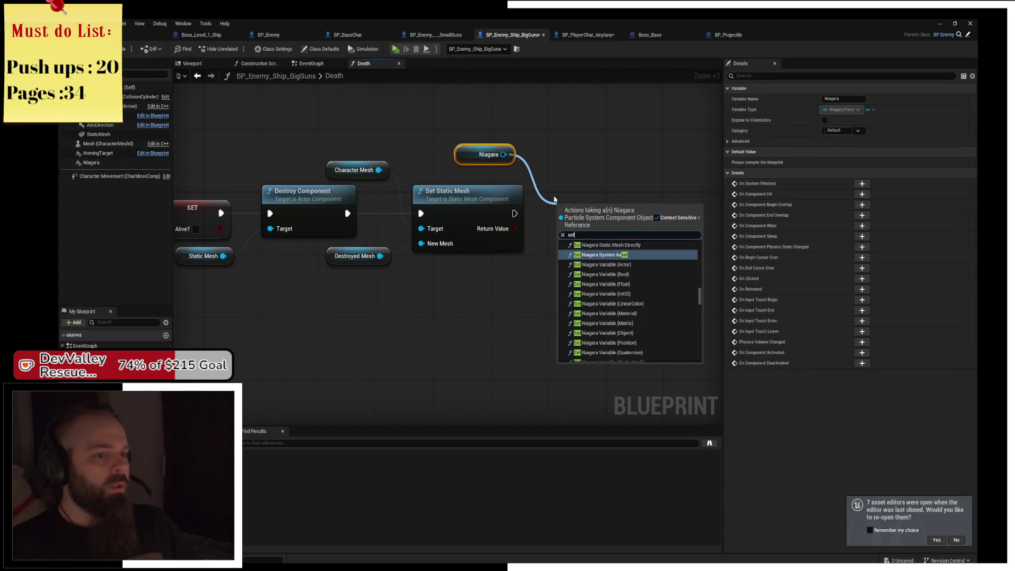
text(art)
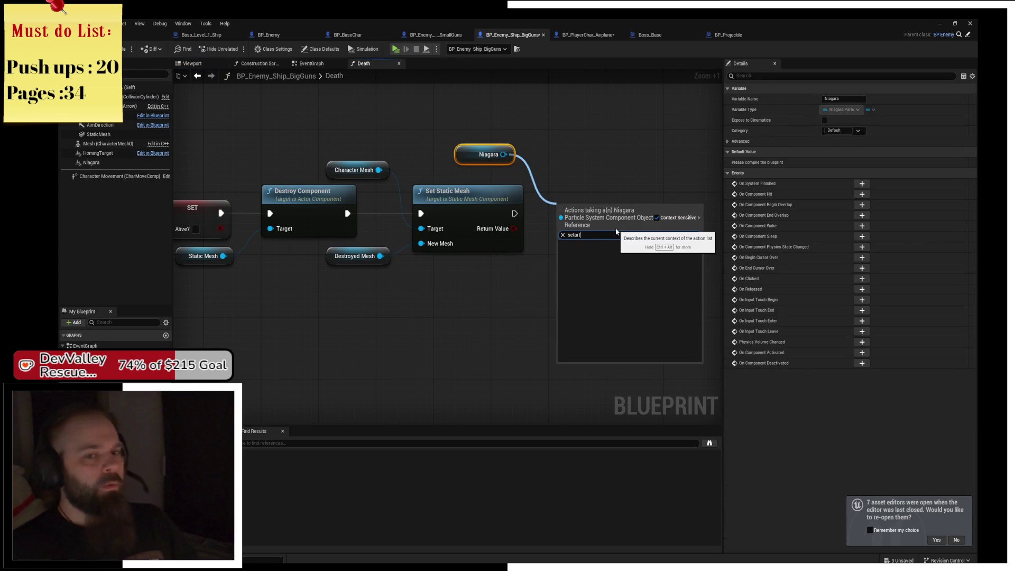
key(BackSpace)
key(BackSpace)
key(BackSpace)
text(ve)
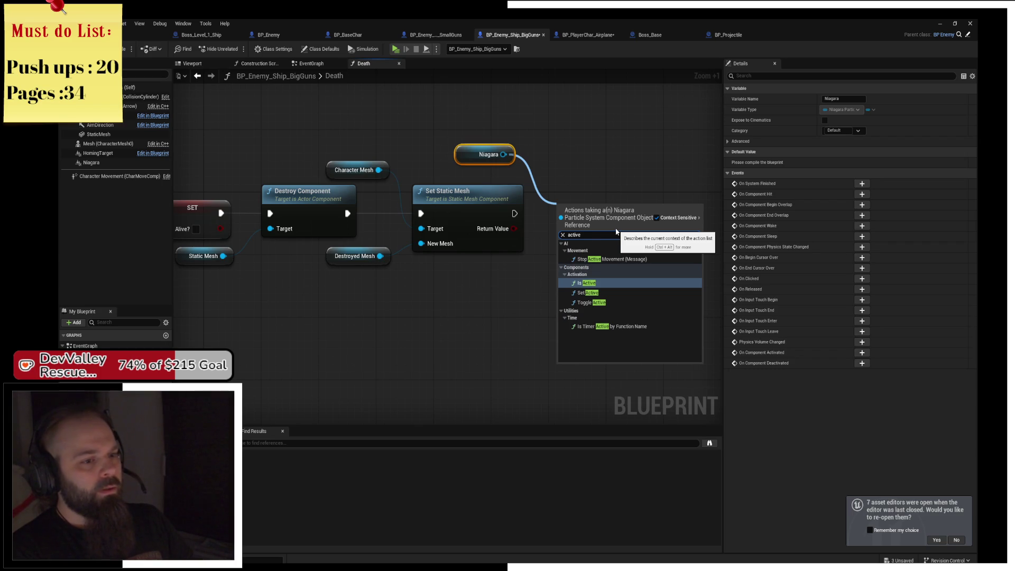
key(BackSpace)
text(ate)
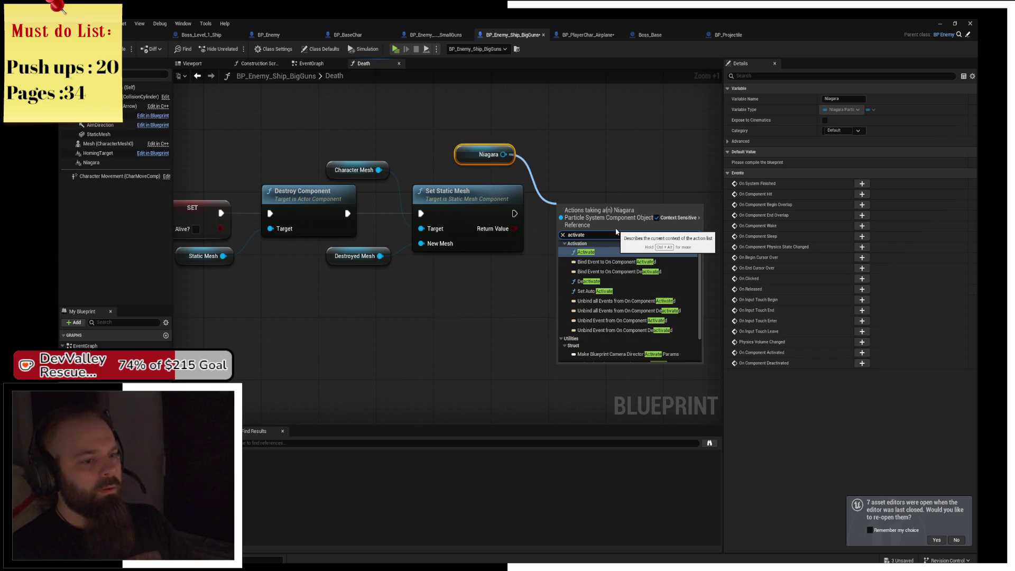
key(Return)
drag(616, 229, 608, 221)
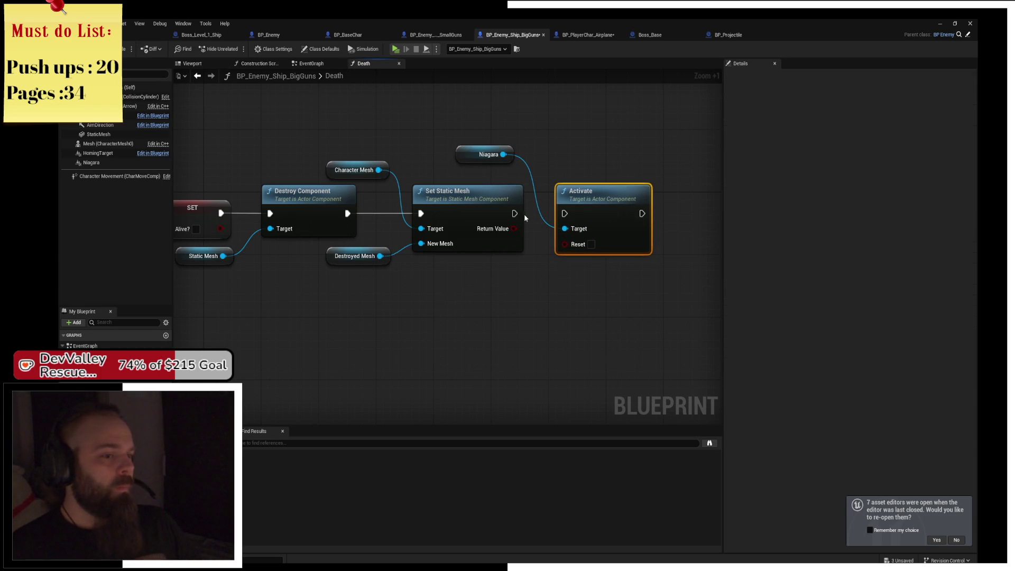
click(94, 164)
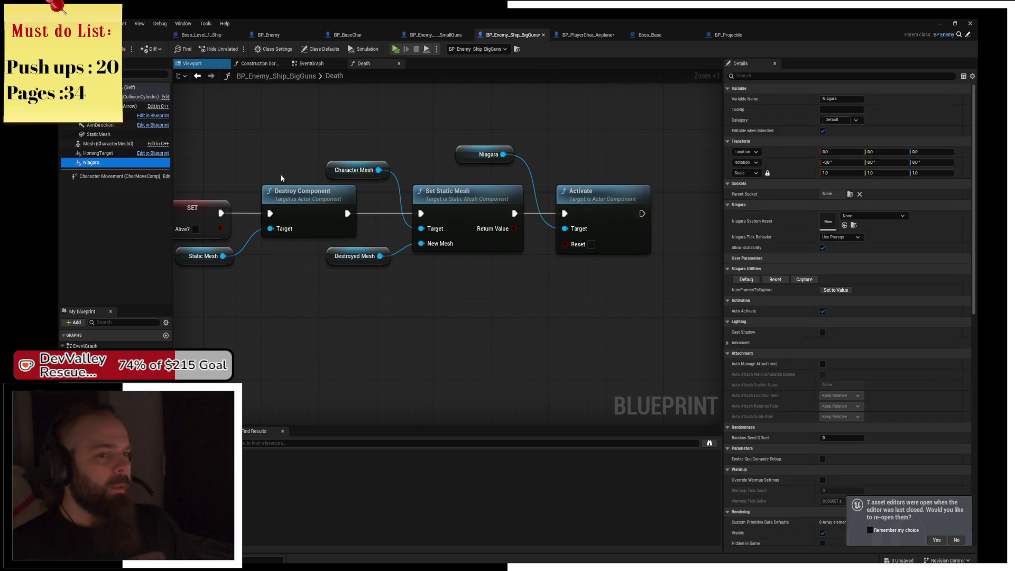
Untick Auto Activate on the Niagara component, found by searching Details for 'auto'
click(756, 76)
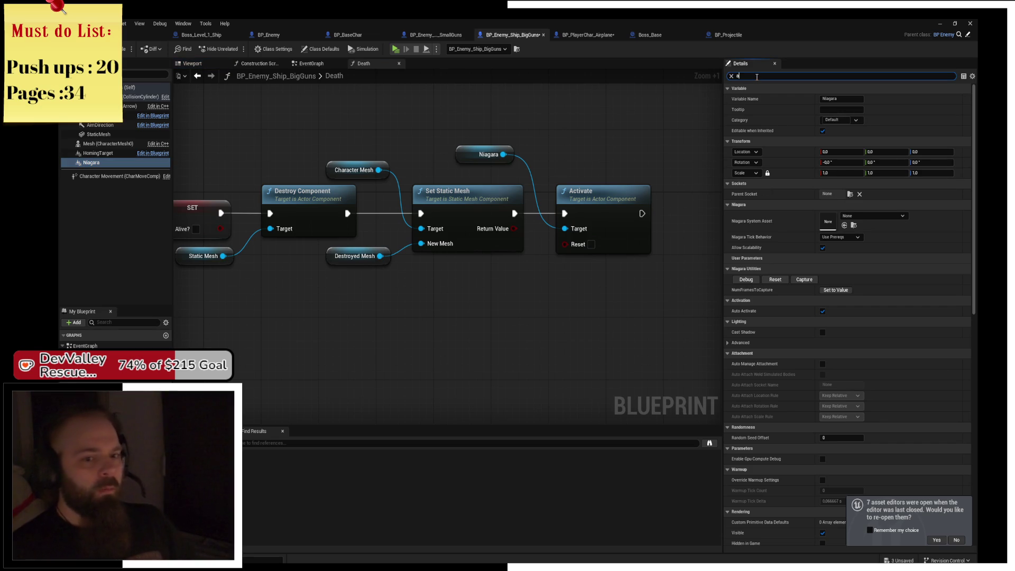
text(auto)
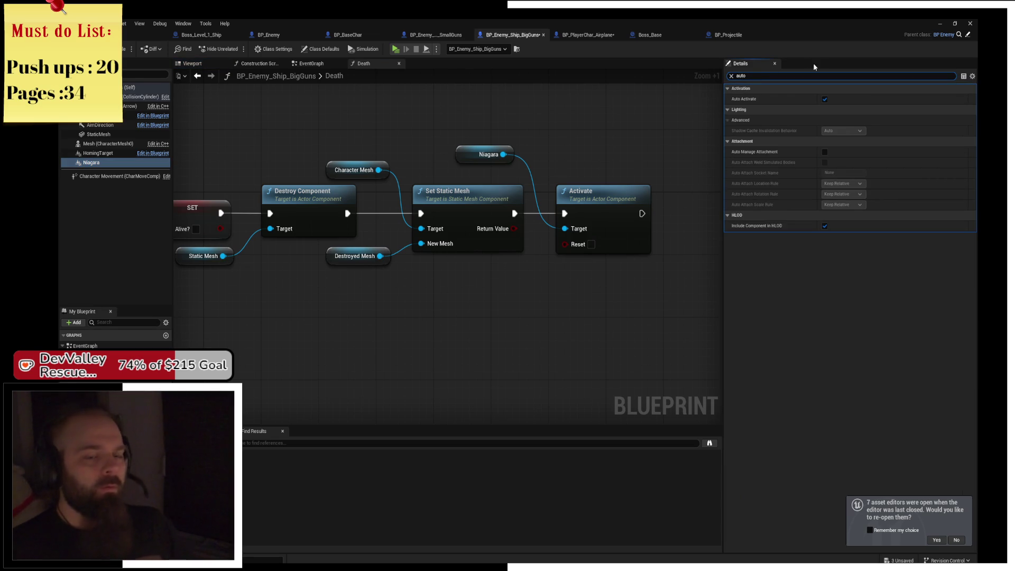
click(825, 99)
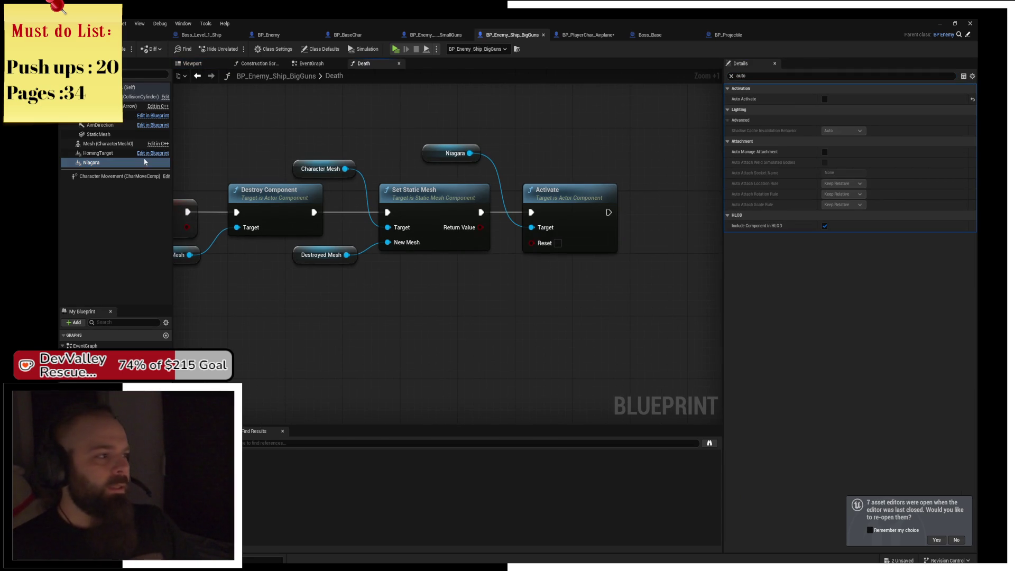
click(730, 75)
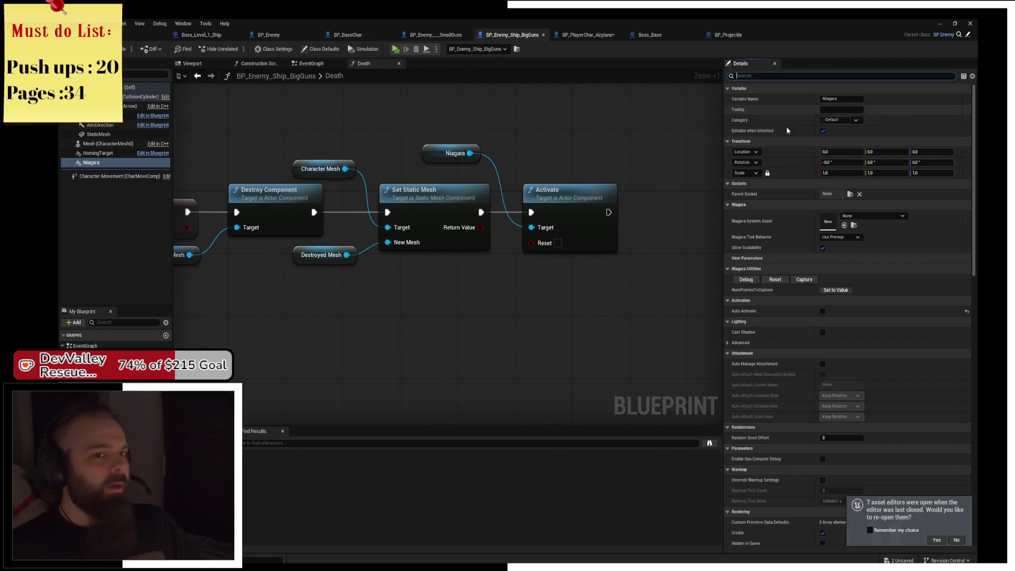
Set the Niagara component's Niagara System Asset to RadialBurst
click(867, 217)
scroll(903, 338, down, 3)
mouse_move(902, 353)
scroll(907, 365, down, 3)
scroll(910, 377, down, 3)
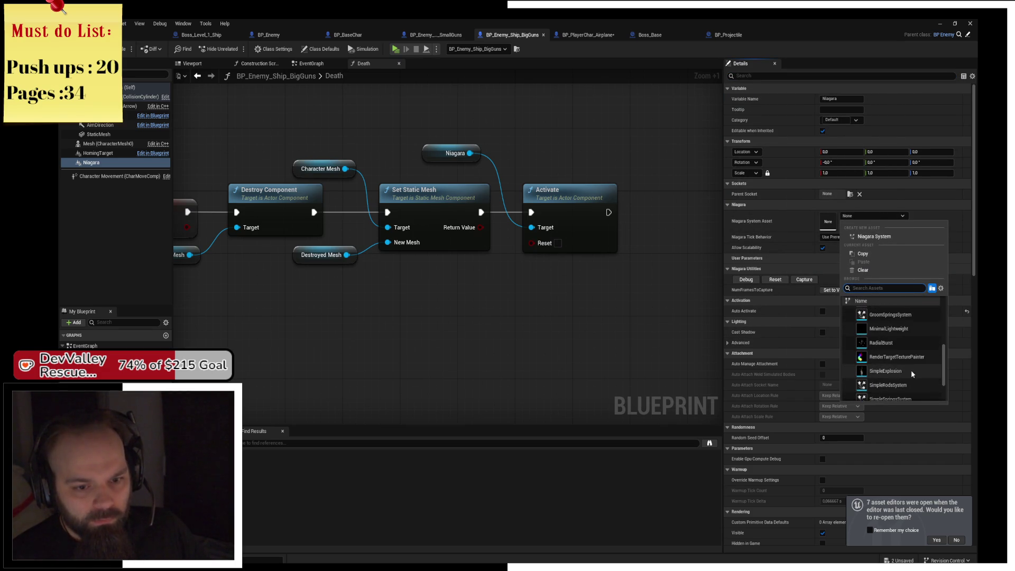
scroll(909, 370, down, 3)
mouse_move(901, 371)
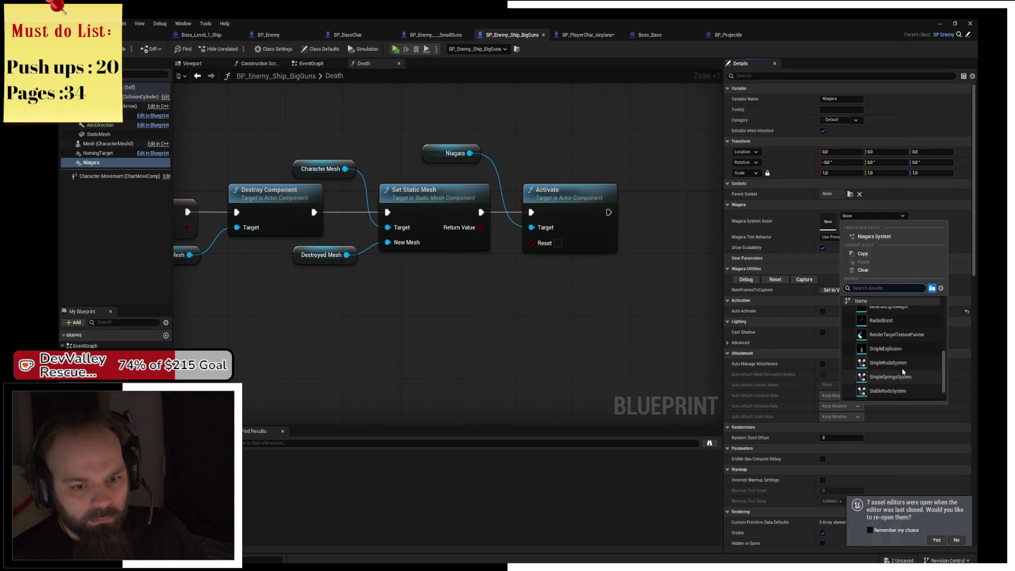
scroll(909, 380, up, 3)
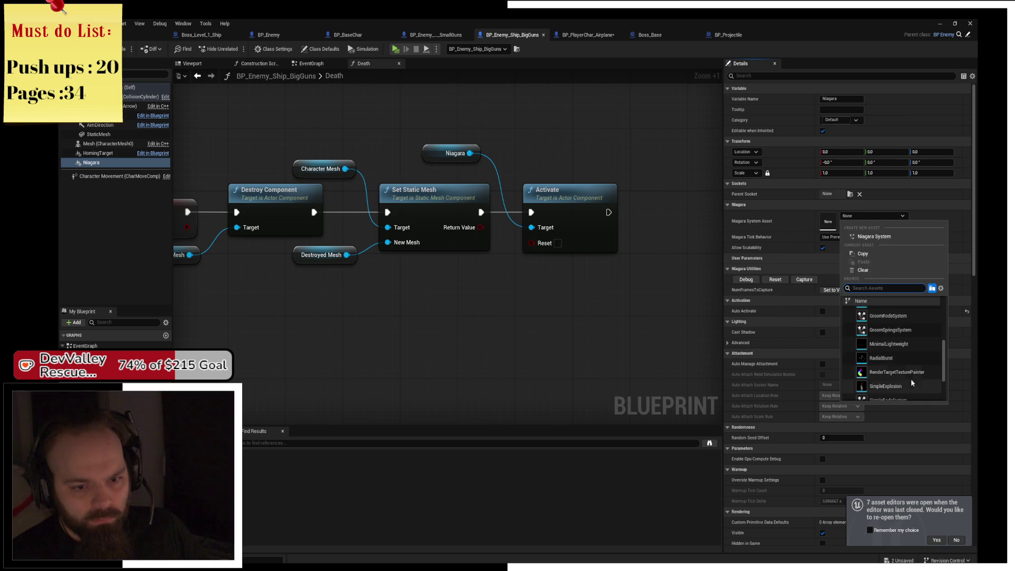
scroll(911, 374, down, 3)
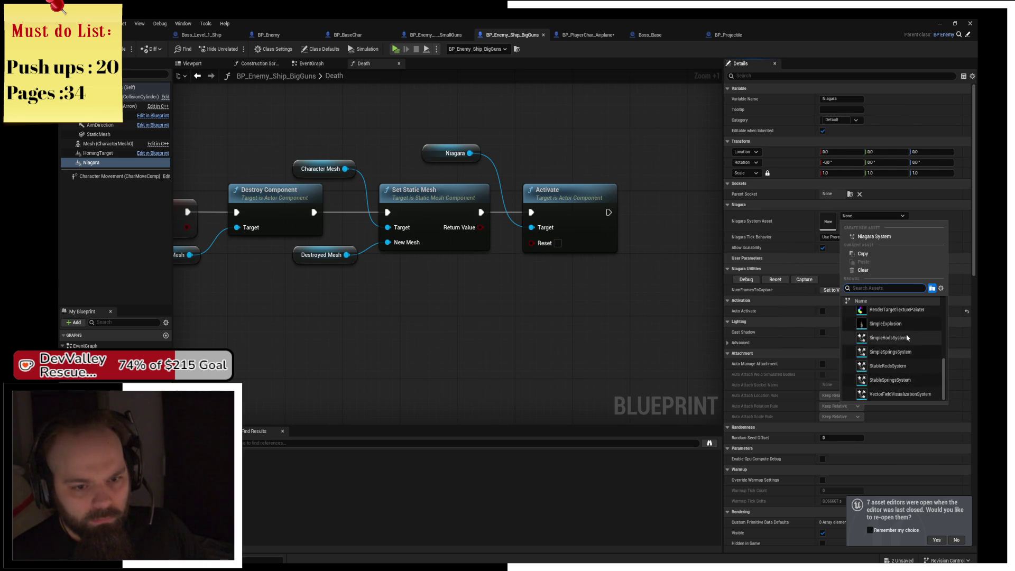
scroll(911, 372, up, 5)
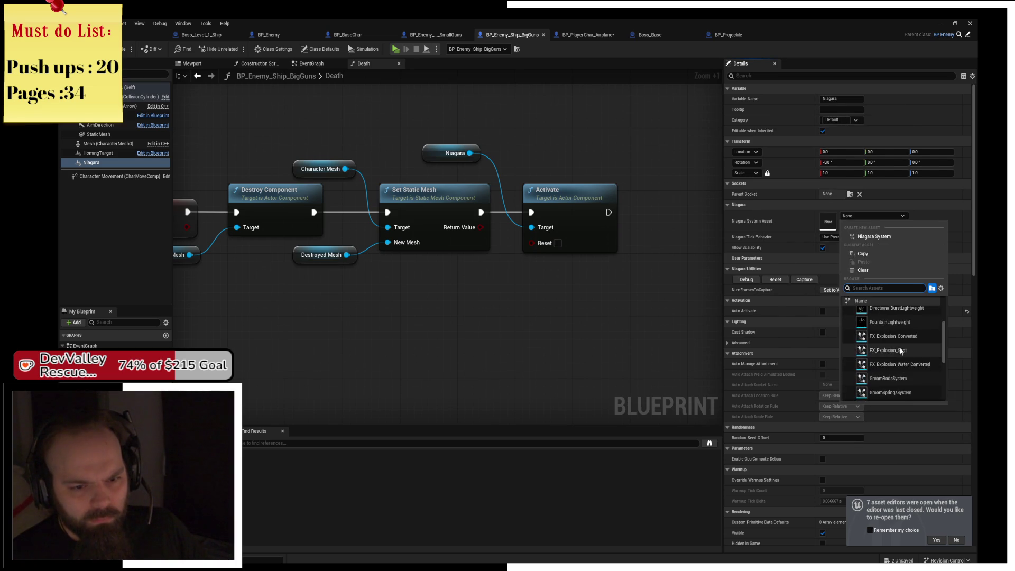
scroll(912, 351, up, 2)
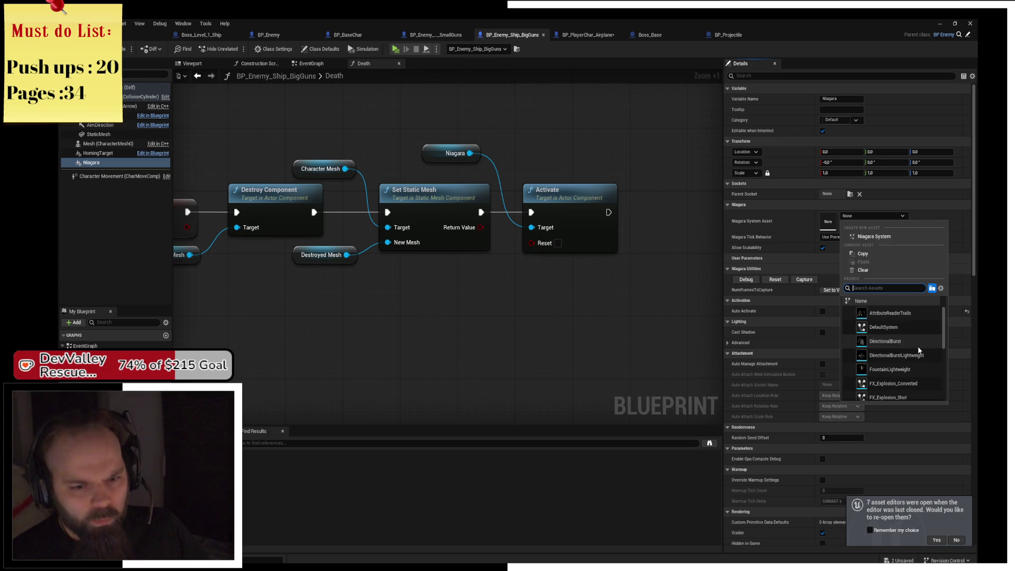
scroll(917, 359, down, 2)
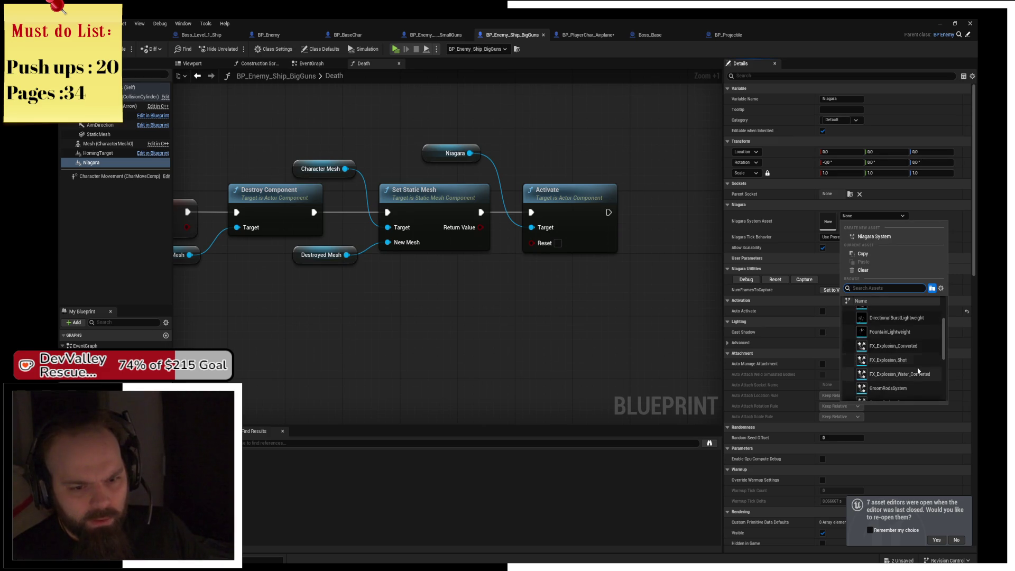
scroll(918, 358, down, 1)
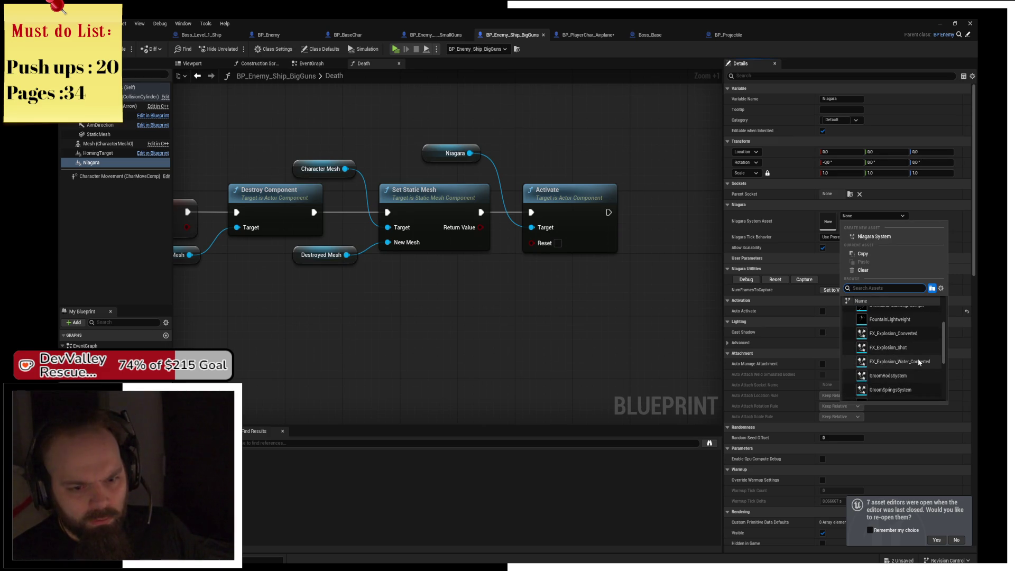
scroll(914, 360, down, 3)
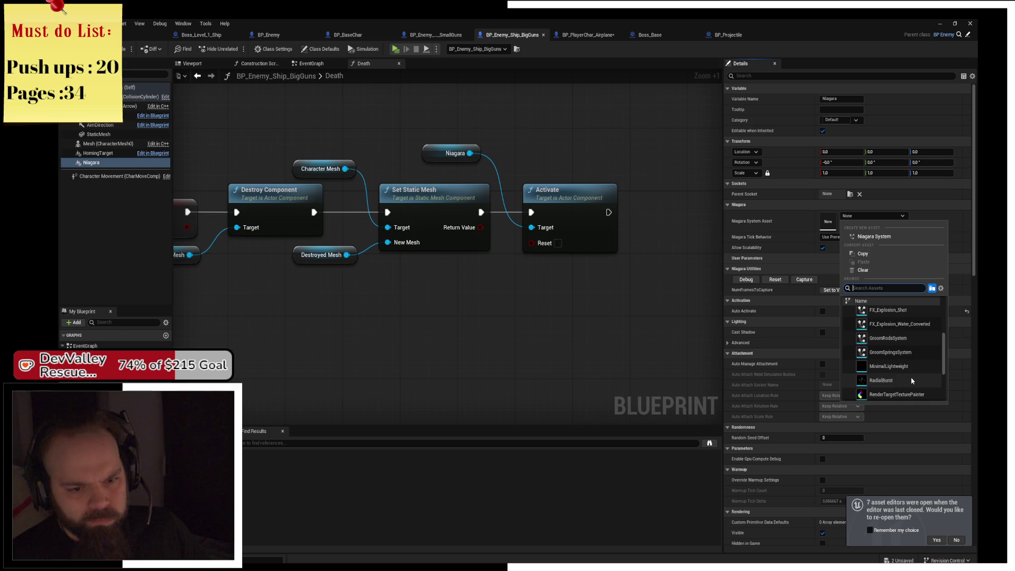
click(910, 380)
drag(605, 290, 544, 279)
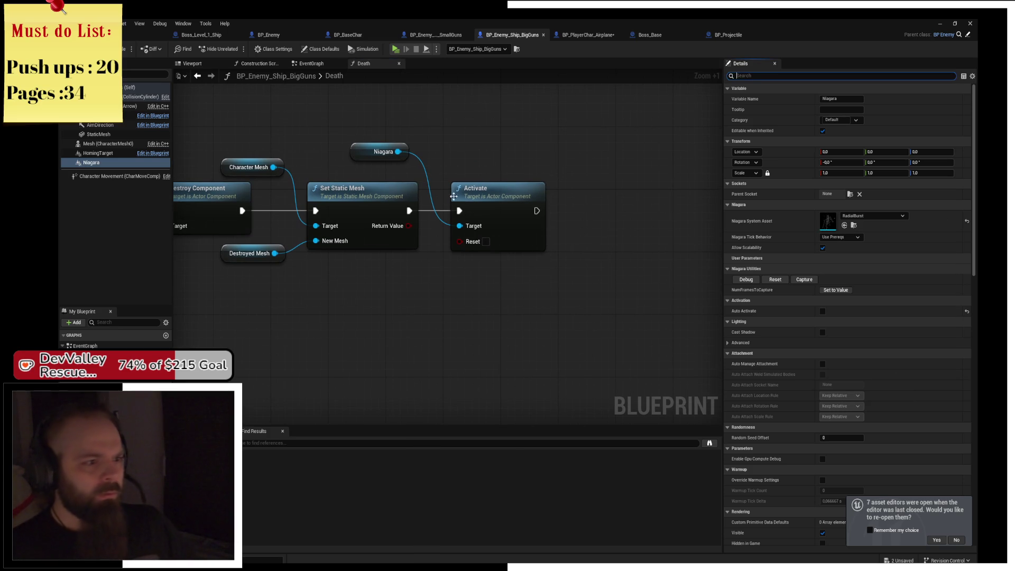
click(765, 78)
Look for a loop option in Details and among the Niagara pin's 'set loop' actions, adding nothing
text(loop)
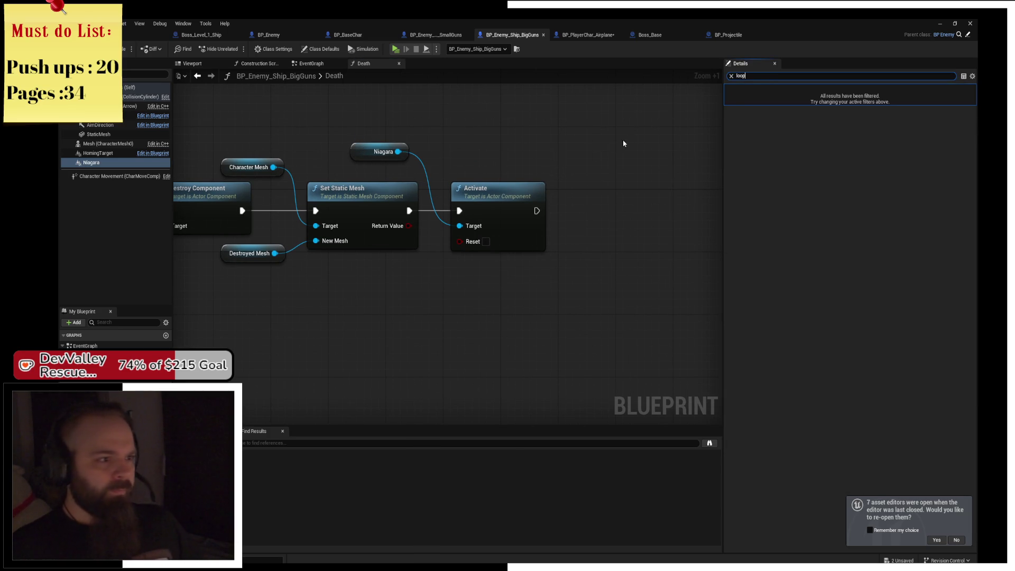
drag(398, 152, 499, 150)
text(loop)
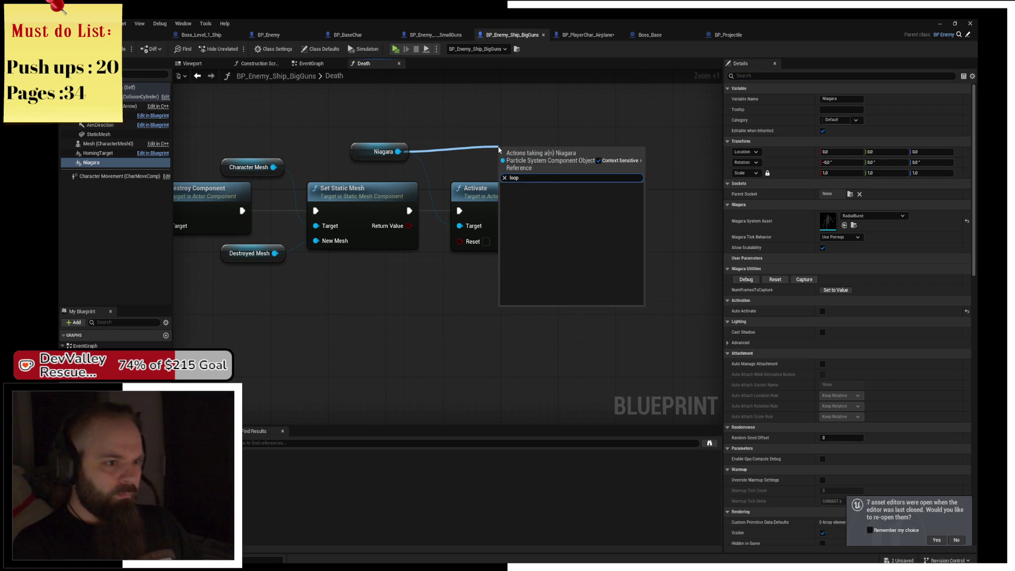
key(BackSpace)
key(BackSpace)
key(BackSpace)
text(set loo)
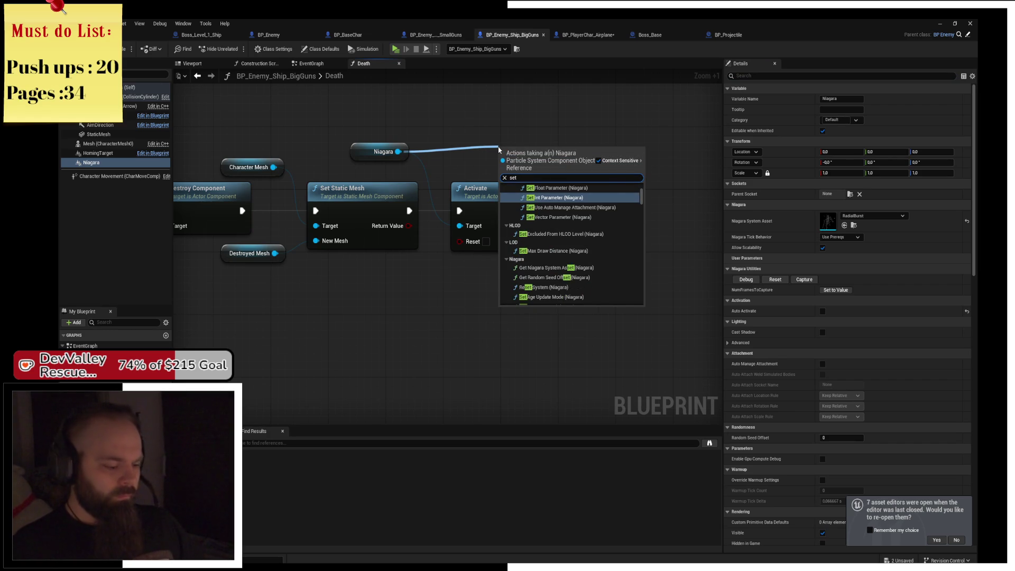
key(Escape)
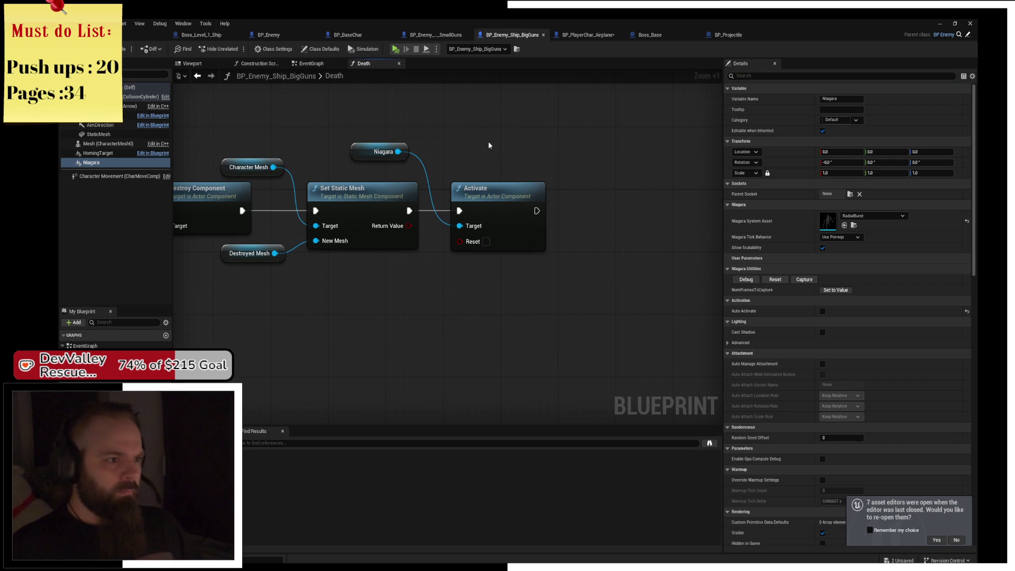
Select the Niagara component and scroll through its Details properties
click(393, 152)
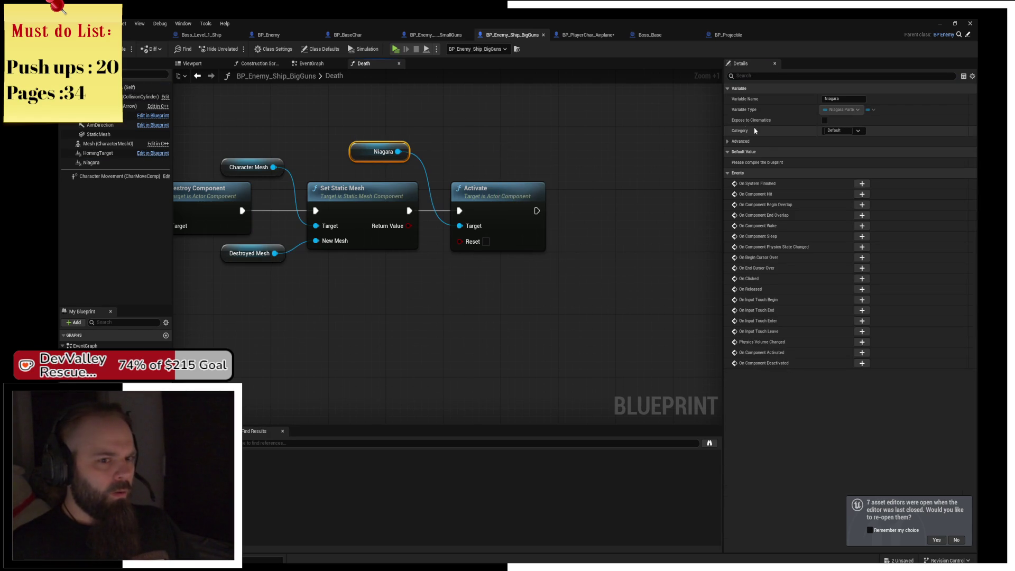
click(431, 142)
click(497, 200)
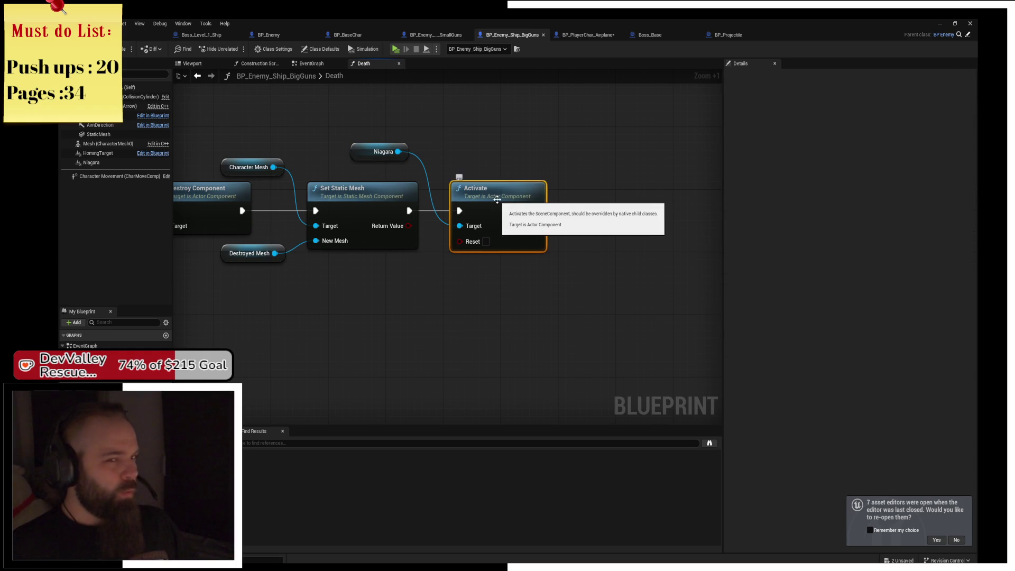
click(365, 150)
click(106, 163)
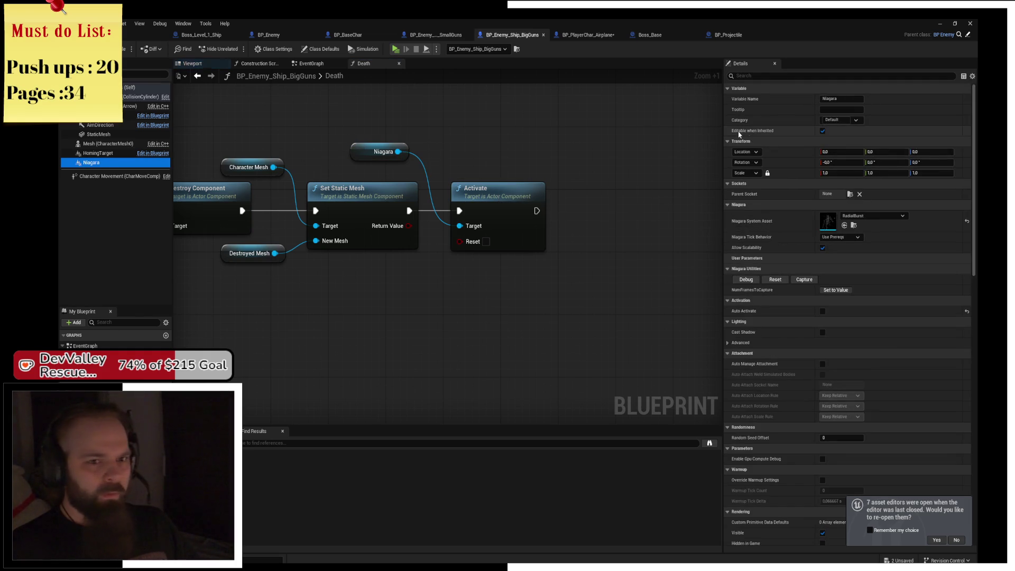
scroll(786, 243, down, 1)
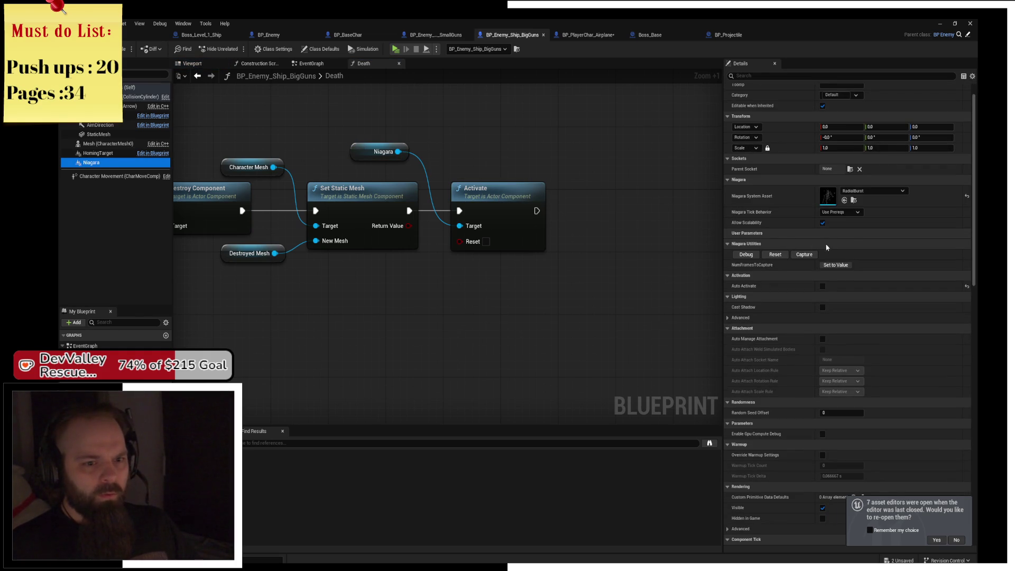
scroll(850, 240, down, 1)
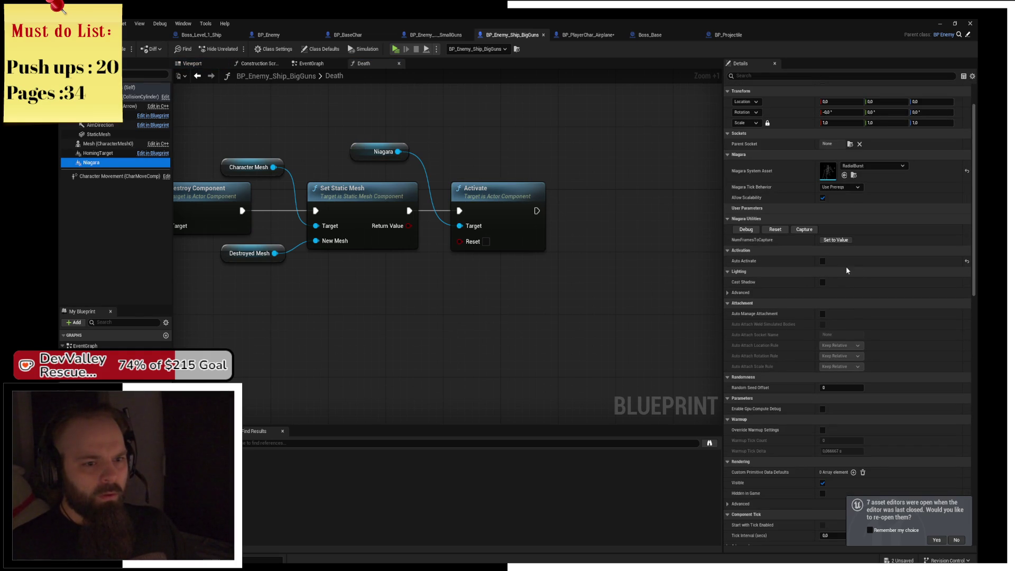
scroll(846, 270, down, 1)
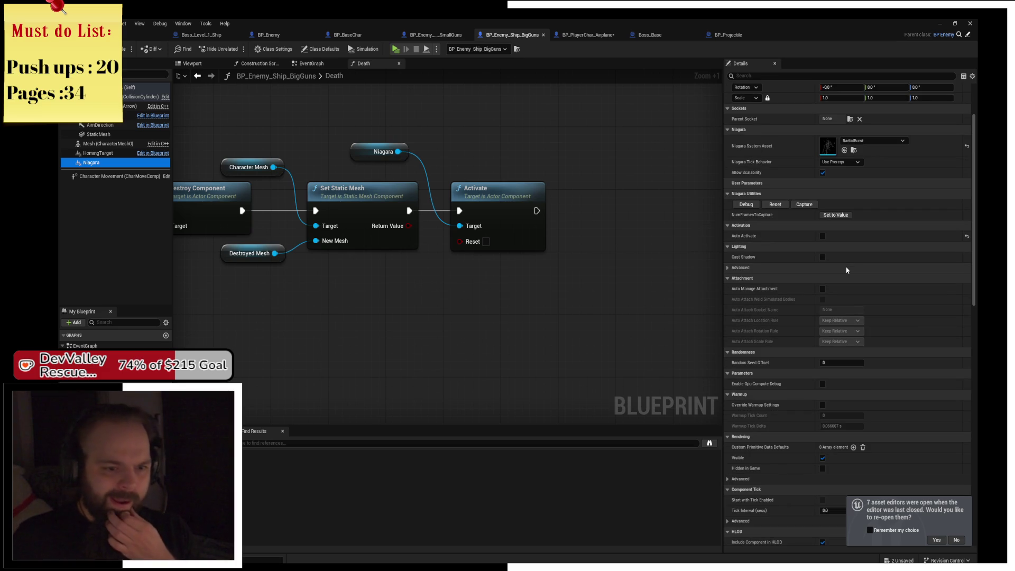
scroll(846, 270, down, 3)
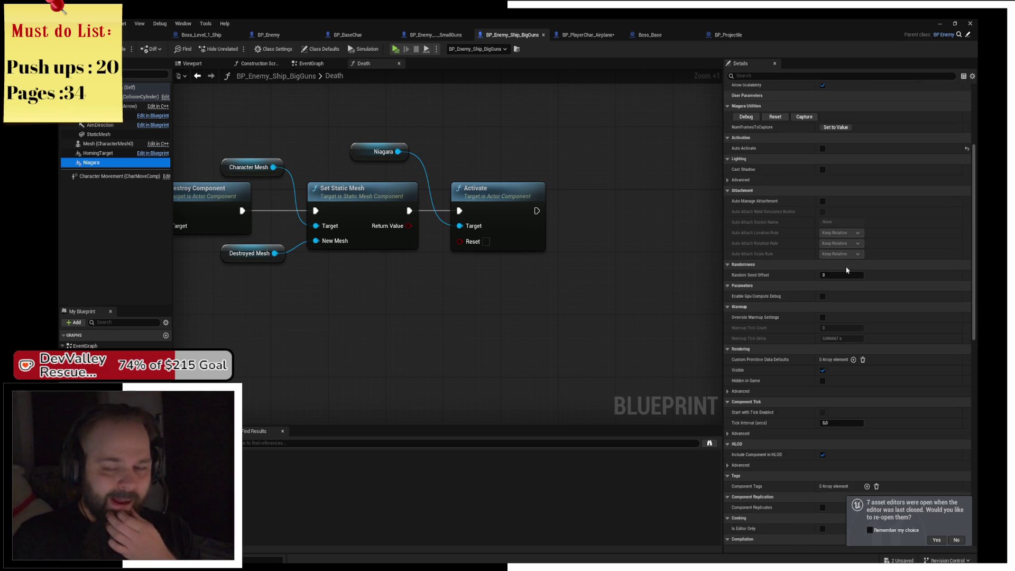
scroll(846, 270, down, 4)
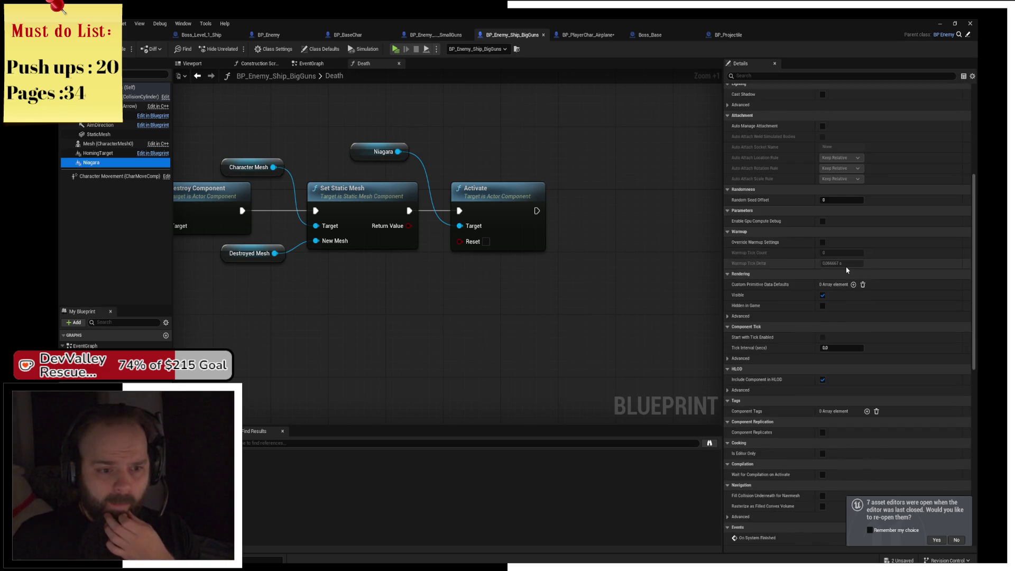
scroll(853, 282, down, 1)
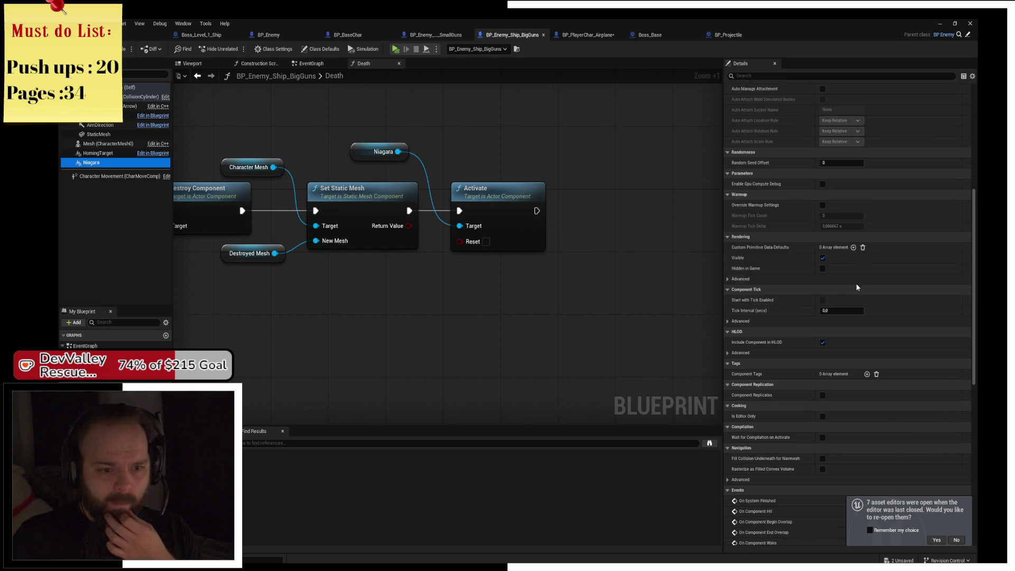
scroll(860, 270, up, 4)
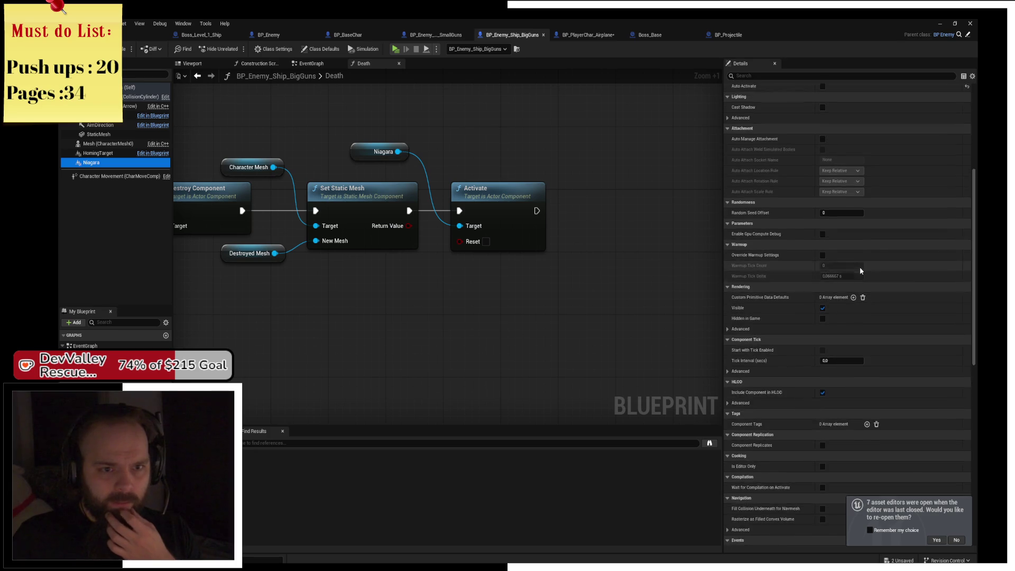
scroll(860, 270, up, 4)
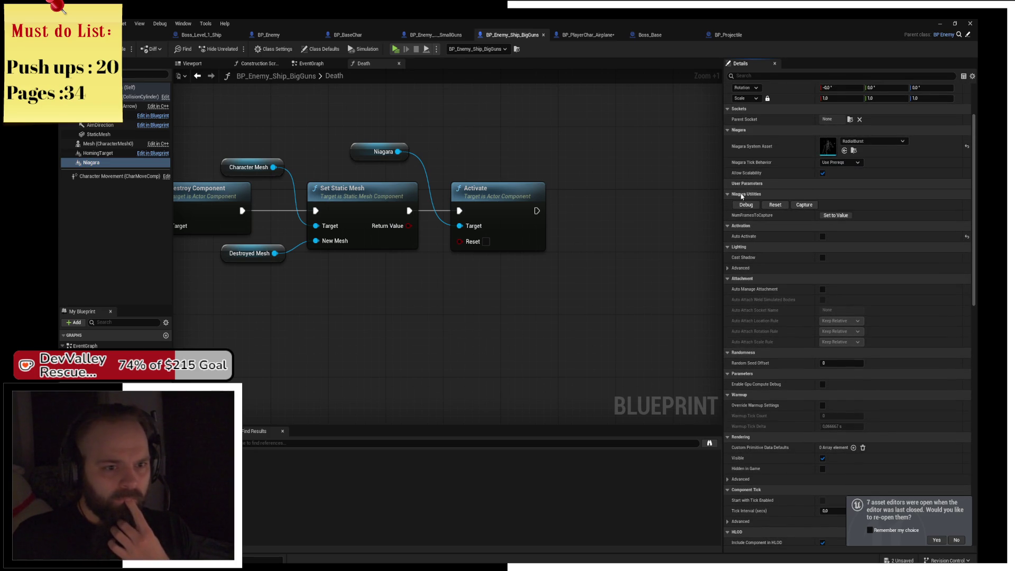
Collapse the Niagara, Activation, Lighting, Attachment, Rendering, Component Tick and other Details categories
click(727, 130)
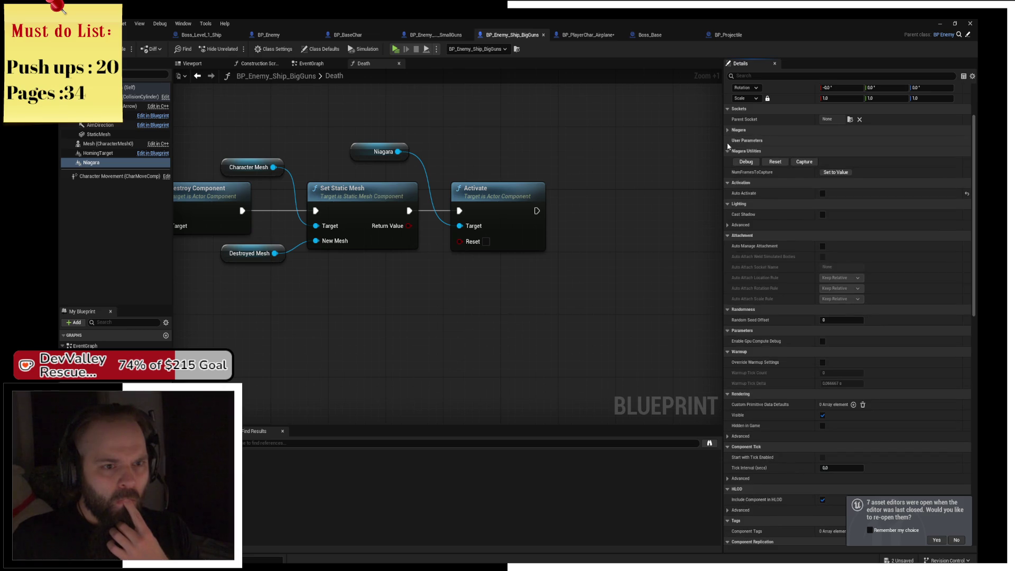
click(727, 151)
click(727, 161)
click(727, 172)
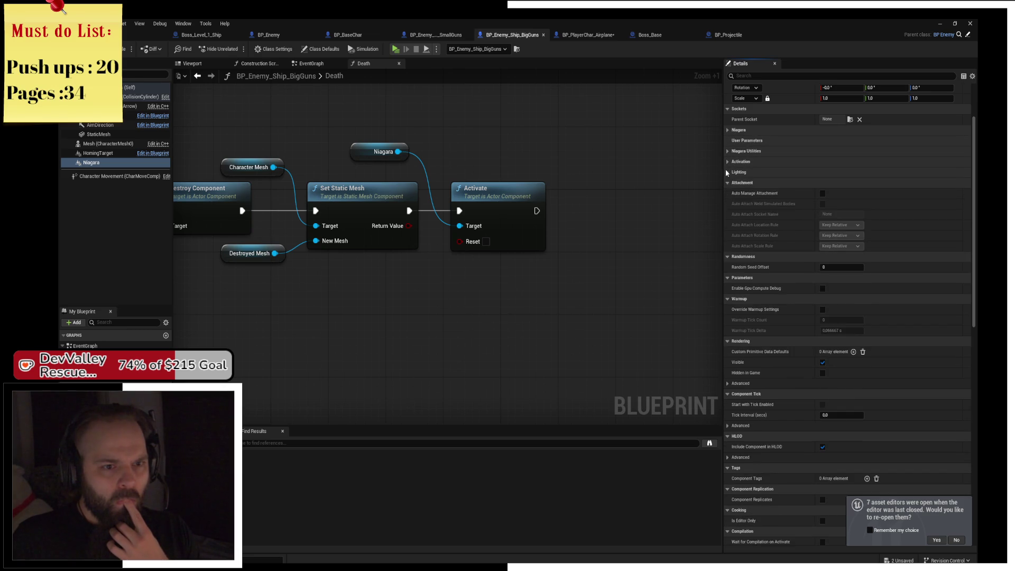
click(725, 183)
click(728, 193)
click(728, 203)
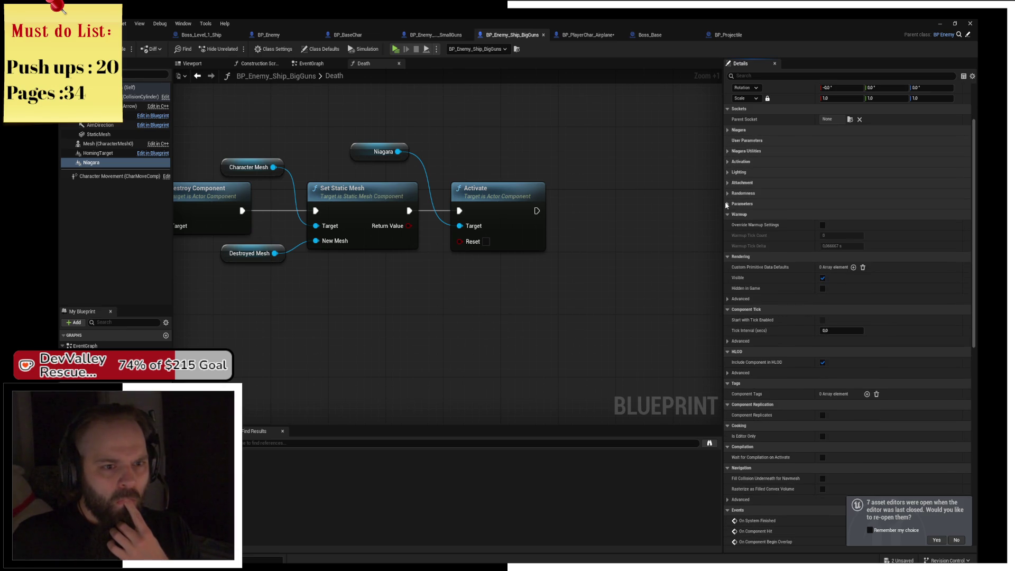
click(728, 214)
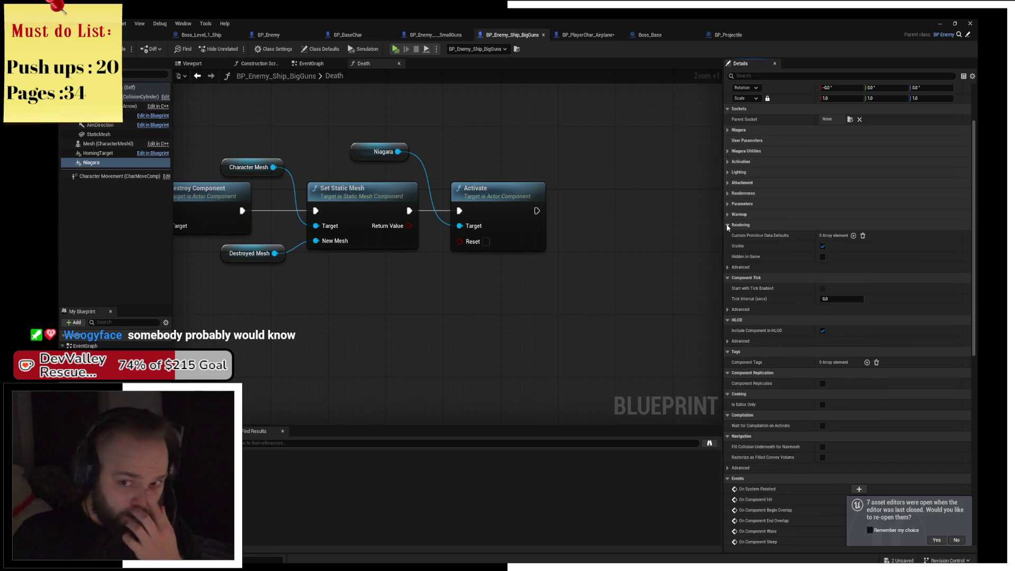
click(728, 225)
click(727, 235)
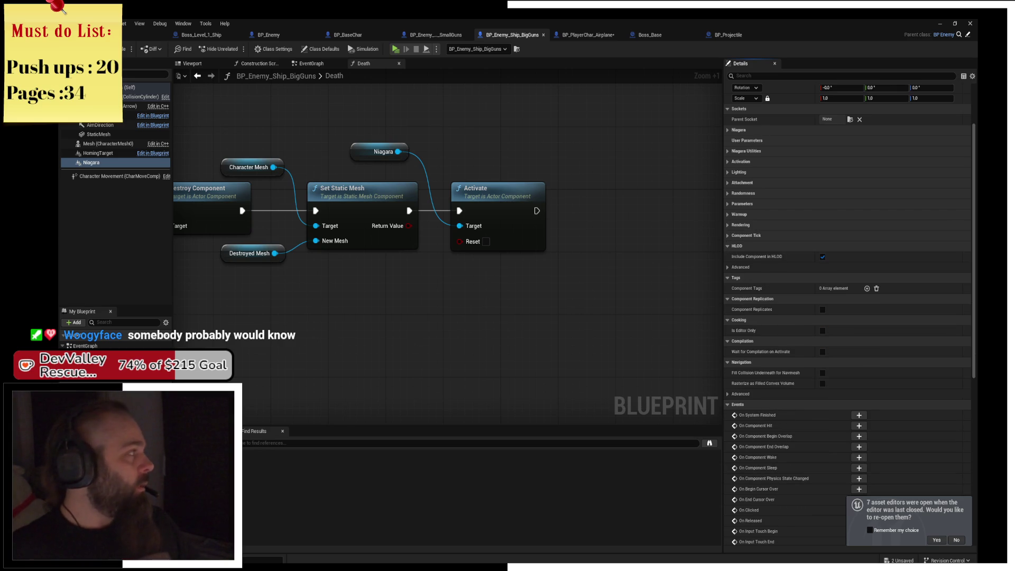
Search Google for 'unreal set niagara looping in BP'
key(alt+Tab)
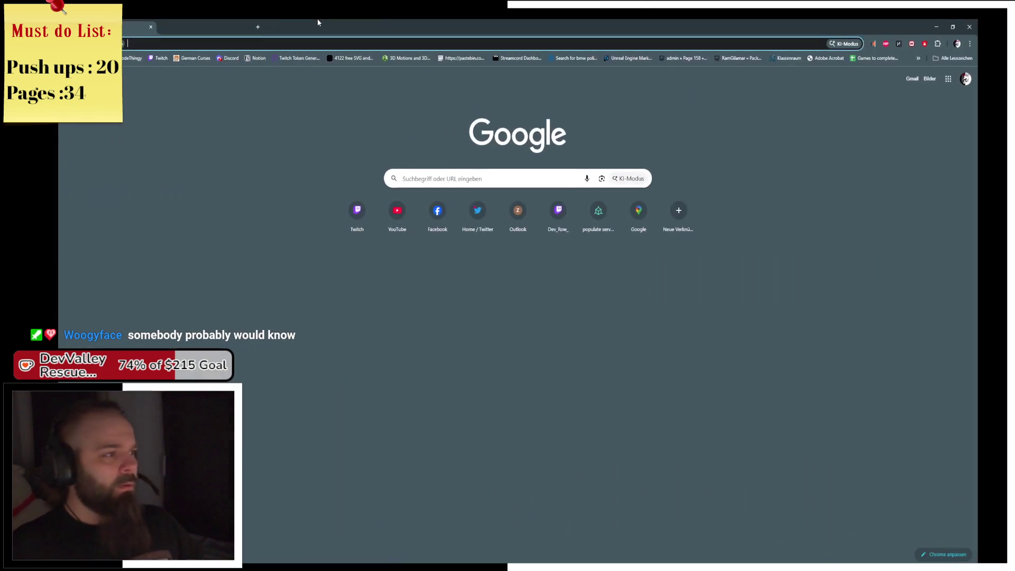
text(unreal s)
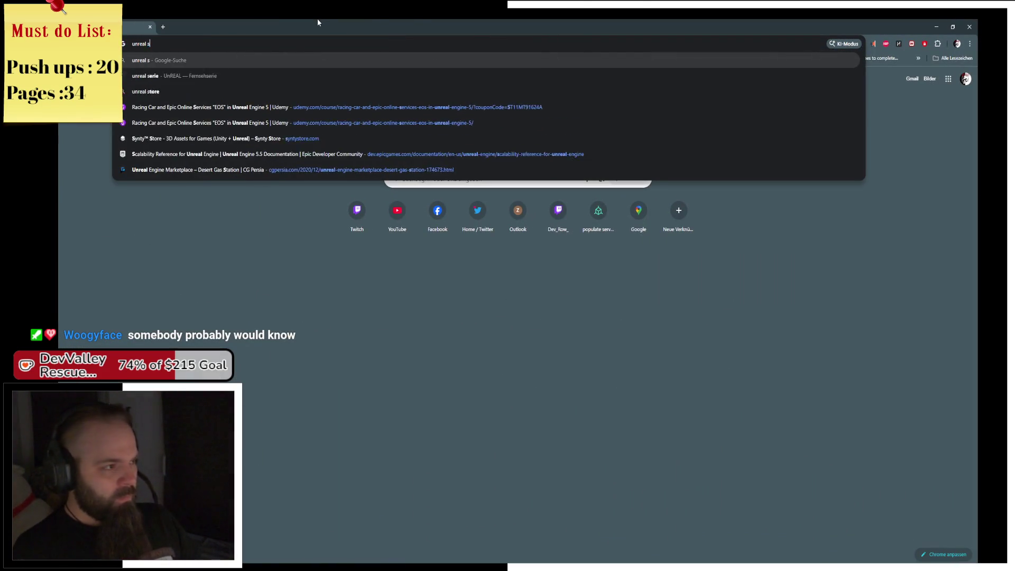
text(et niagara)
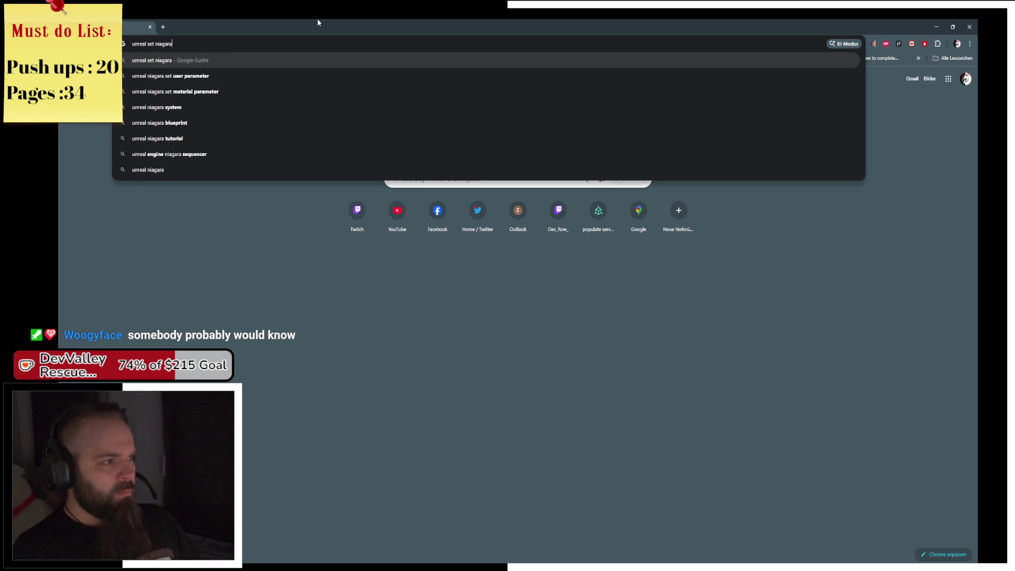
text( looping in BP)
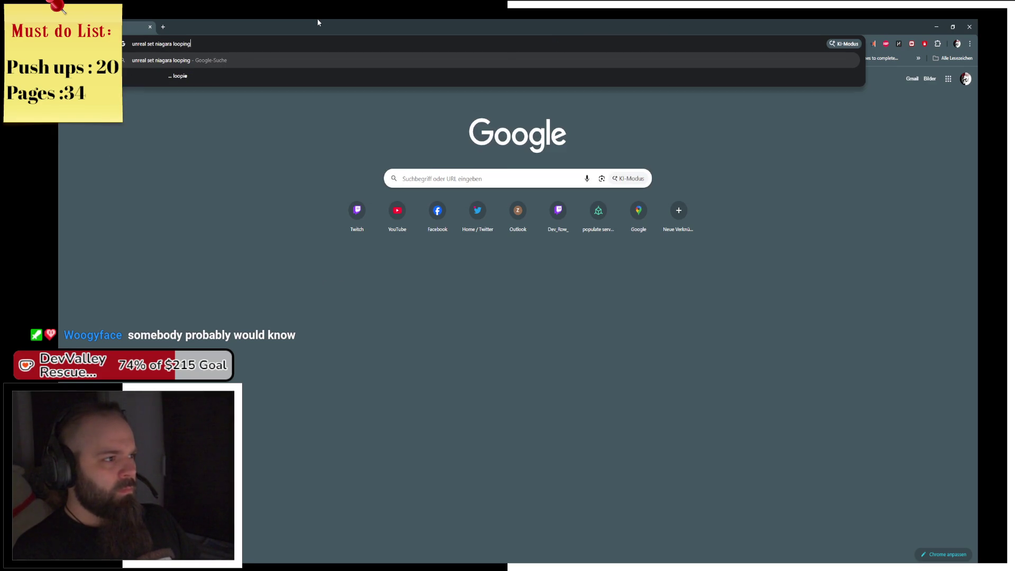
key(Return)
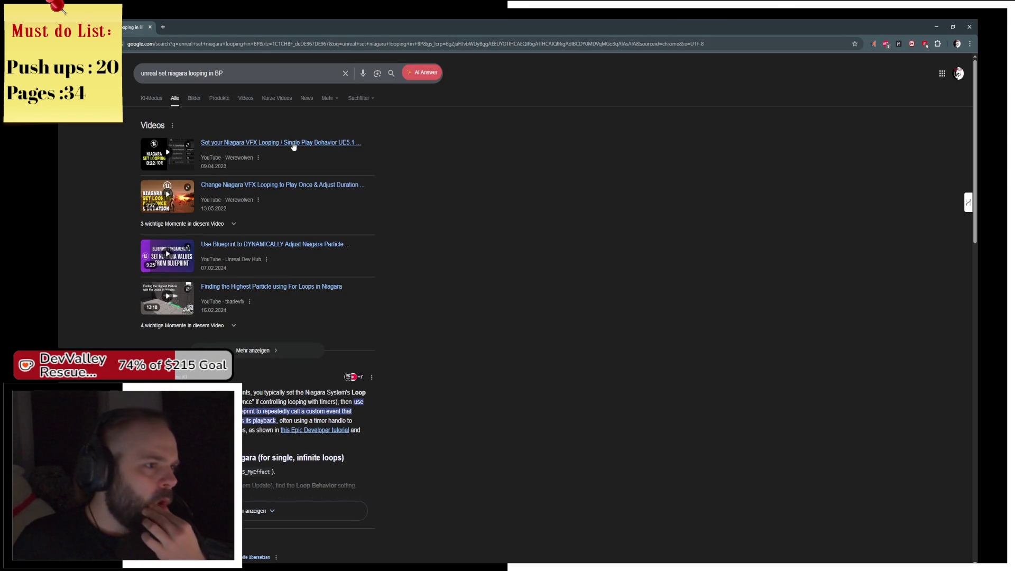
Skim the Niagara looping tutorial video to about 0:16, then go back and minimize Chrome
click(298, 146)
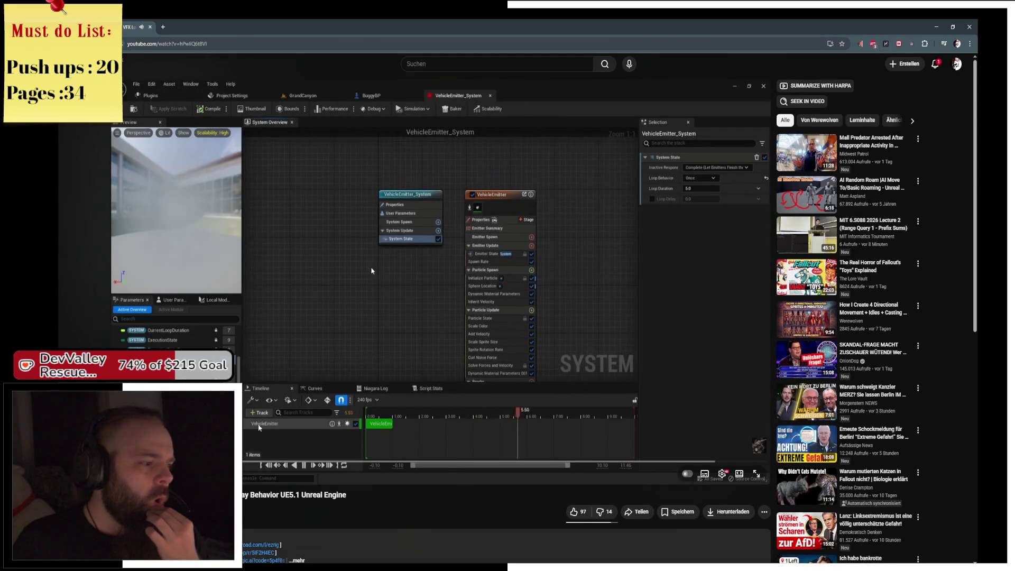
drag(347, 463, 676, 463)
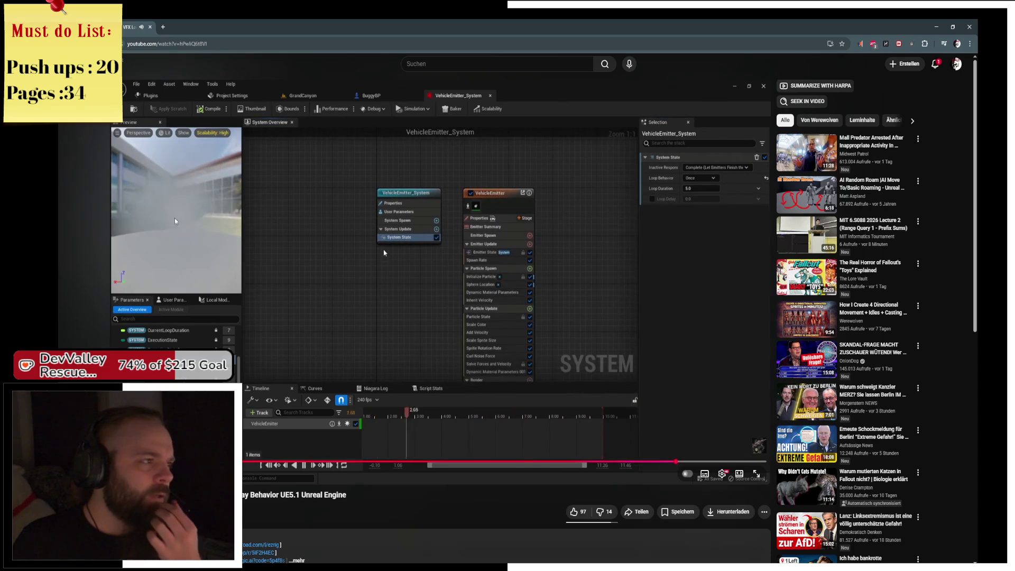
key(alt+Left)
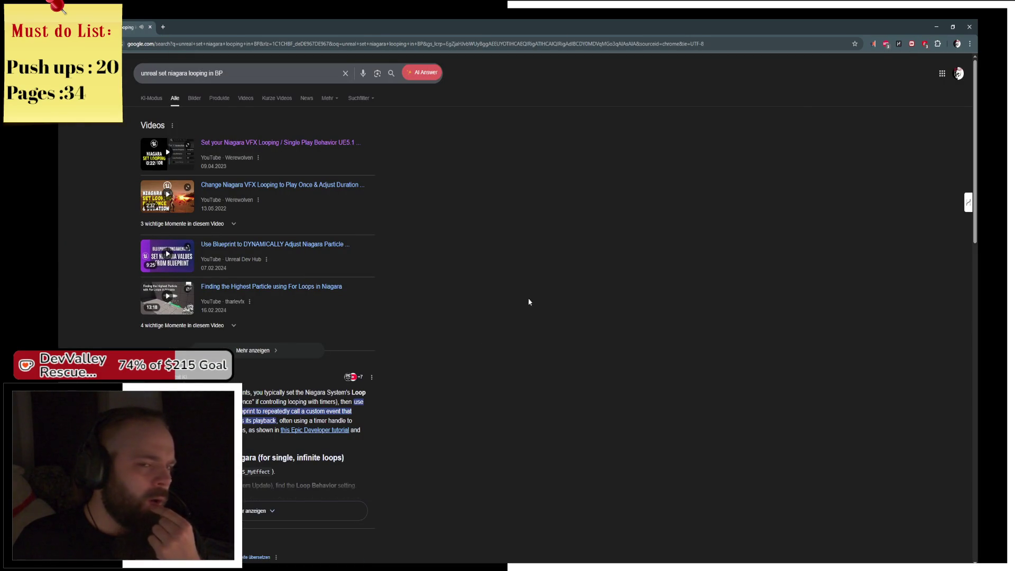
click(936, 27)
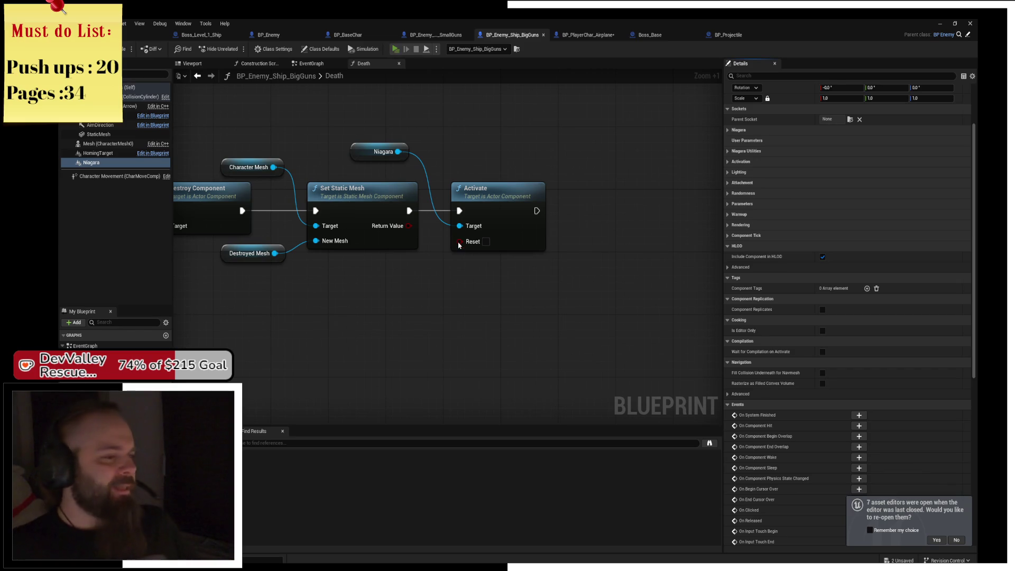
Play the level with Alt+P, fly the plane around the battleship using WASD, then quit
key(alt+p)
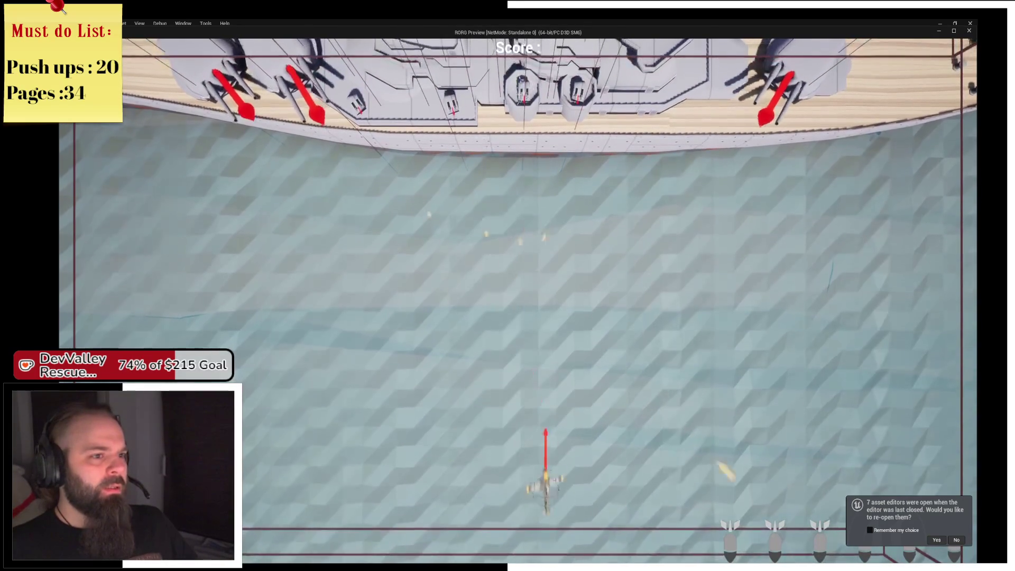
key(w)
key(a)
key(s)
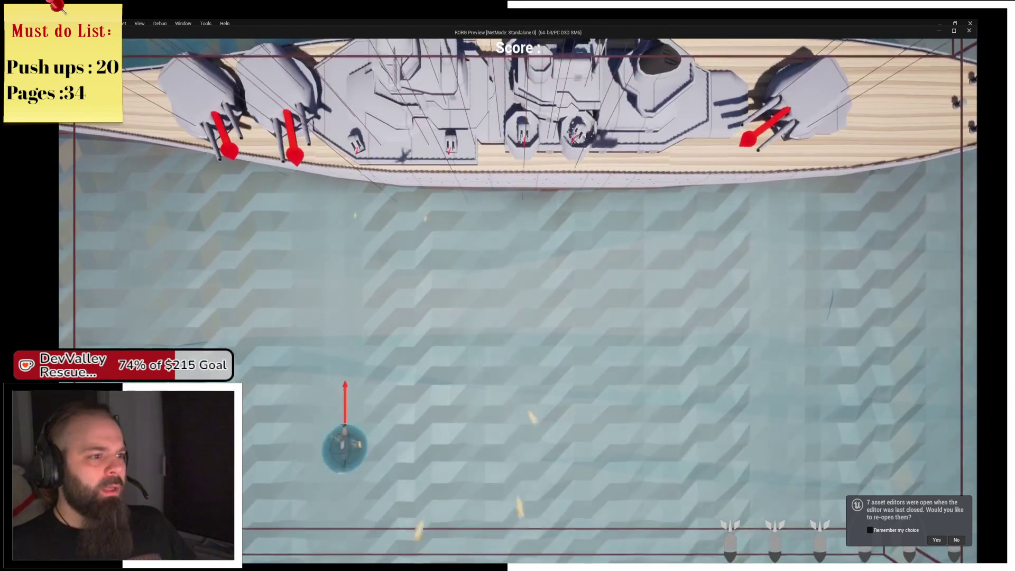
key(w)
key(d)
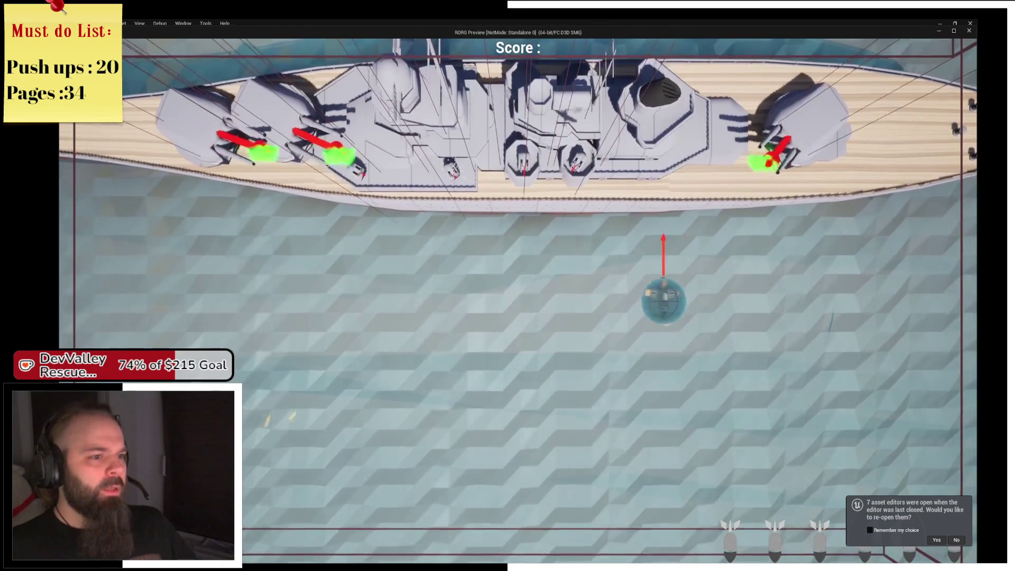
key(s)
key(a)
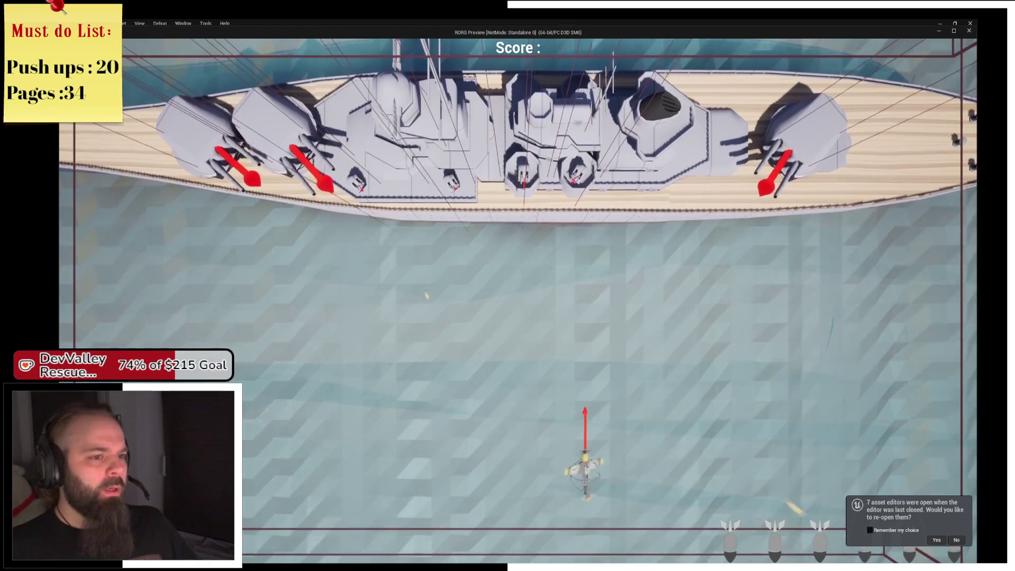
key(w)
key(a)
key(s)
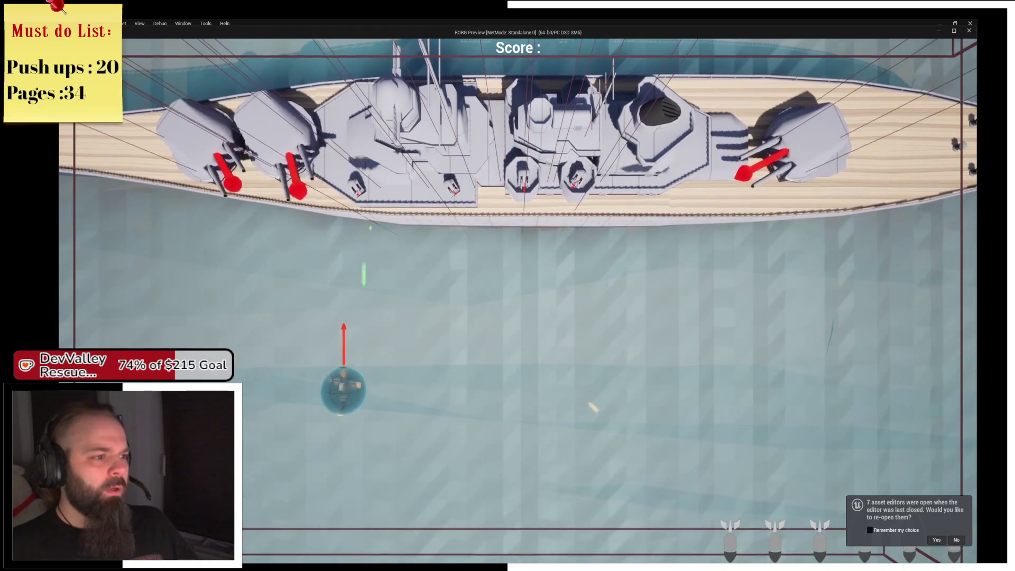
key(a)
key(s)
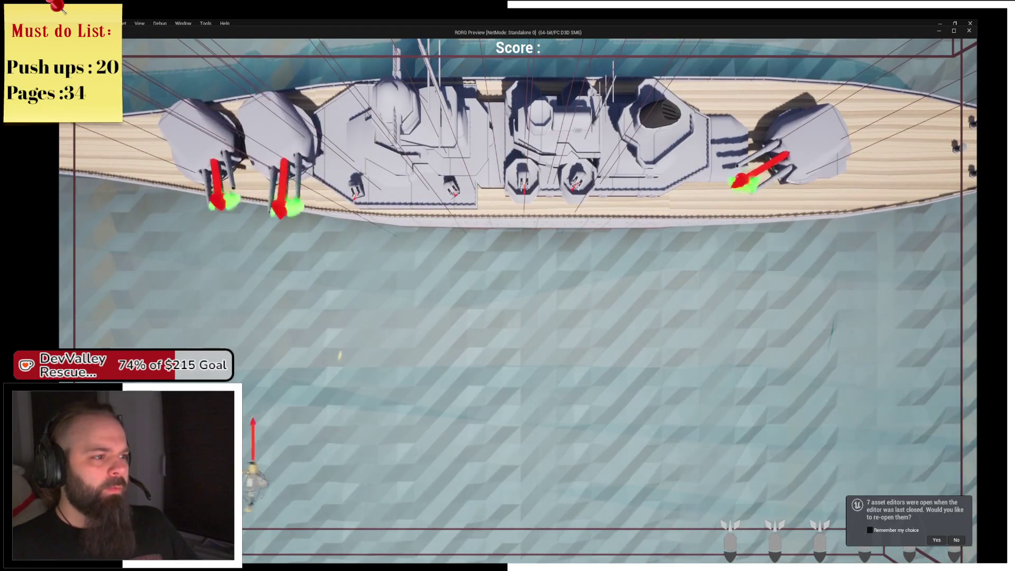
key(w)
key(a)
key(d)
key(s)
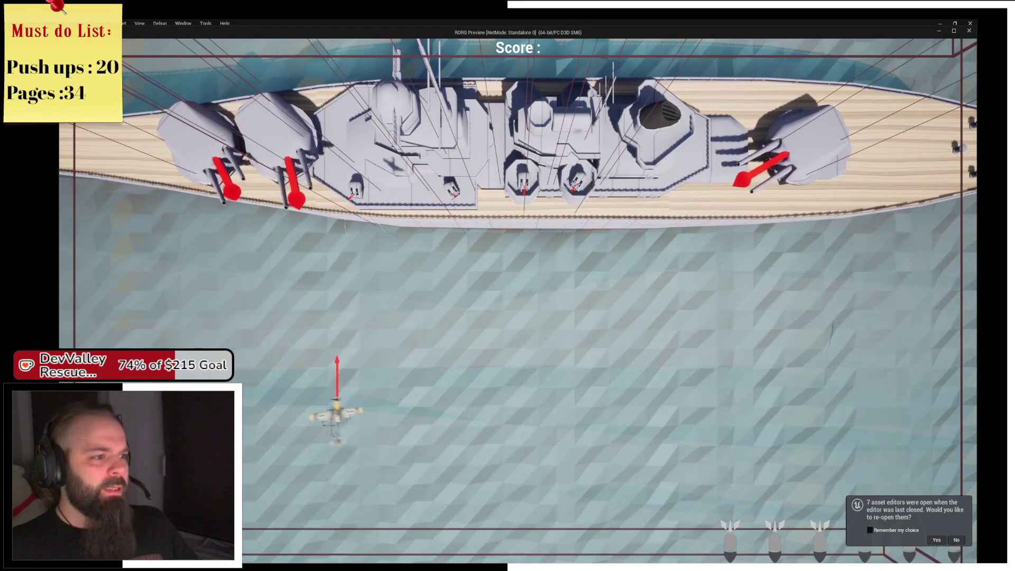
key(d)
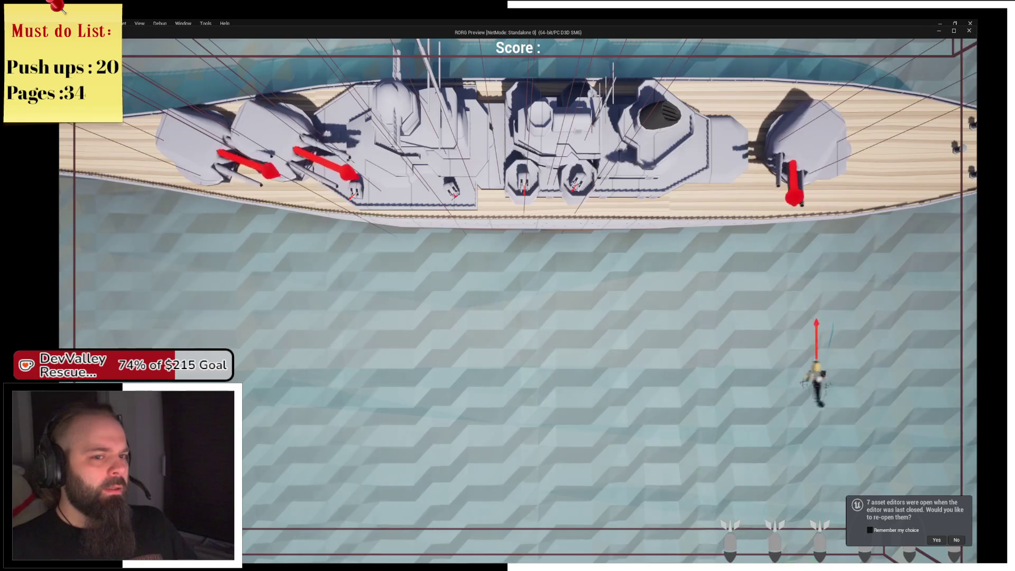
key(d)
key(a)
key(s)
key(d)
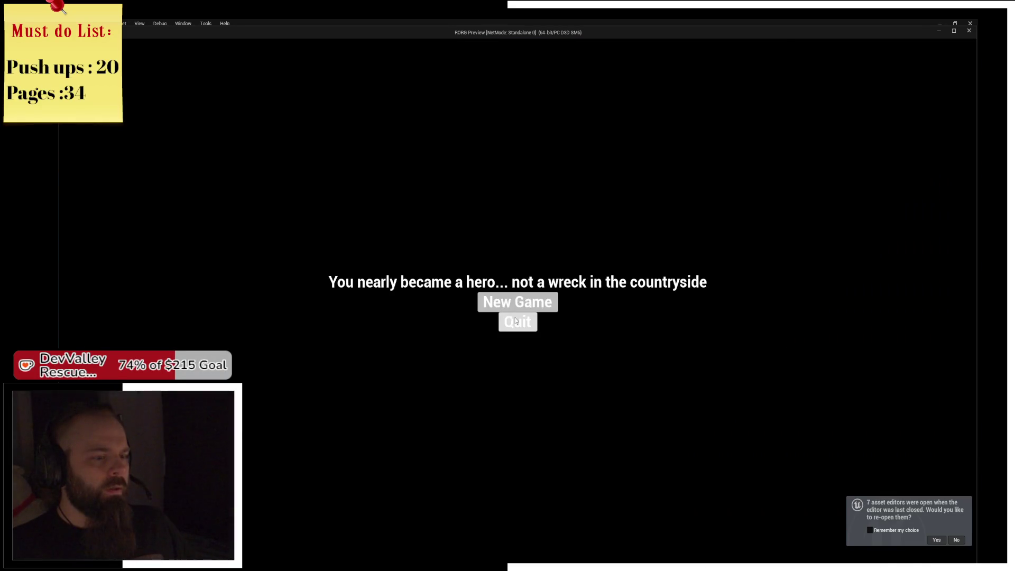
click(517, 321)
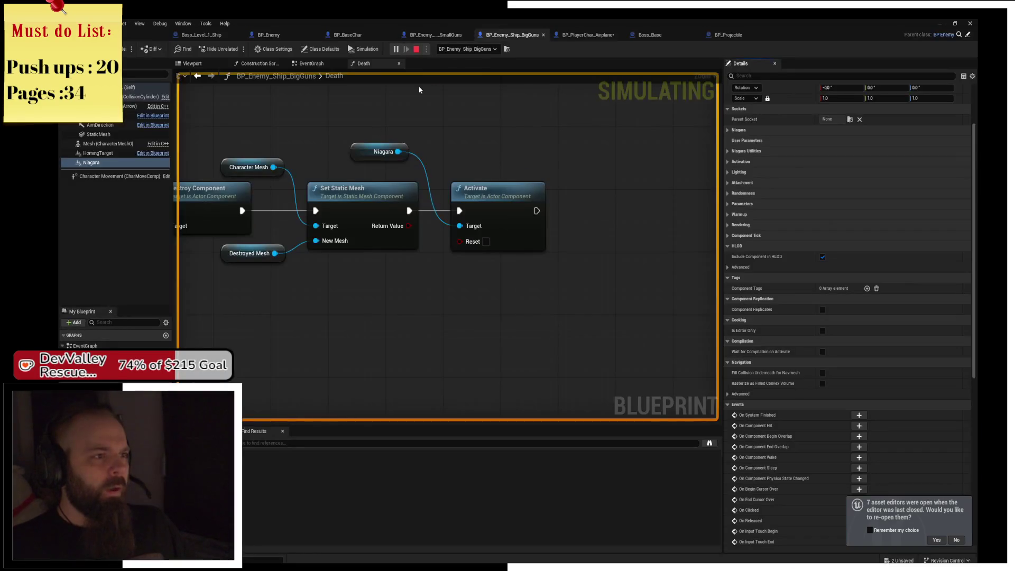
Stop the simulation and select the Niagara component in the Death graph and Components list
click(416, 49)
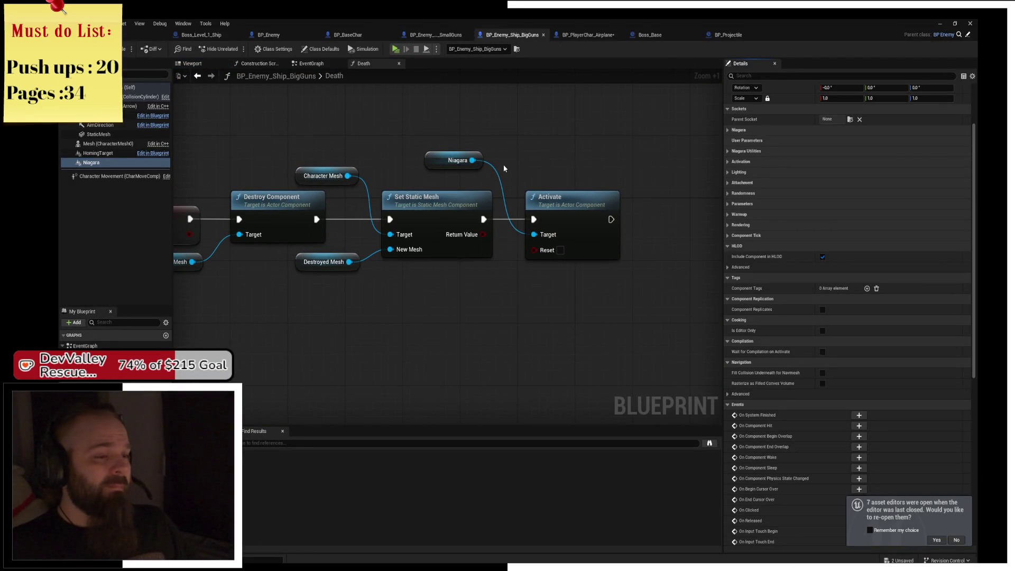
mouse_move(431, 171)
mouse_down()
mouse_move(584, 177)
mouse_move(579, 171)
mouse_up()
click(578, 152)
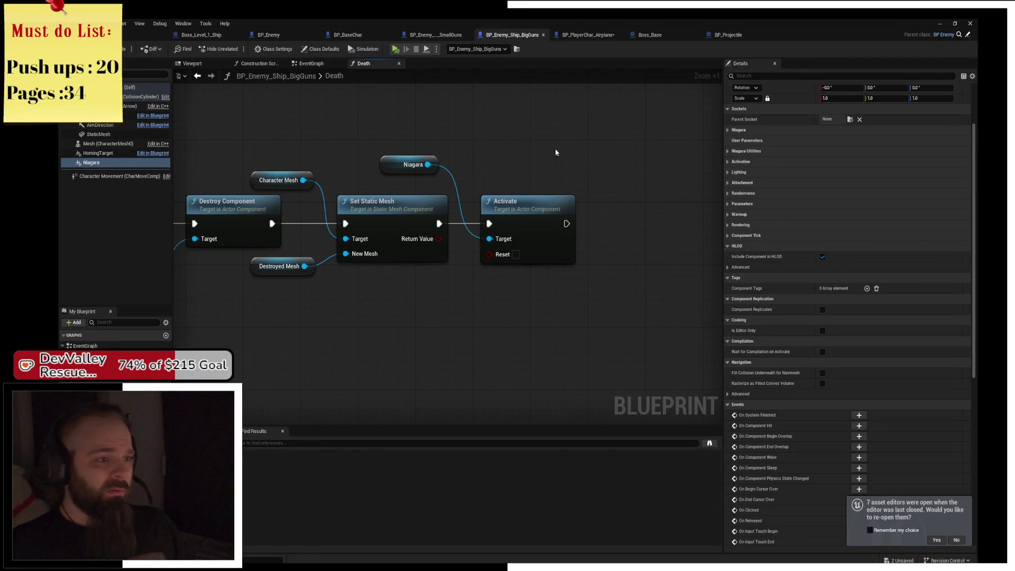
click(439, 164)
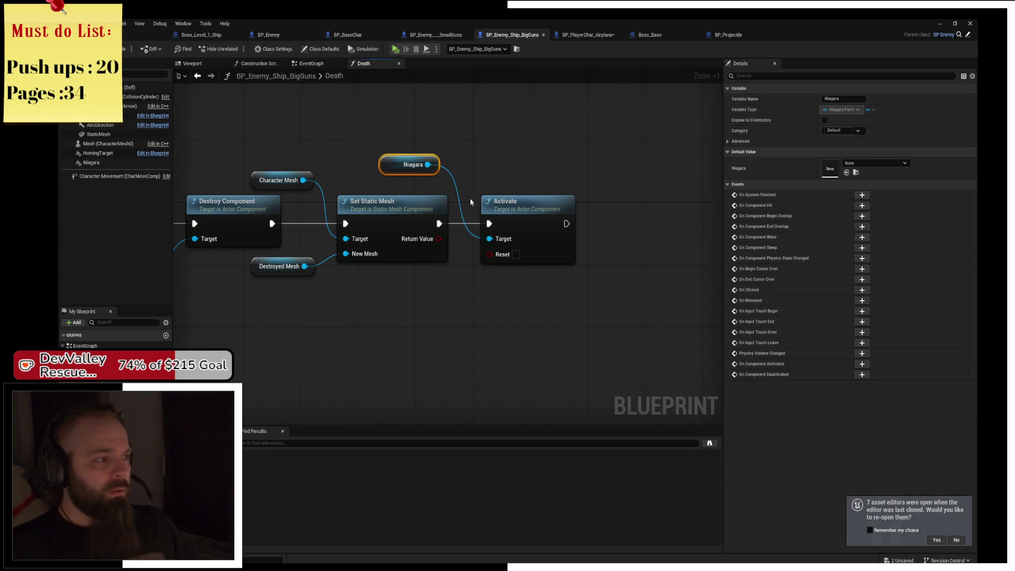
click(92, 162)
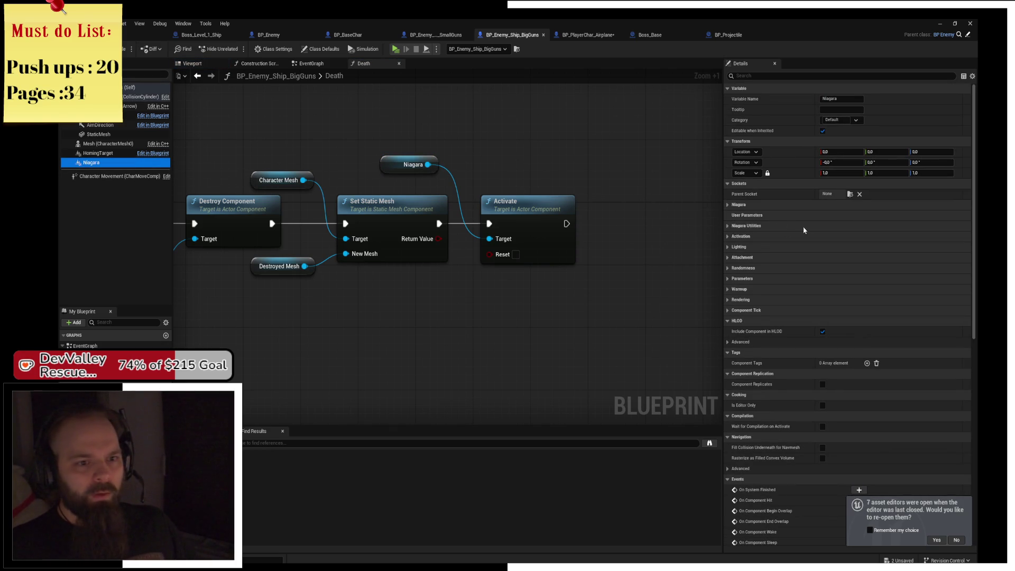
Search the Niagara System Asset list for smoke or gas effects, then browse the Content folder
click(739, 205)
click(854, 216)
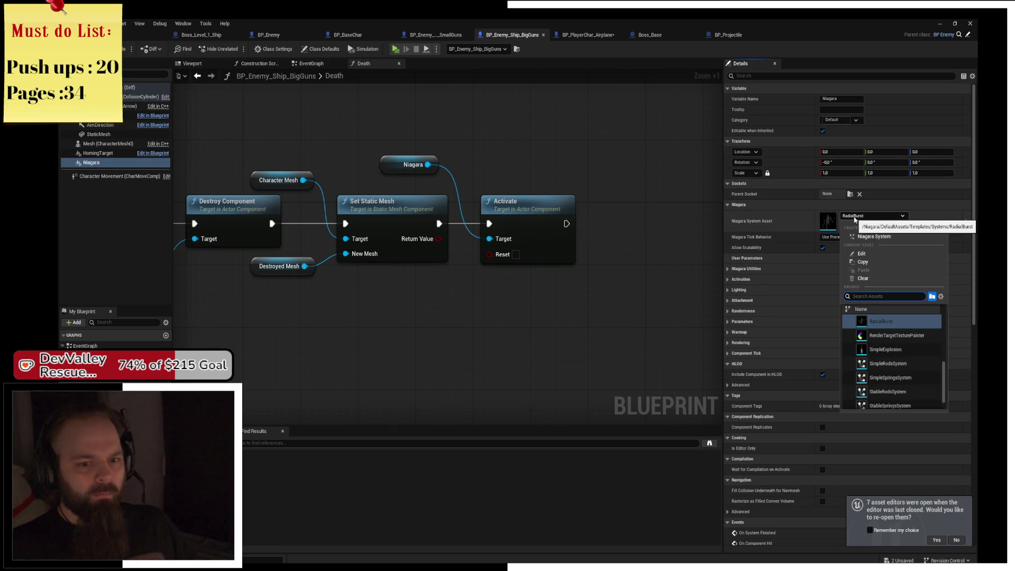
text(fie)
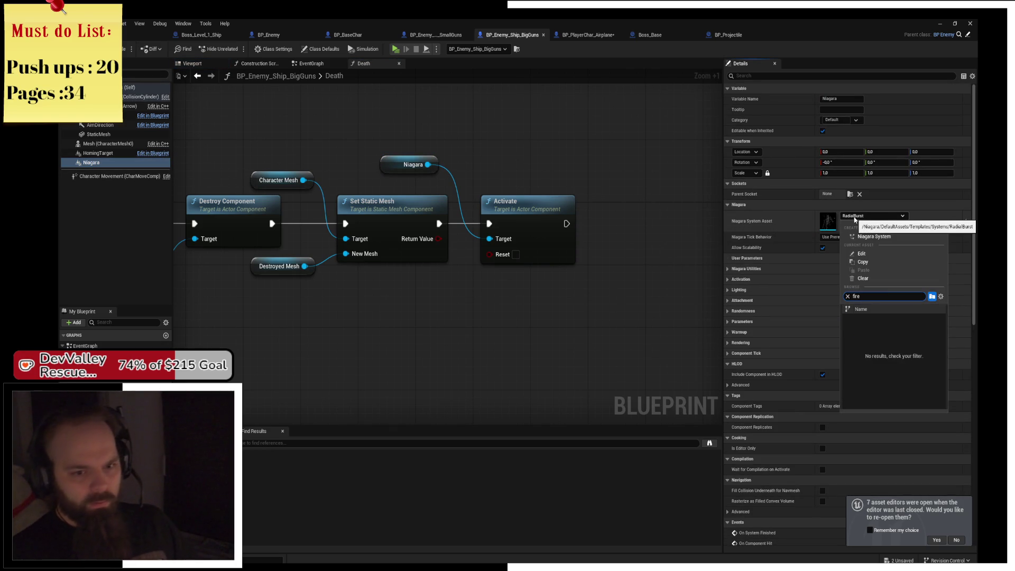
text(smoke)
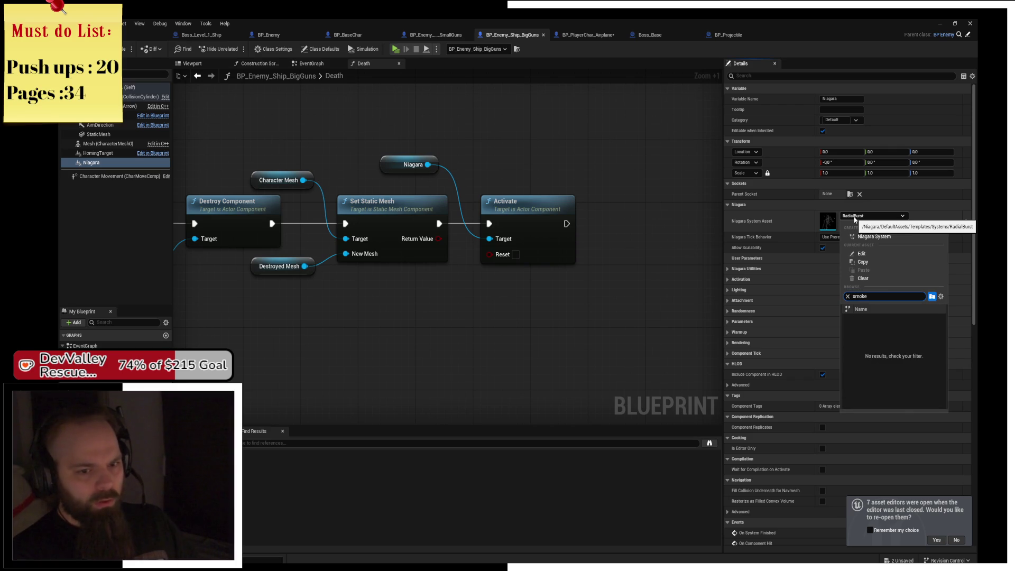
key(BackSpace)
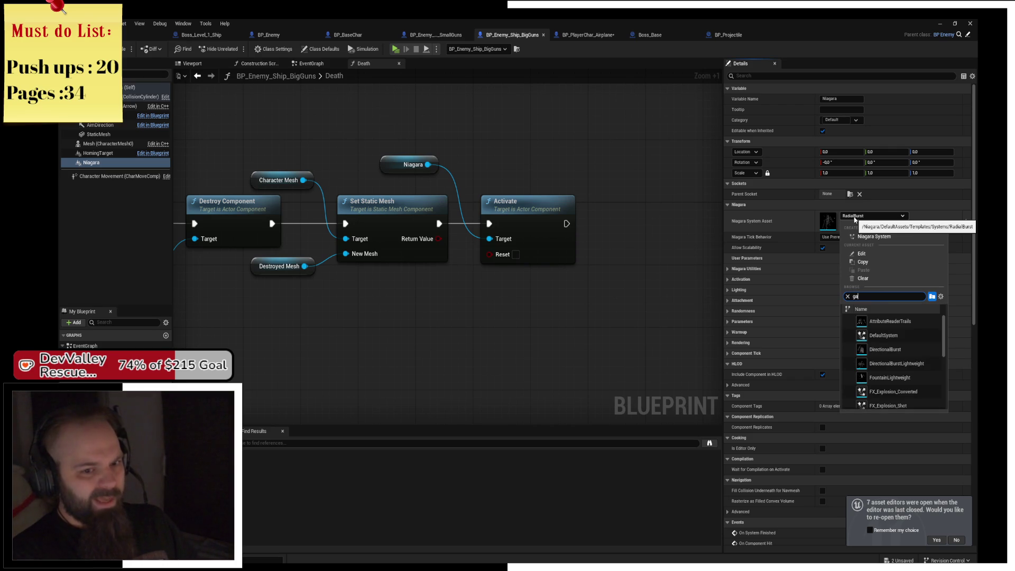
text(as)
click(516, 339)
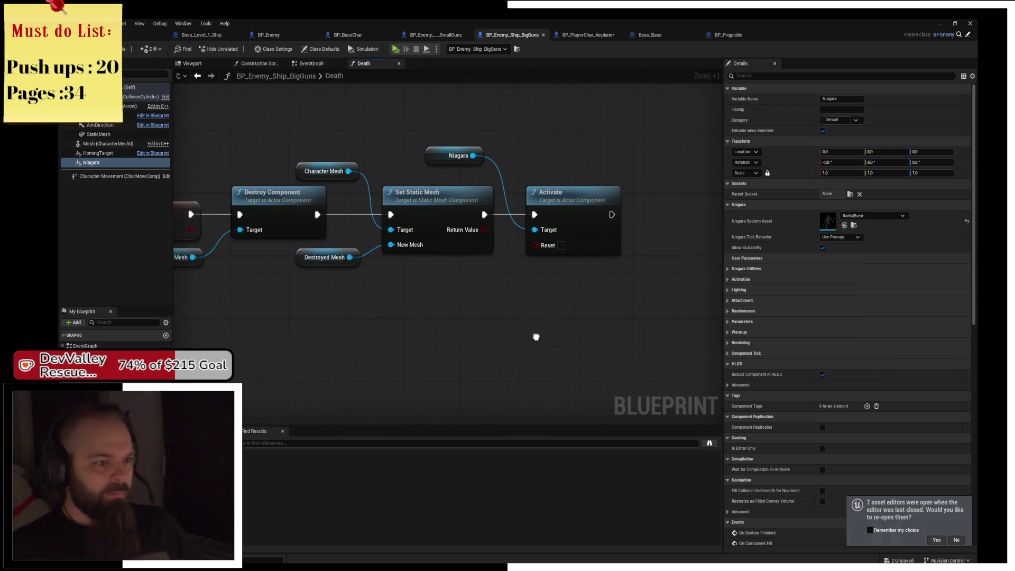
key(ctrl+space)
click(387, 361)
Search the Content Drawer for 'niag' and open FX_Explosion_Shot to view its system properties
click(262, 372)
text(iag)
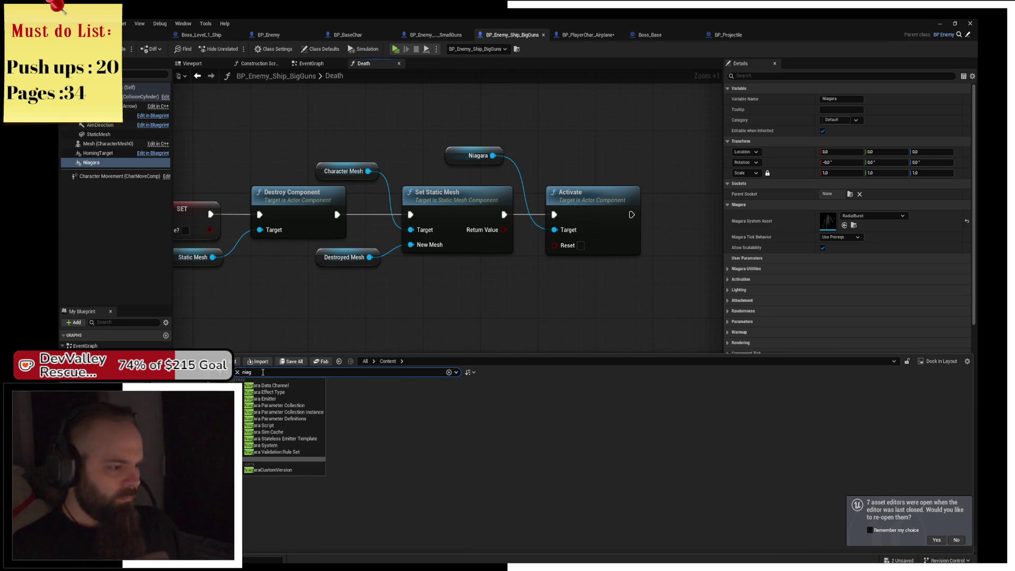
key(Return)
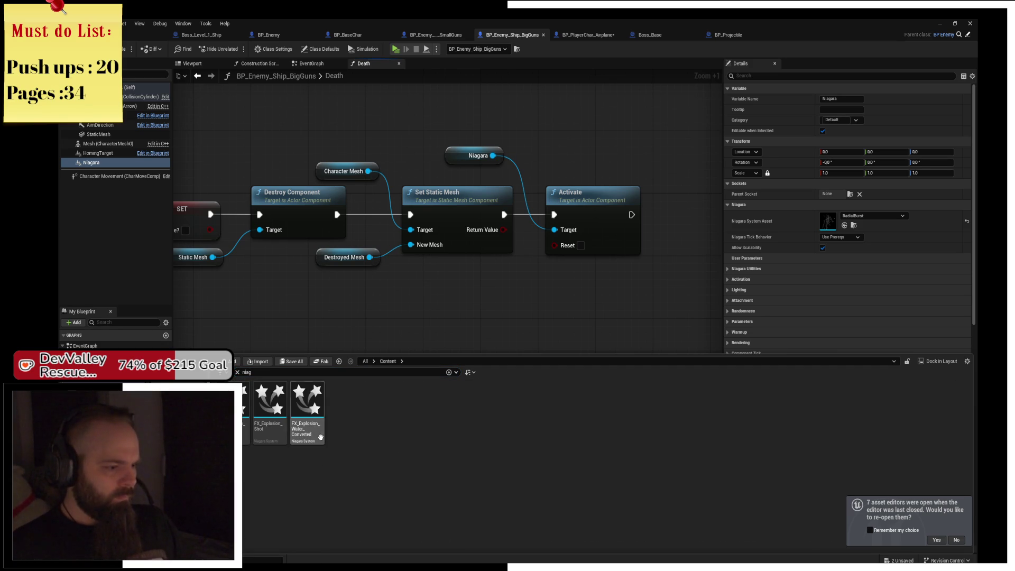
mouse_move(246, 400)
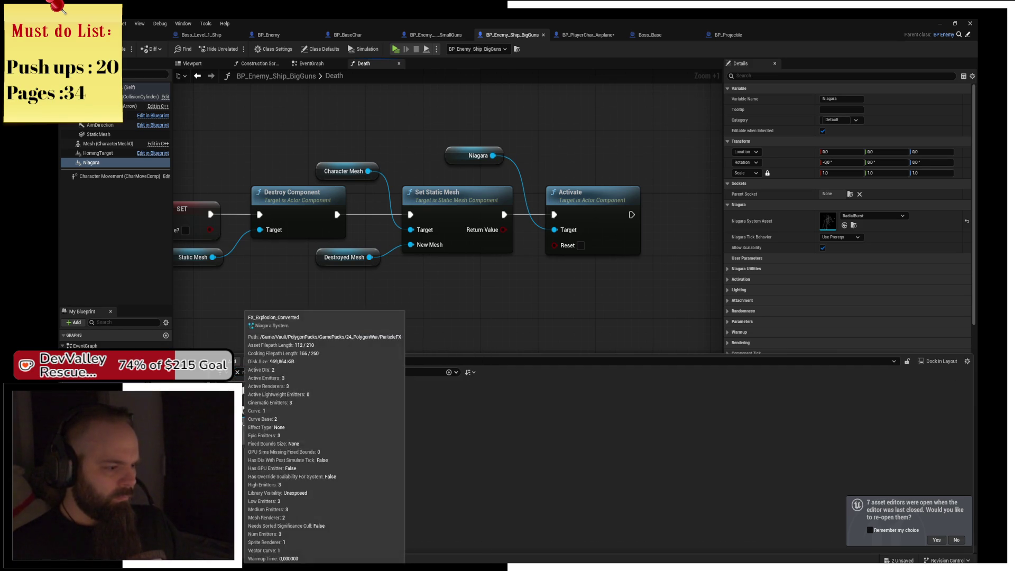
click(276, 404)
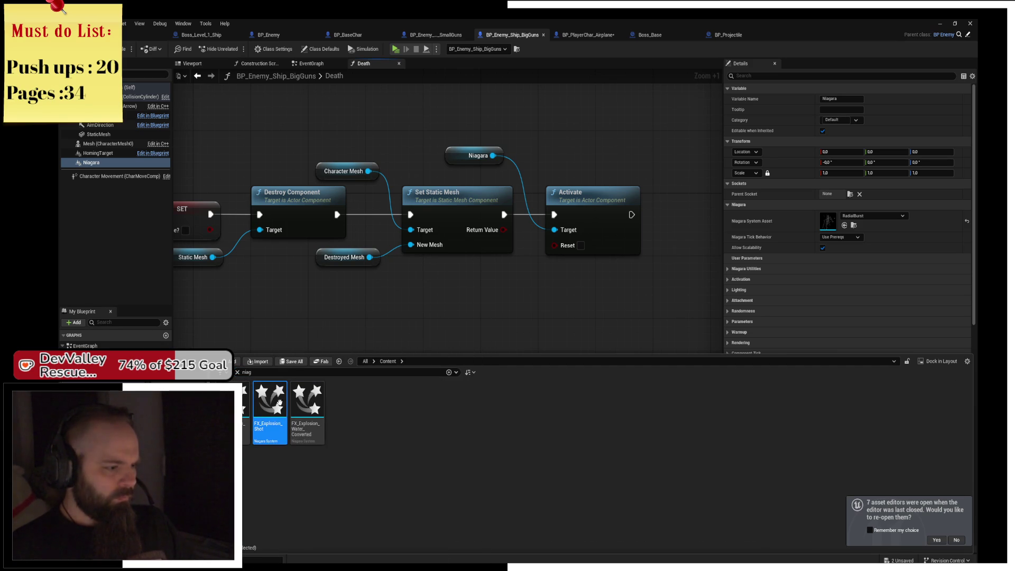
double_click(275, 405)
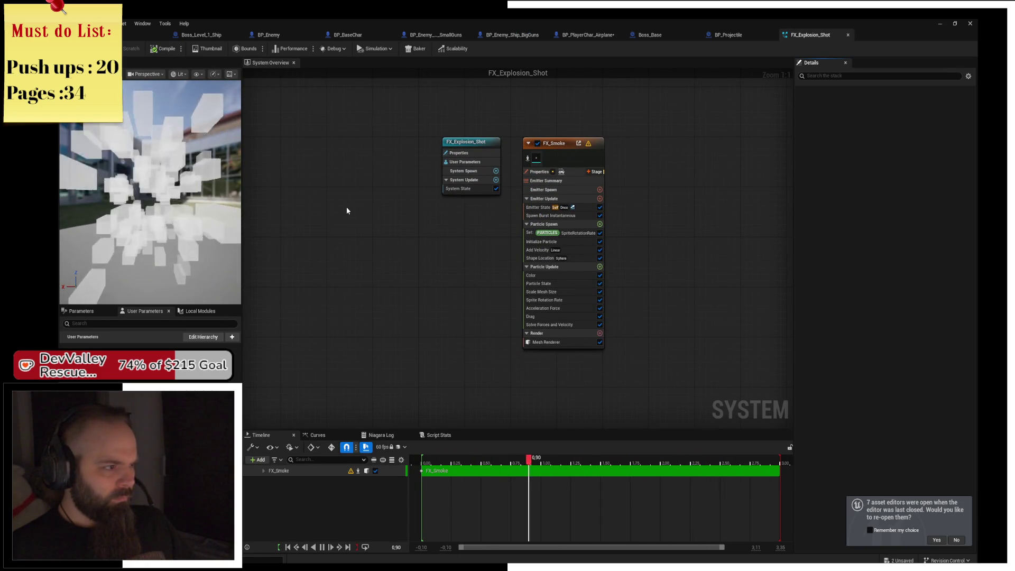
click(475, 148)
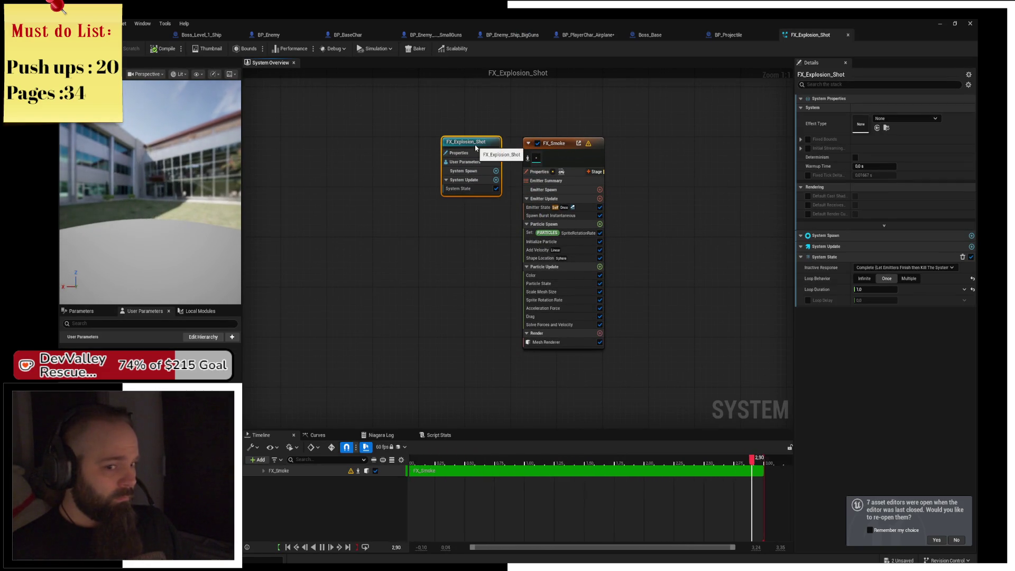
Switch between the Boss_Level_1_Ship level and the FX_Explosion_Shot editor, then go up to Maps
click(200, 35)
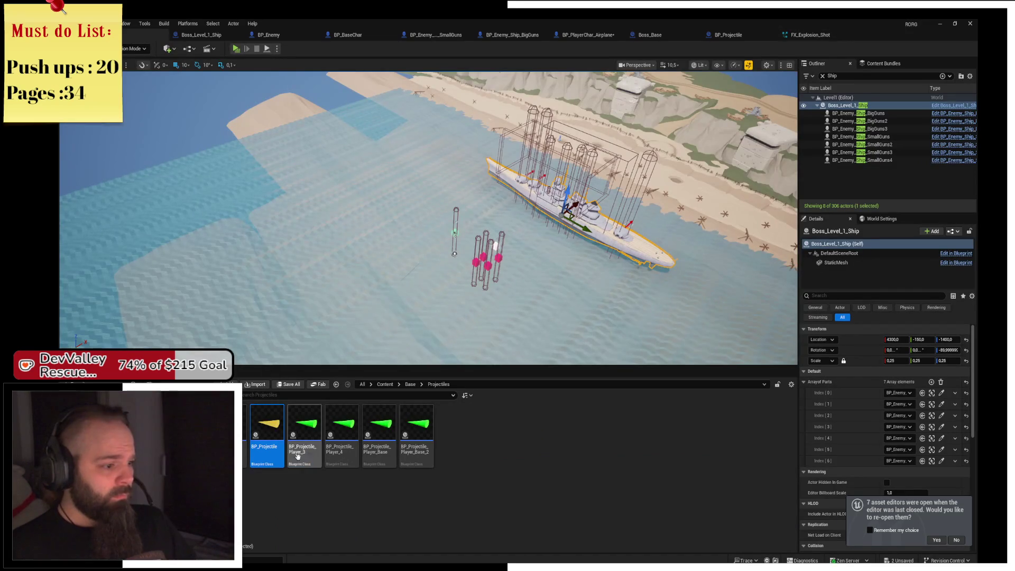
click(822, 35)
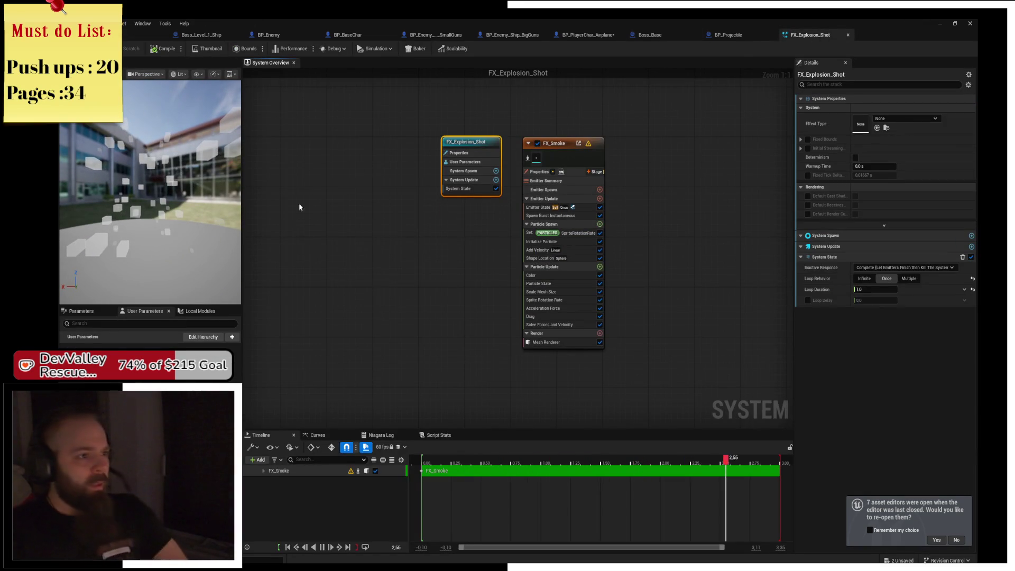
click(201, 34)
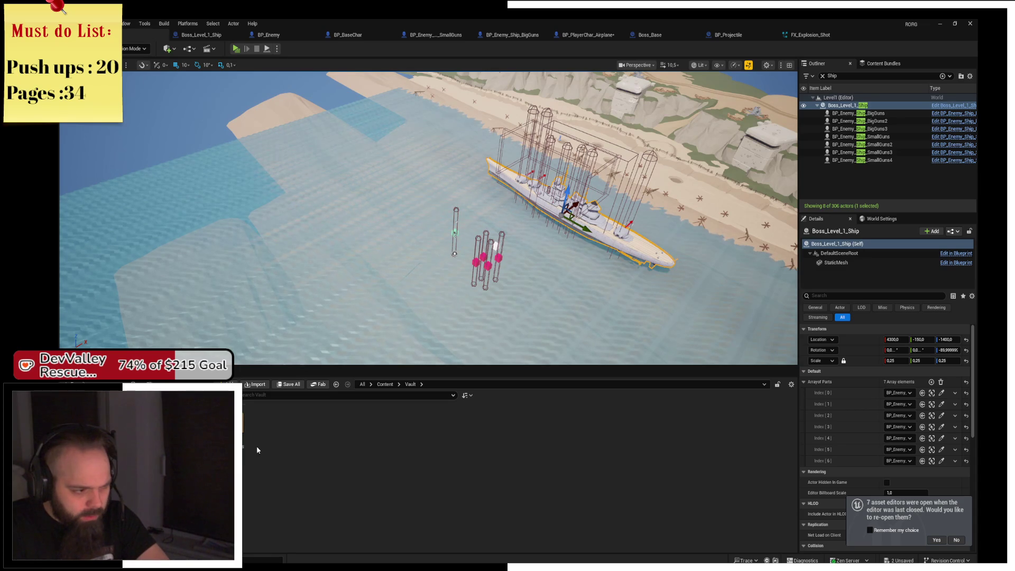
key(alt+Left)
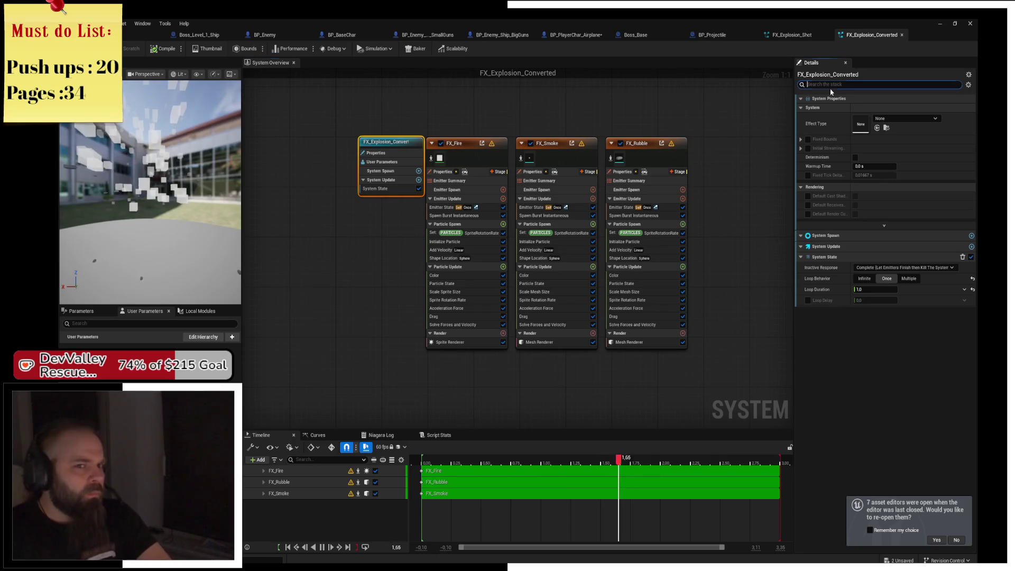
Filter properties for 'loop', set Loop Behavior to Infinite and then back to Once
text(looop)
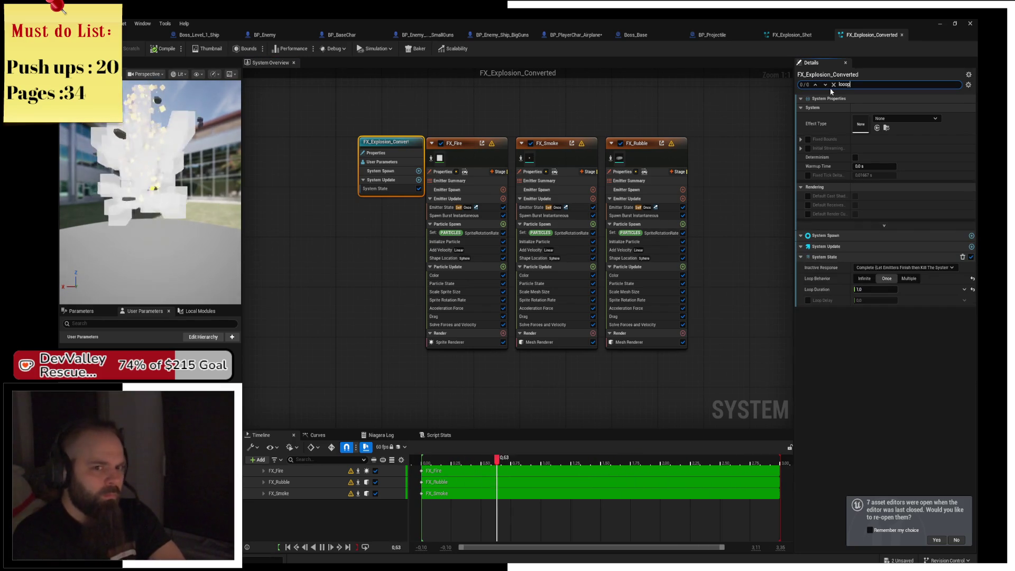
key(BackSpace)
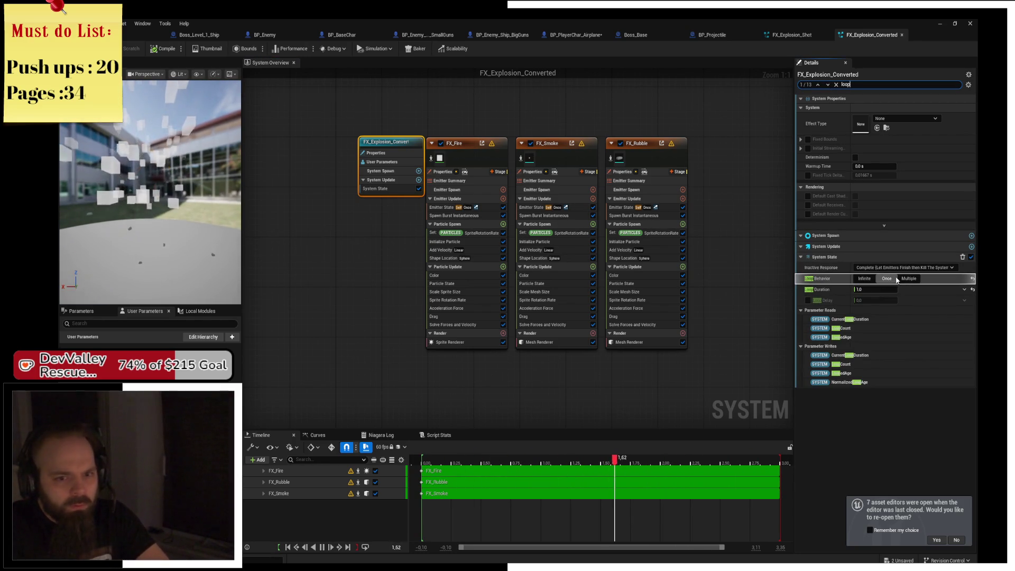
click(864, 279)
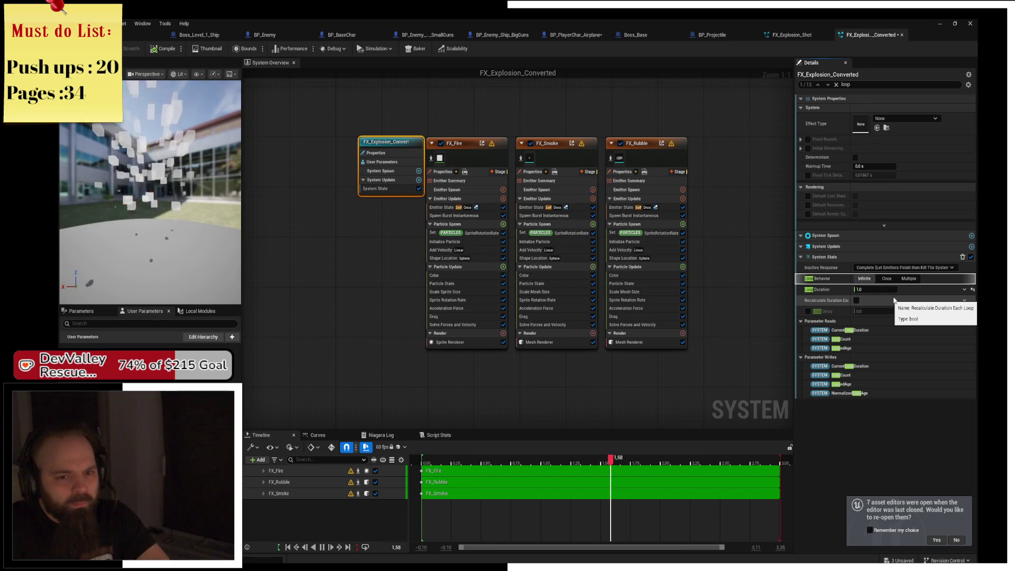
click(886, 278)
drag(583, 106, 558, 103)
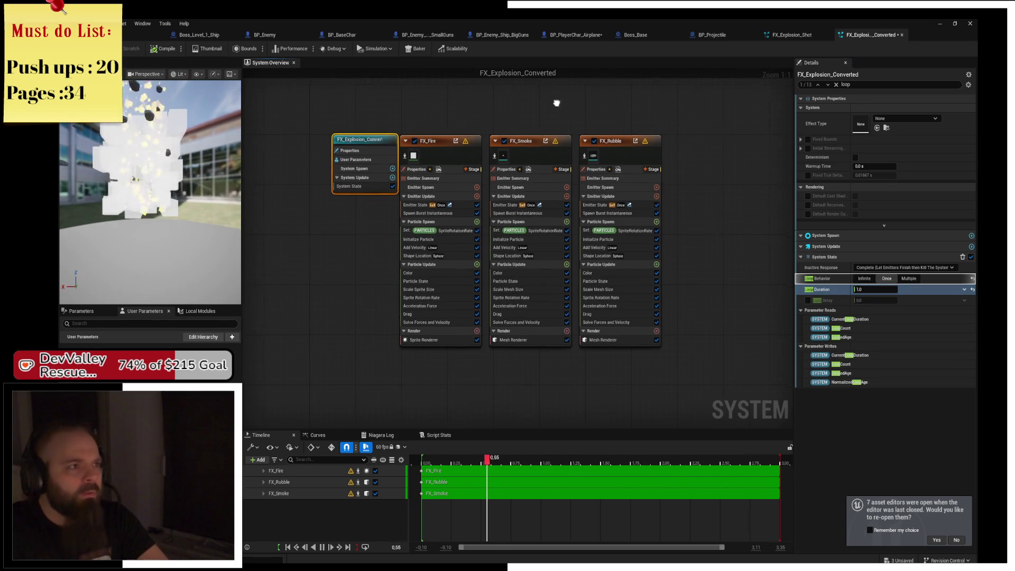
click(146, 39)
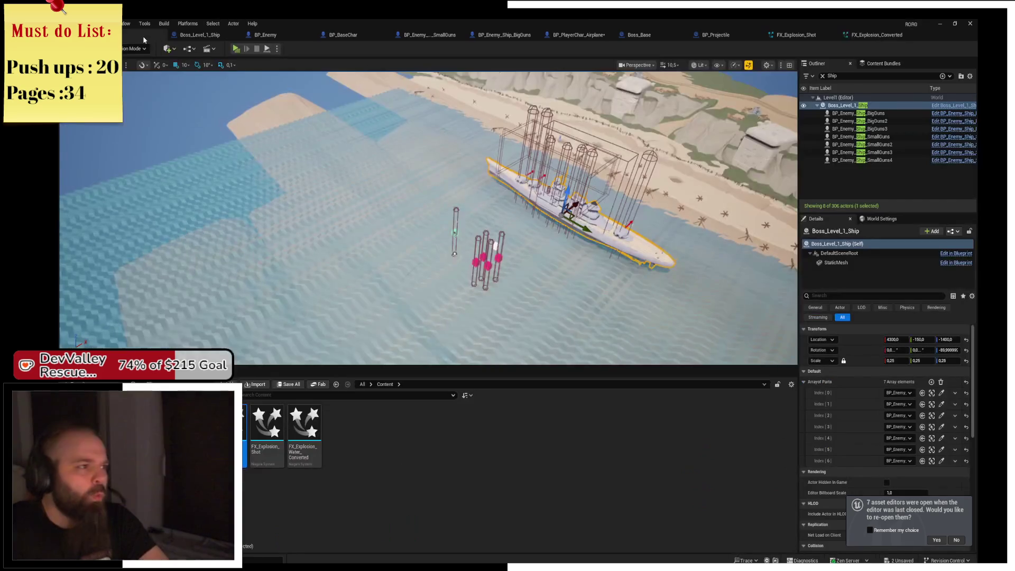
Frame the view on the boss ship's gun pillars and run a quick playtest of the level
key(f)
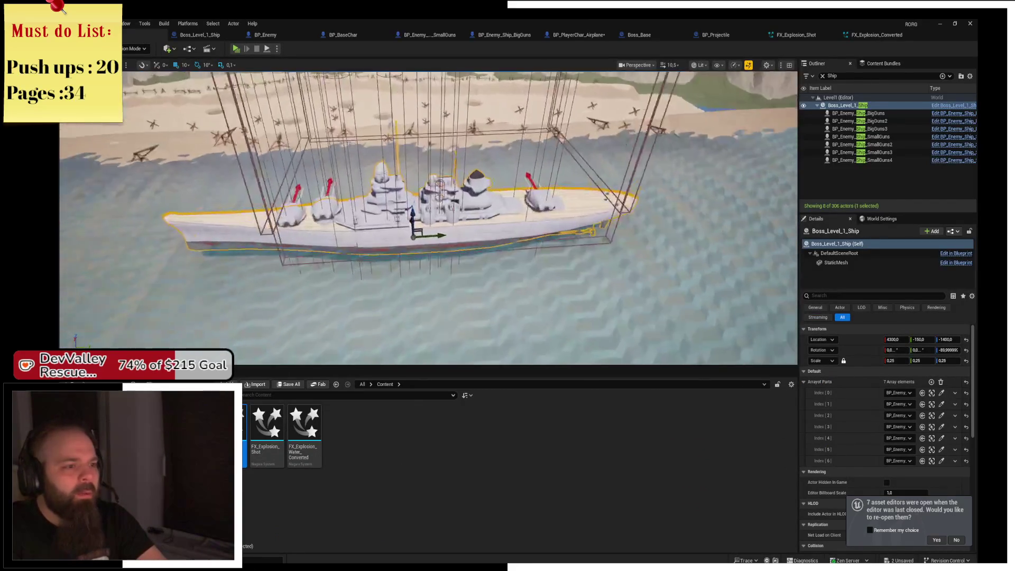
scroll(428, 218, down, 5)
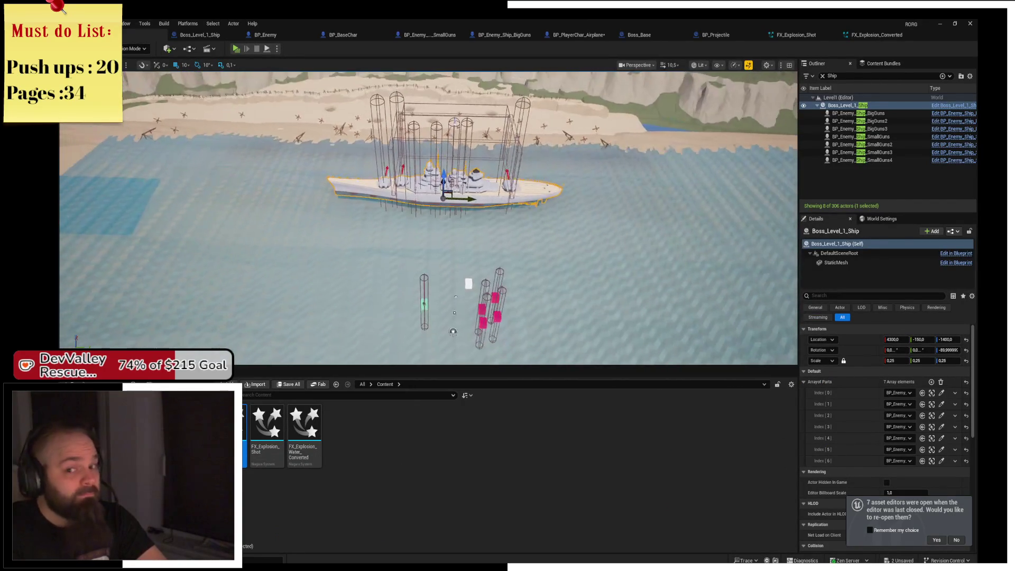
drag(486, 208, 486, 208)
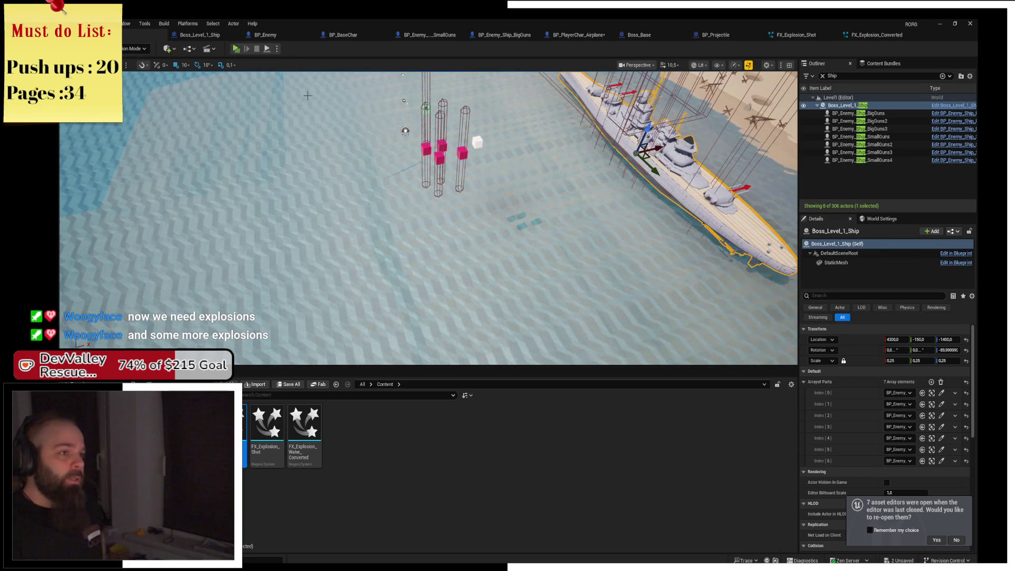
click(236, 50)
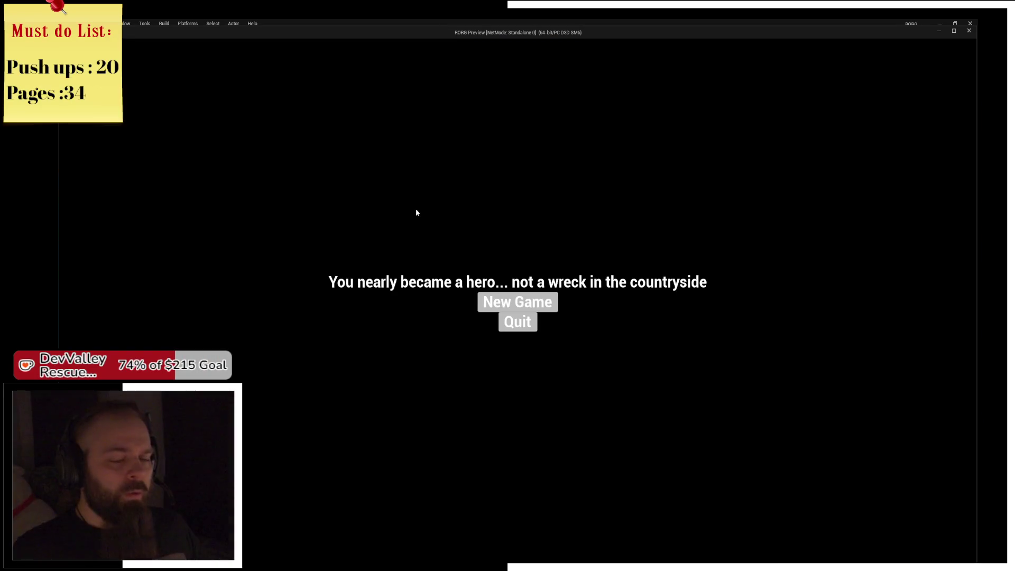
key(Escape)
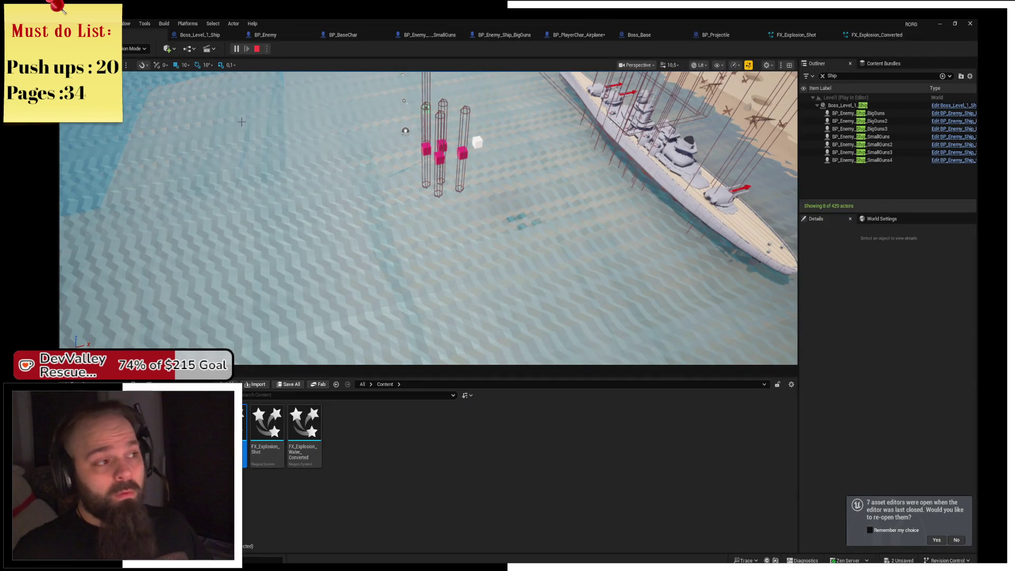
Select the Camera's SpringArm, tilt it down -40°, and open BP_CameraActor in Blueprint
drag(369, 152, 477, 161)
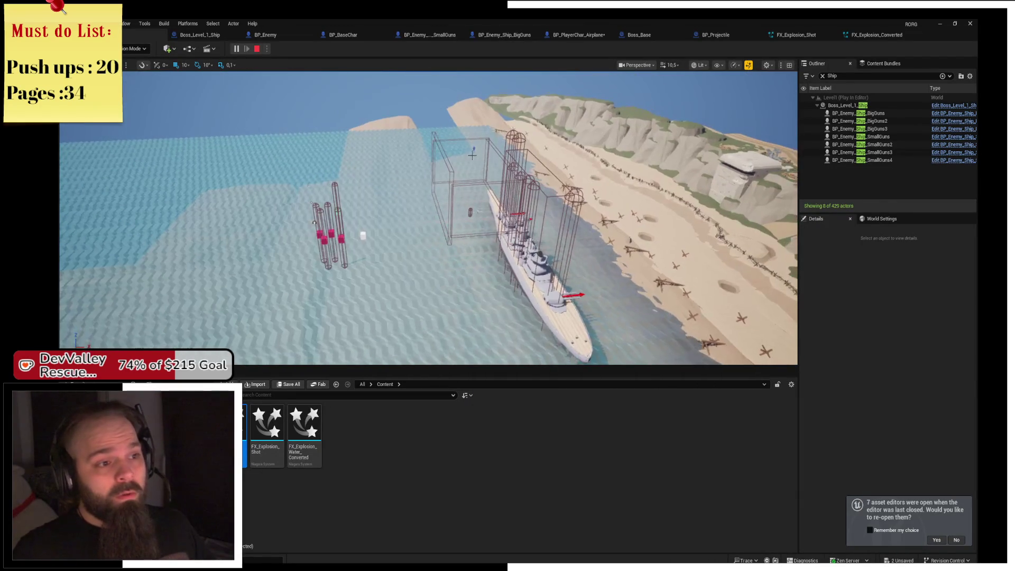
click(475, 150)
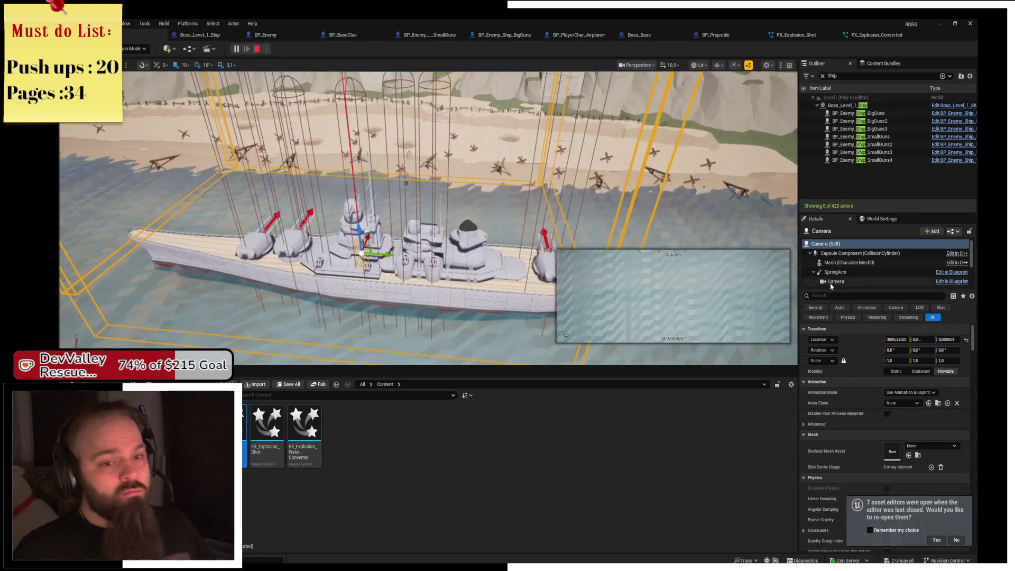
click(814, 274)
key(e)
mouse_move(354, 188)
mouse_down()
mouse_move(317, 192)
mouse_move(296, 212)
mouse_move(306, 227)
mouse_up()
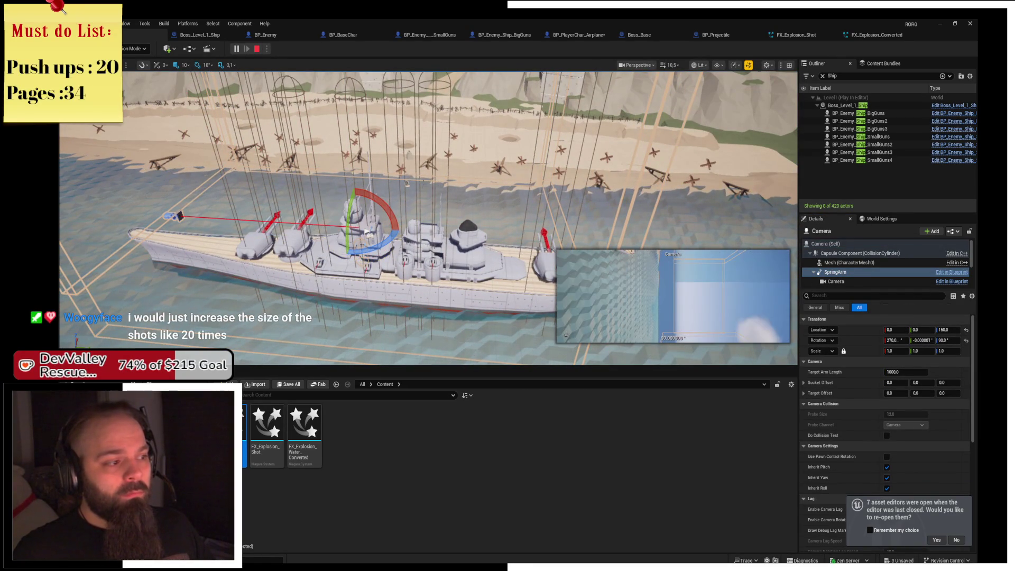
click(947, 273)
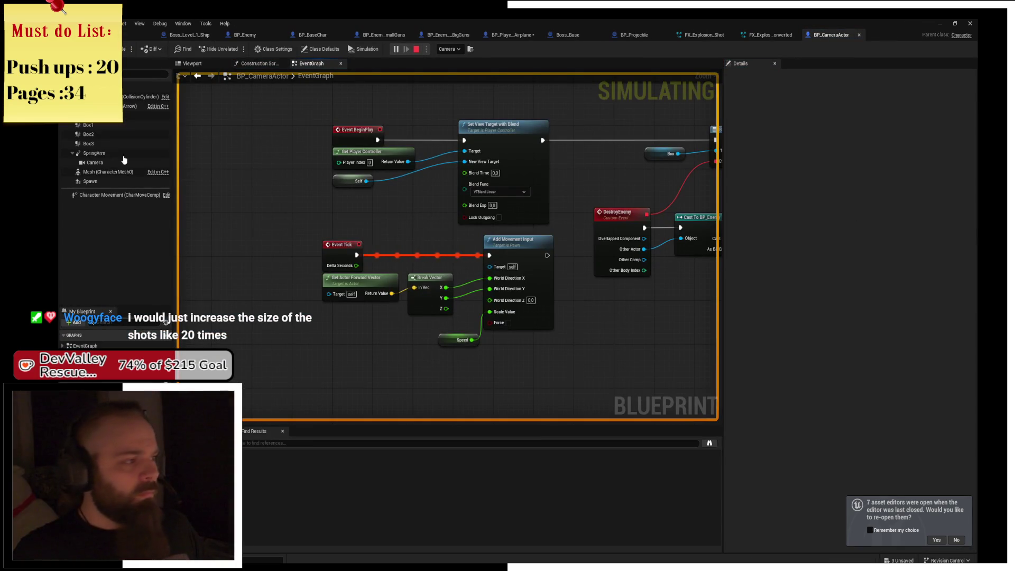
Pitch BP_CameraActor's SpringArm to -40 in its Viewport, then return to the level and open Boss_Level_1_Ship
click(196, 64)
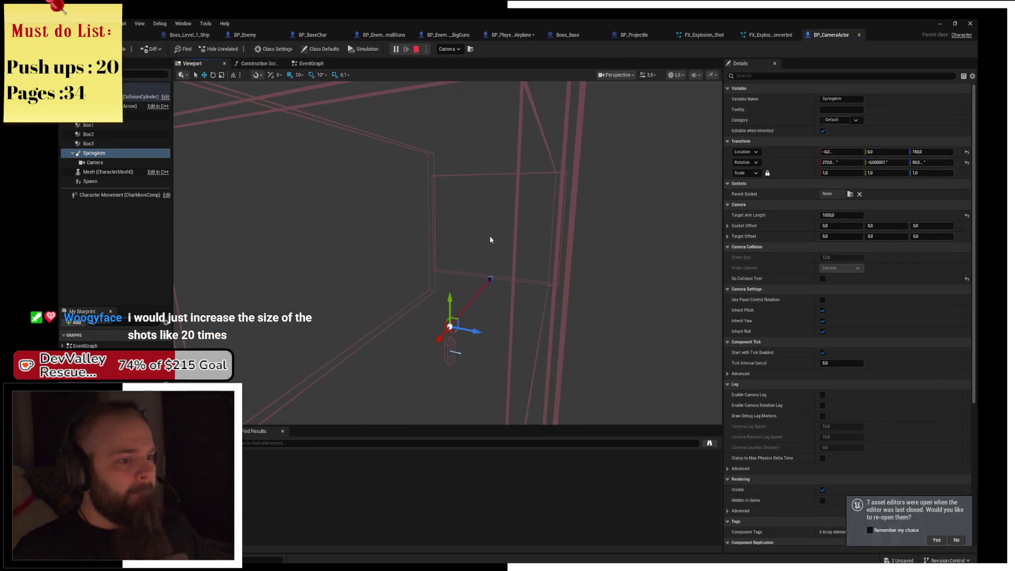
mouse_move(449, 296)
mouse_down()
mouse_move(433, 386)
mouse_move(500, 148)
mouse_up()
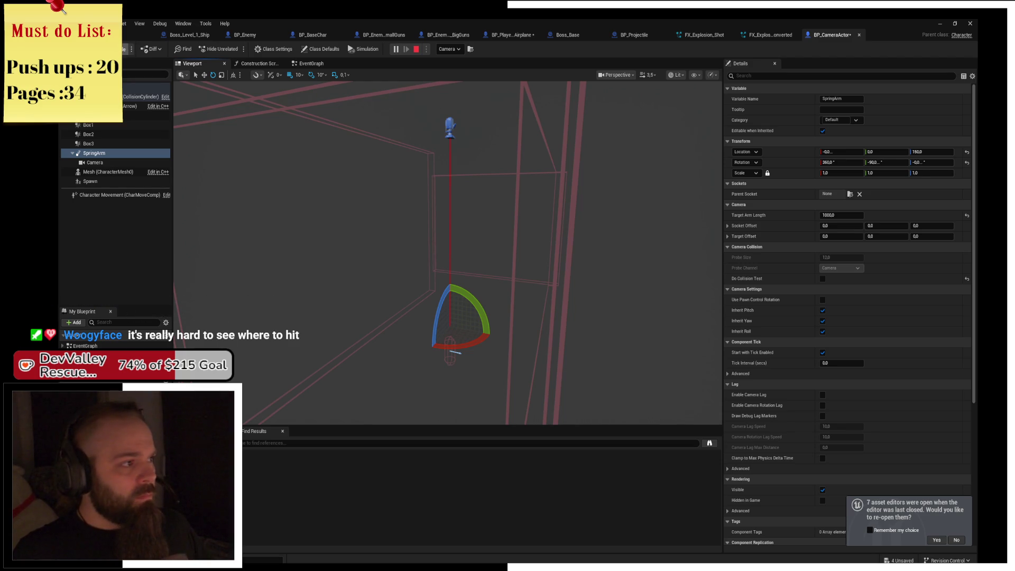
click(189, 35)
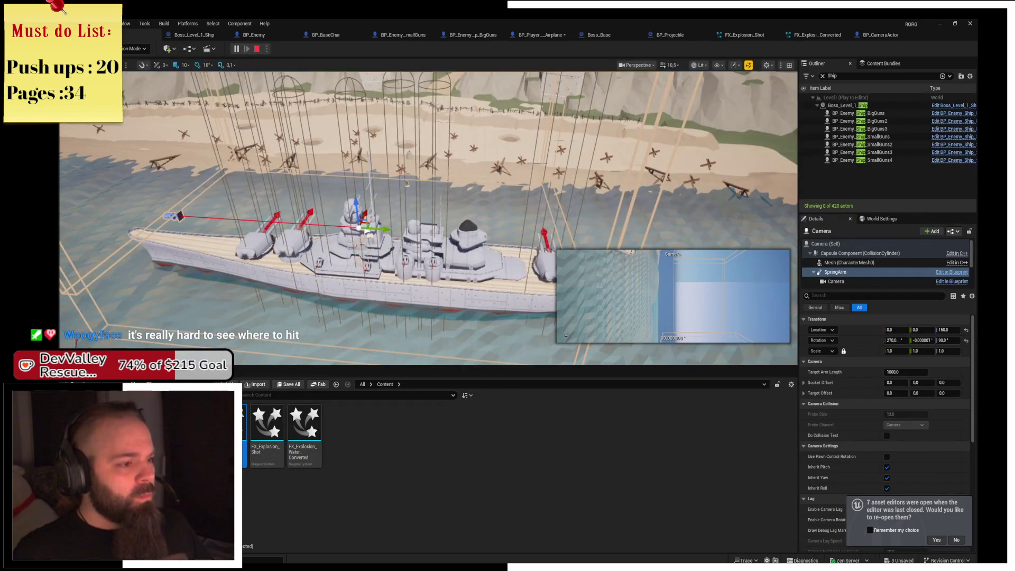
double_click(227, 433)
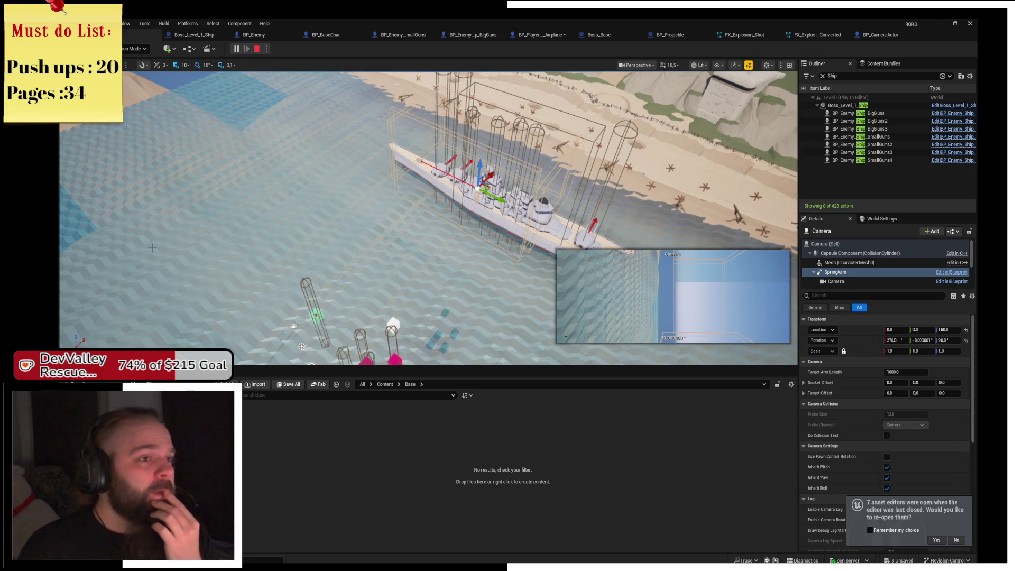
click(194, 35)
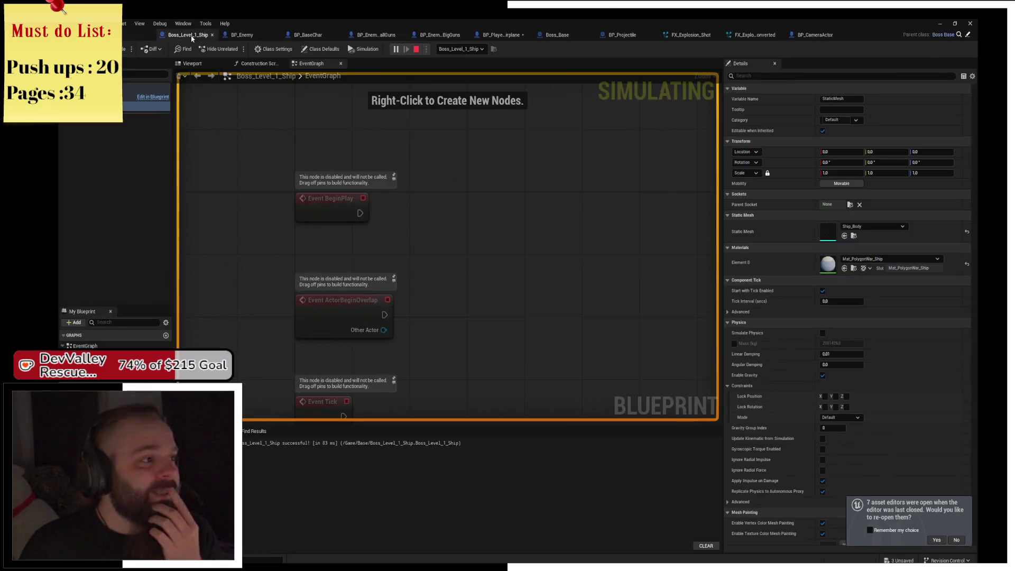
In BP_BaseChar, split the Spawn Transform and muzzle transform pins, wiring only Location and Rotation
click(260, 35)
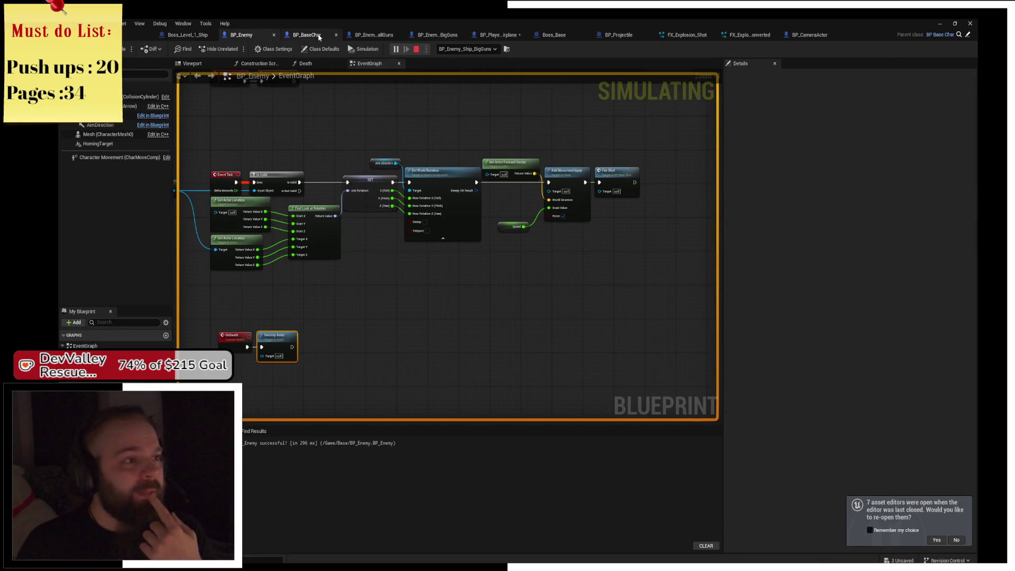
click(319, 36)
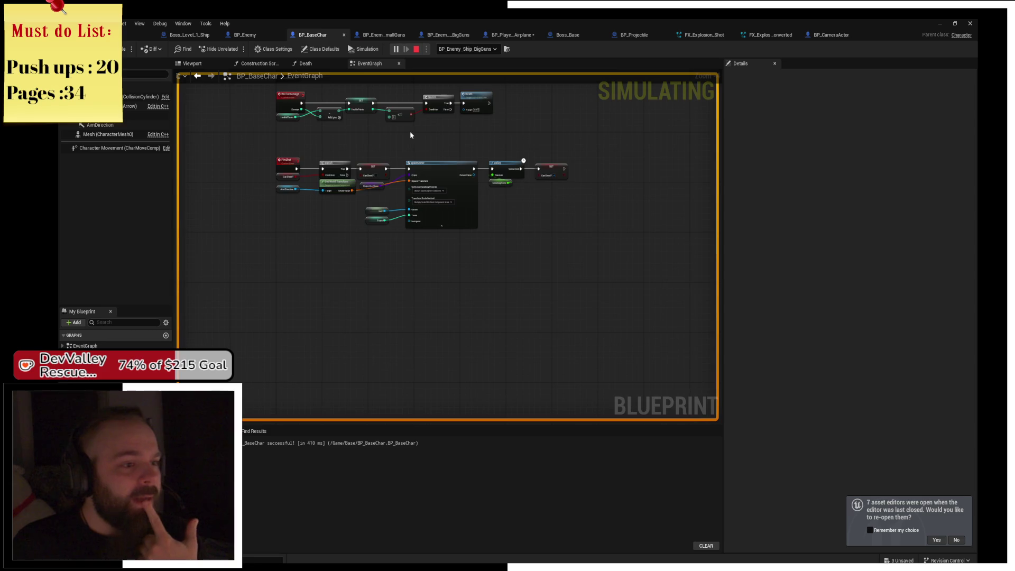
scroll(430, 193, up, 5)
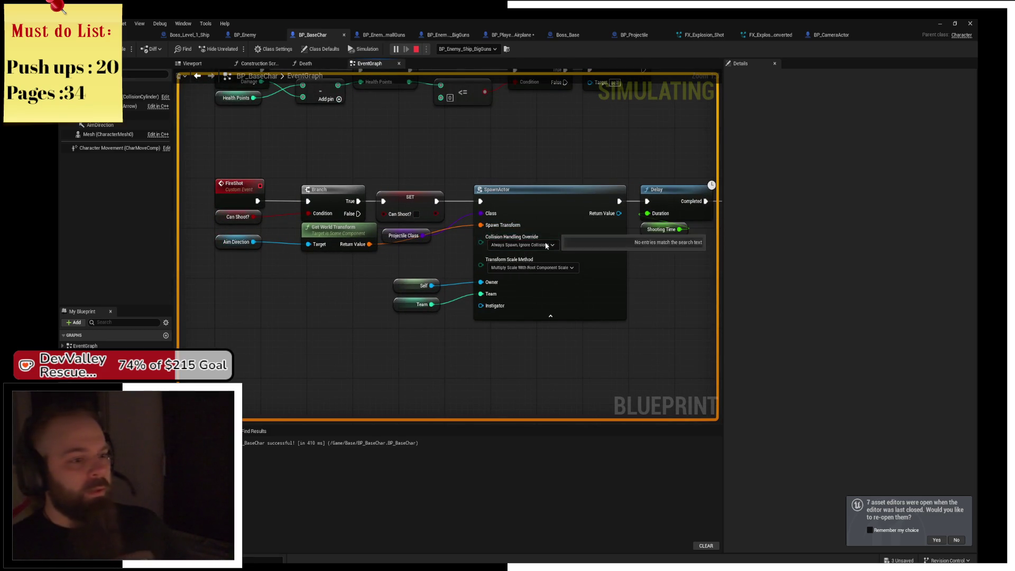
alt+click(481, 225)
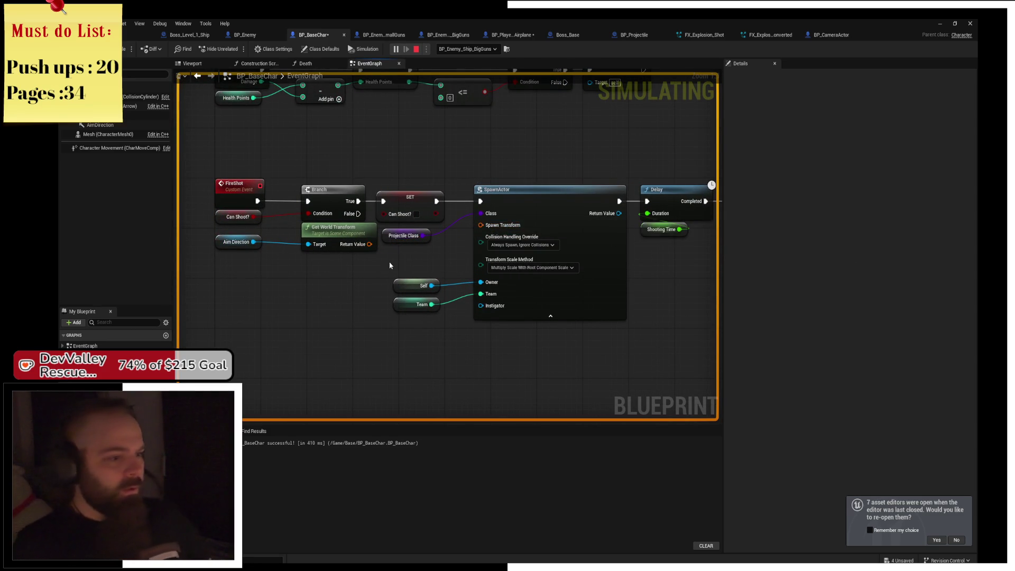
right_click(481, 226)
click(505, 263)
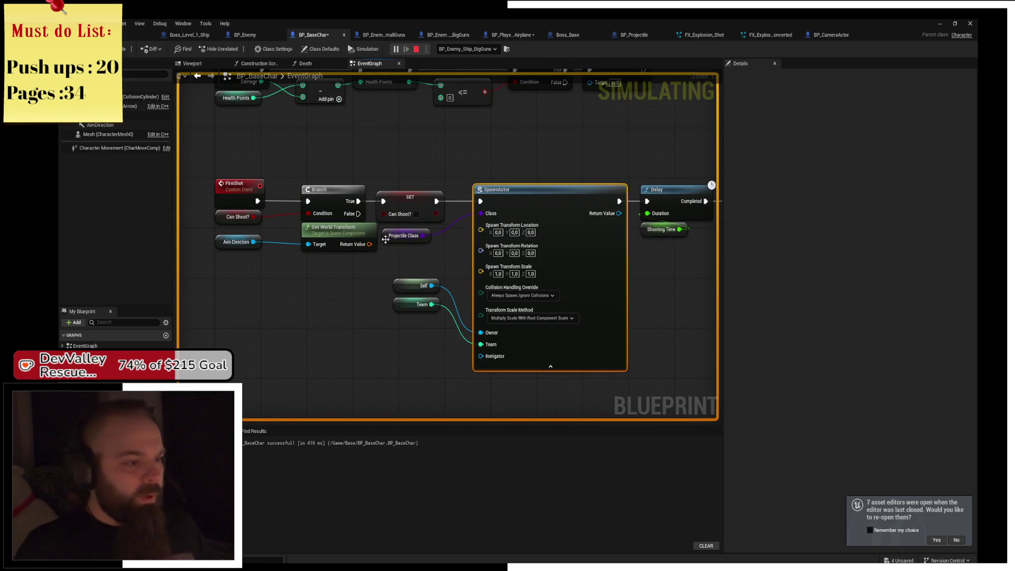
right_click(370, 244)
click(394, 278)
mouse_move(385, 244)
mouse_down()
mouse_move(489, 235)
mouse_move(481, 226)
mouse_move(444, 245)
mouse_move(480, 237)
mouse_up()
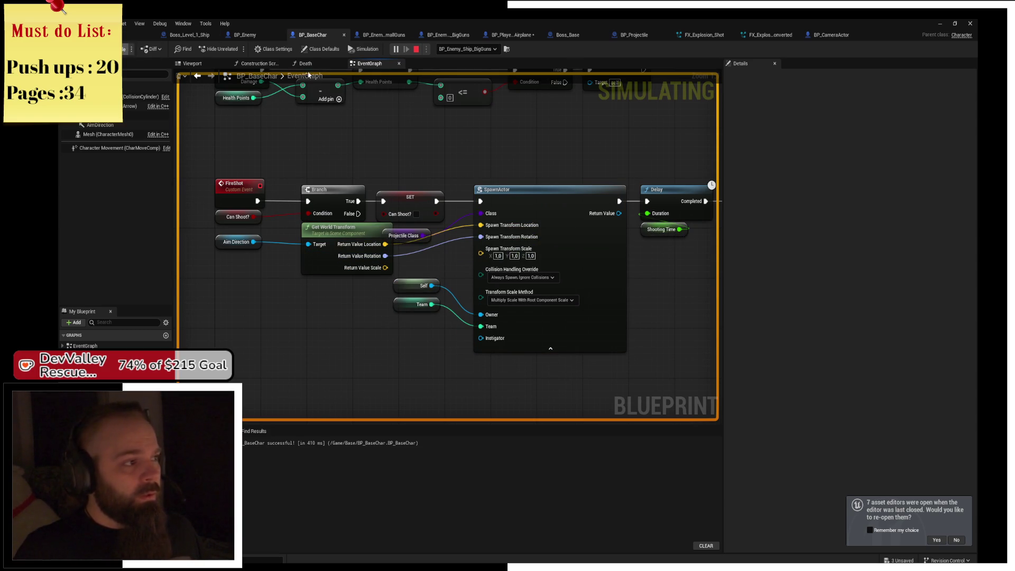
Stop the simulation, close the error log, end the test play and return to the level
click(416, 49)
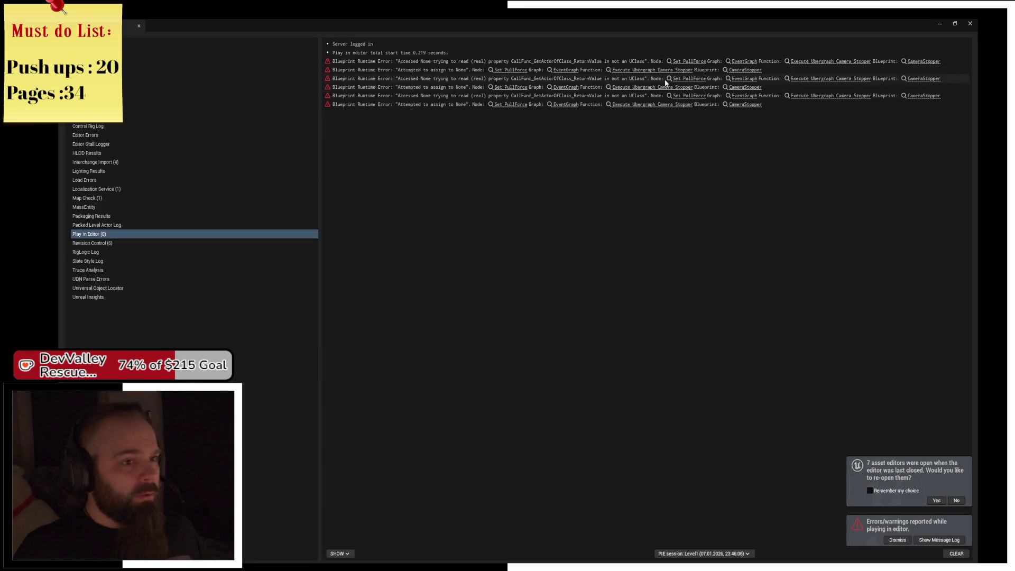
click(970, 25)
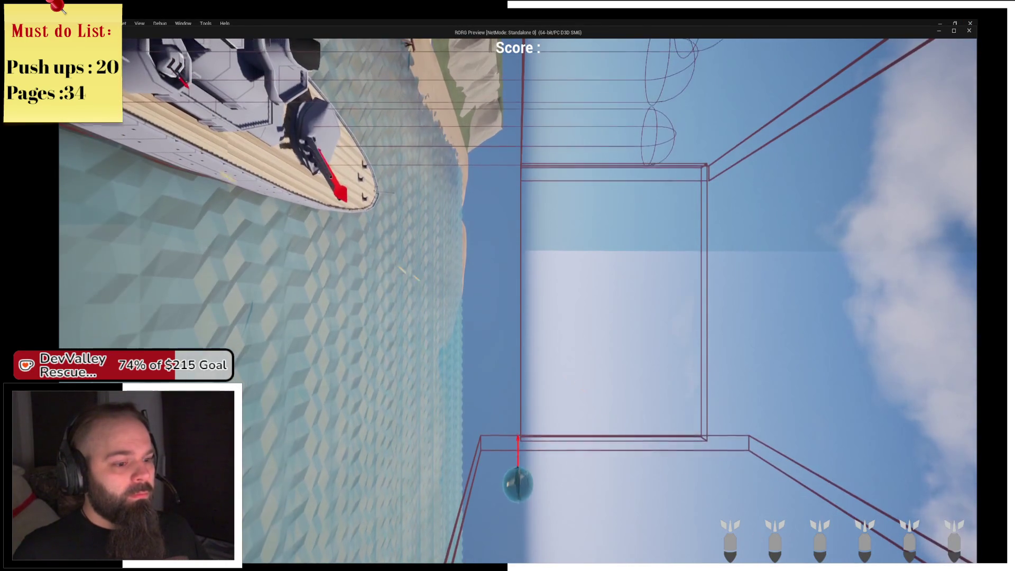
key(Escape)
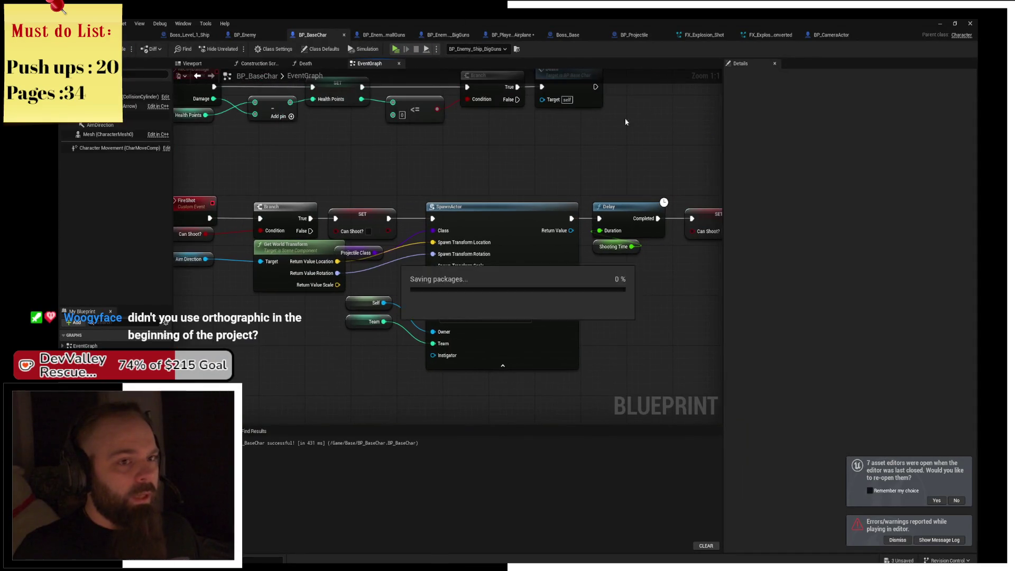
click(189, 34)
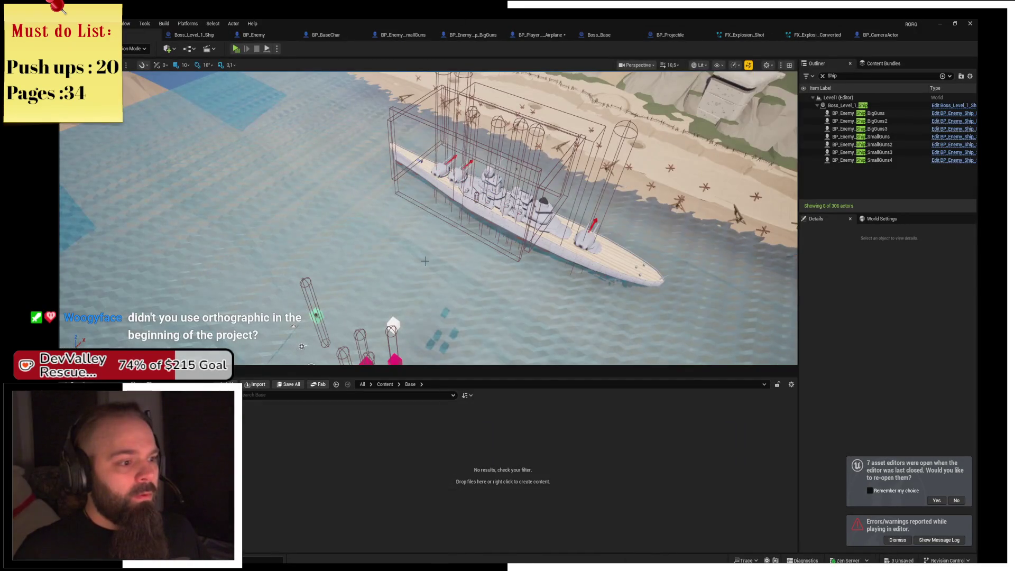
Rotate the Camera's SpringArm to 360/-90/0 so it points straight down
scroll(442, 234, up, 5)
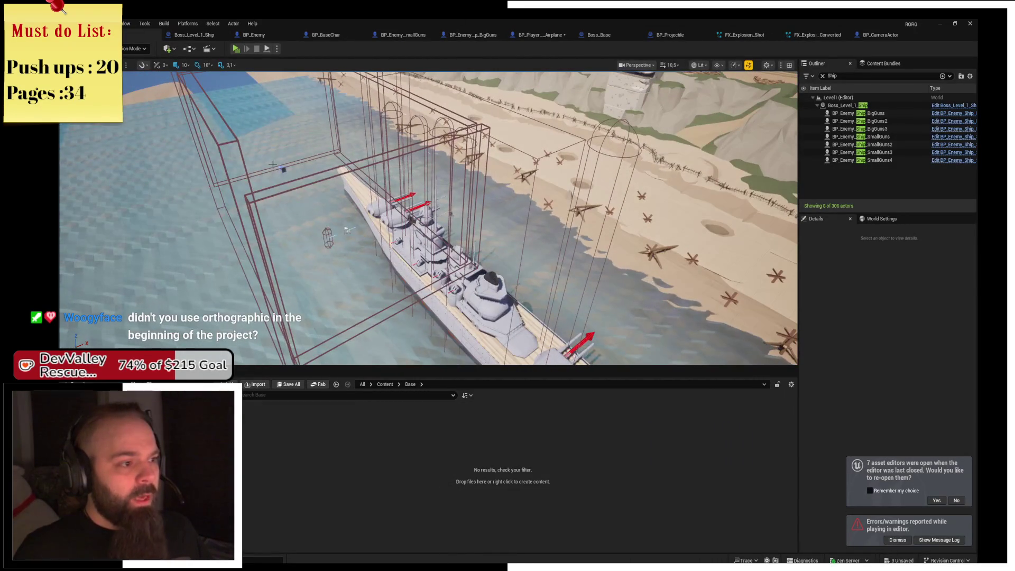
click(328, 236)
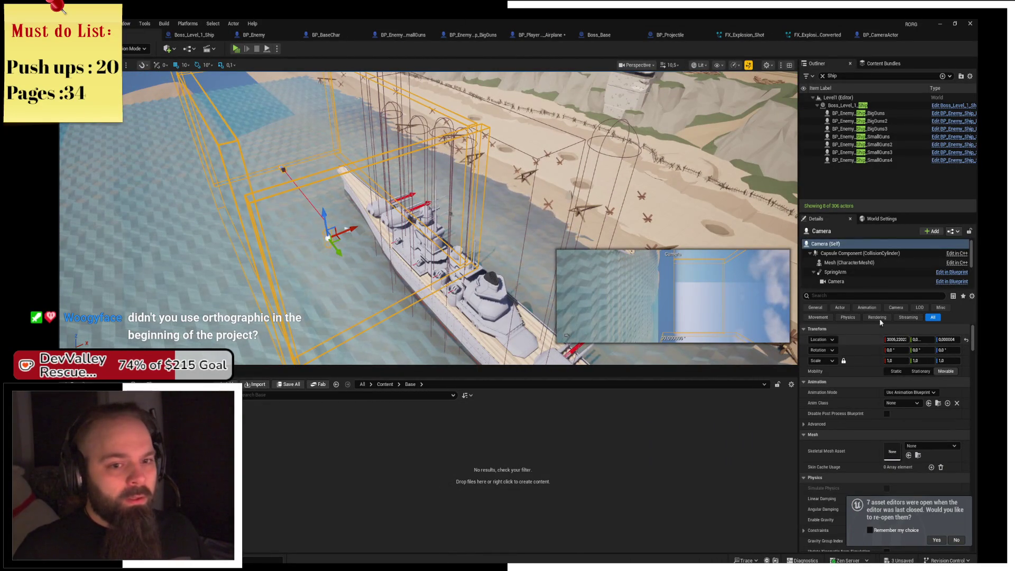
click(836, 271)
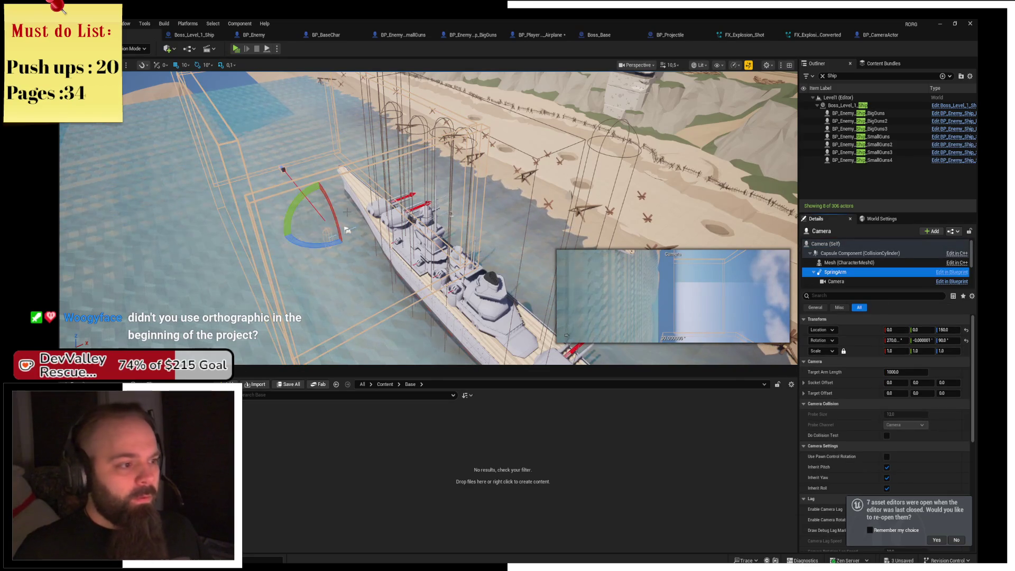
drag(330, 211, 341, 248)
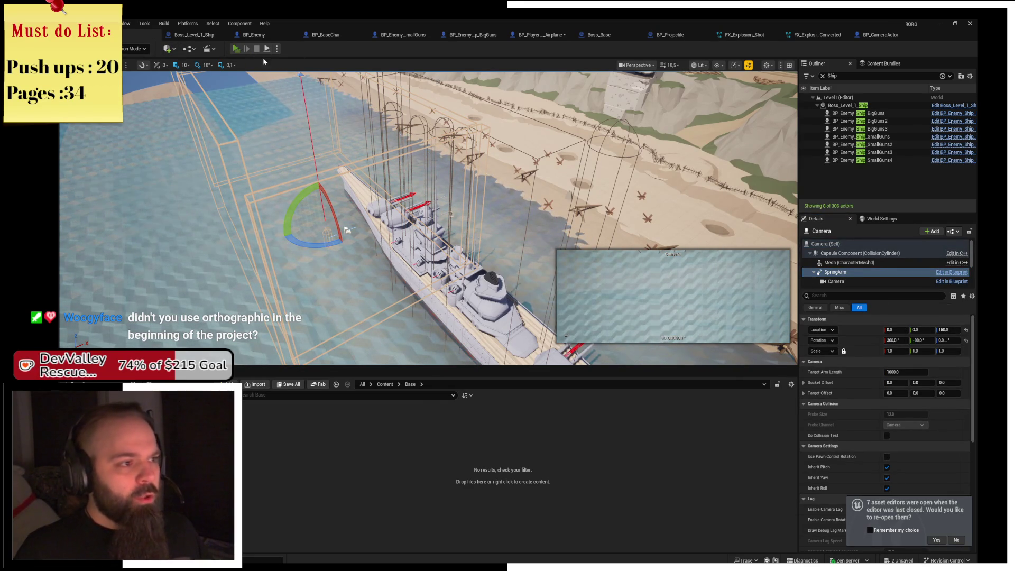
Playtest to confirm the top-down view, then switch to the Boss_Level_1_Ship blueprint
click(236, 48)
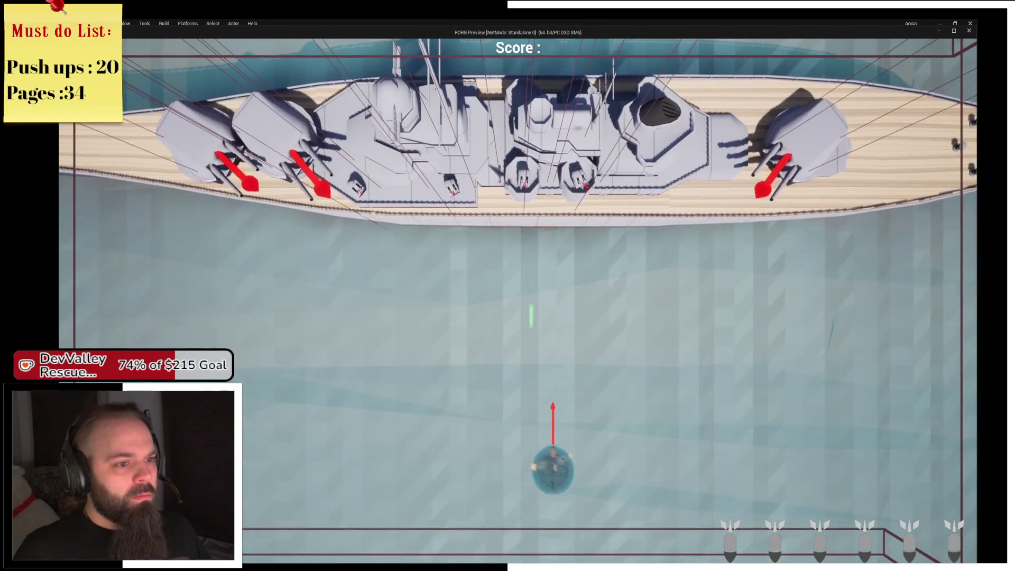
key(Escape)
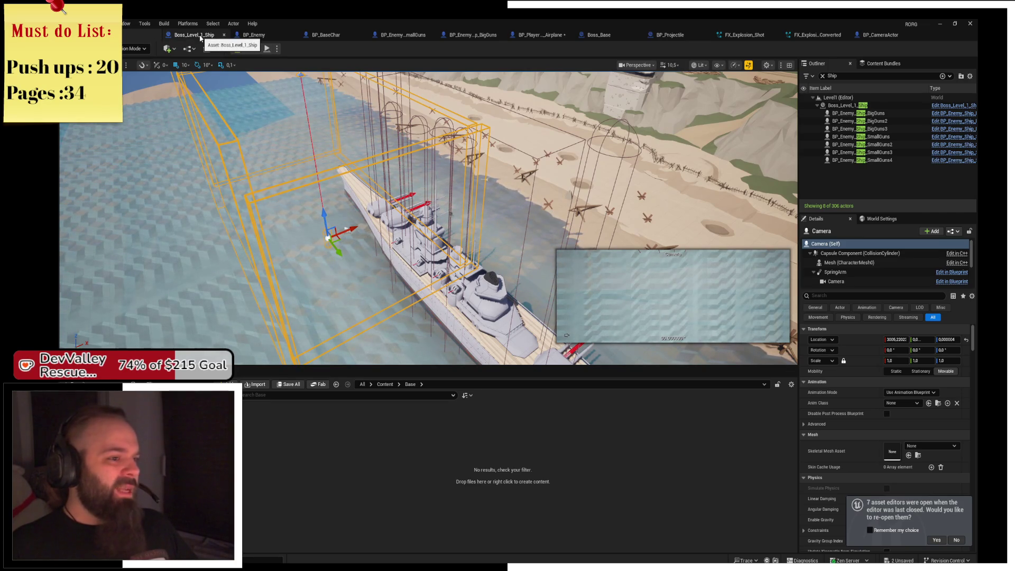
scroll(422, 211, down, 2)
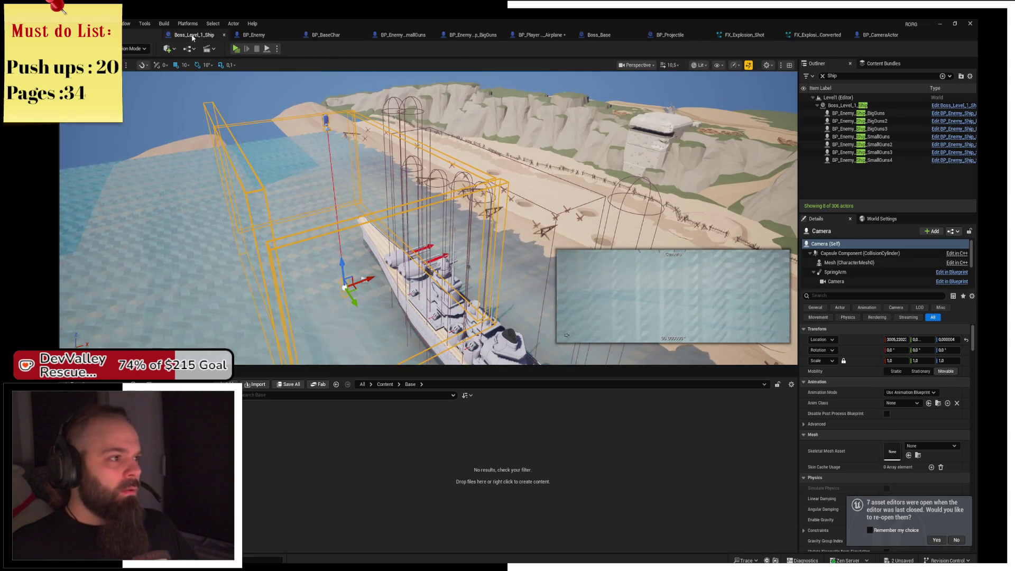
click(193, 36)
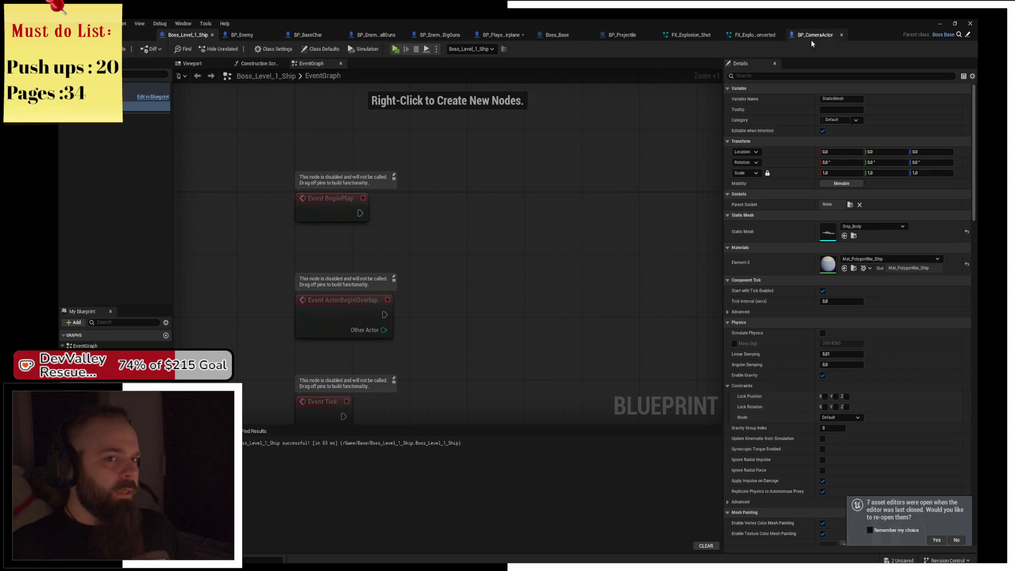
Set BP_CameraActor's Camera to Orthographic projection with ortho width 2000 and test it in game
click(809, 37)
click(450, 127)
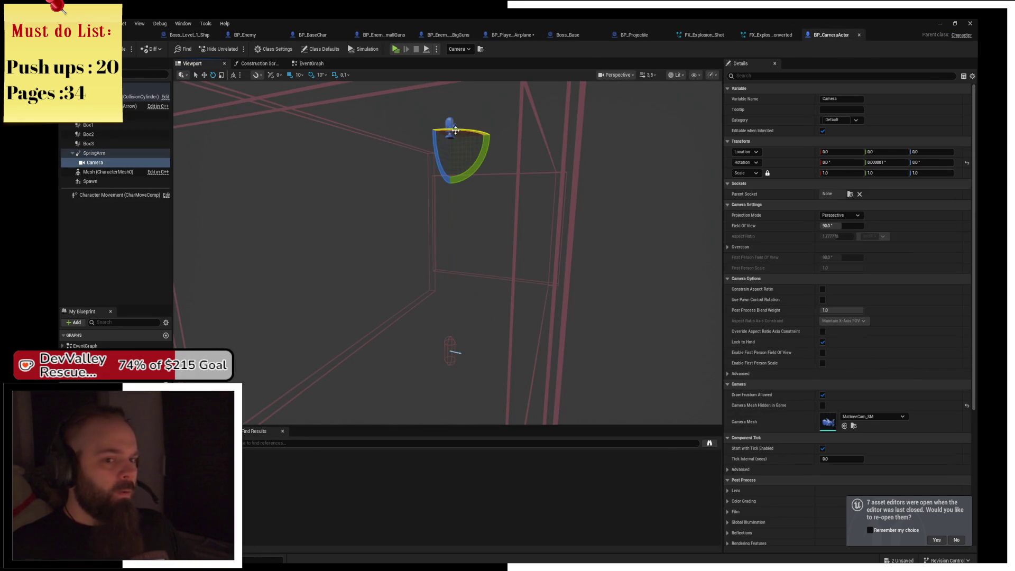
click(846, 231)
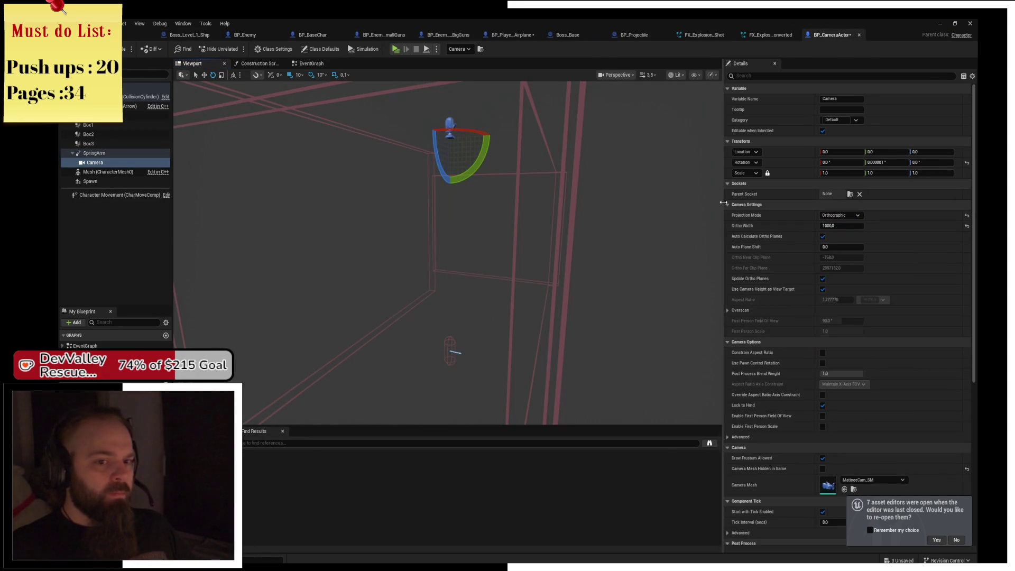
click(395, 49)
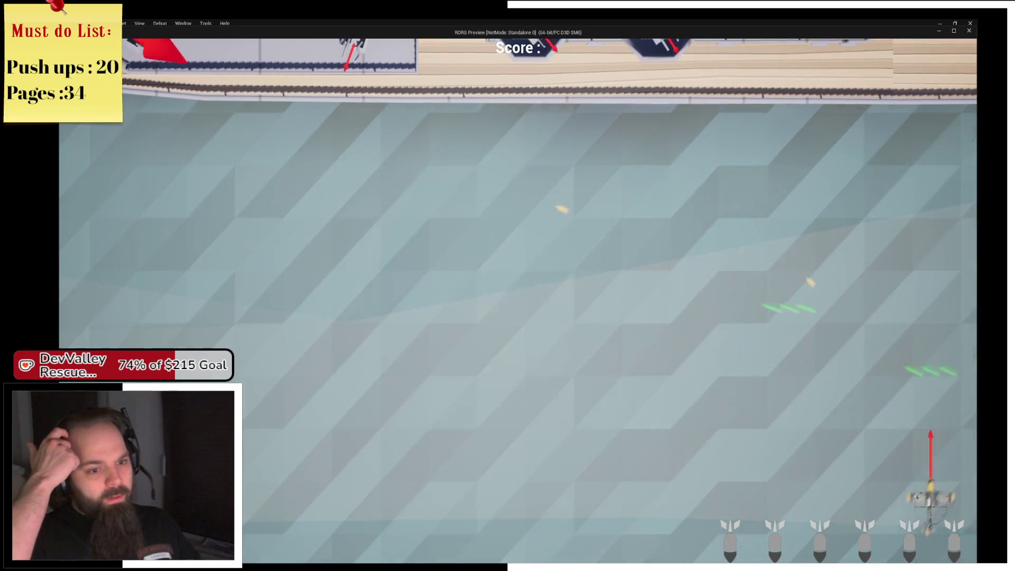
key(alt+Tab)
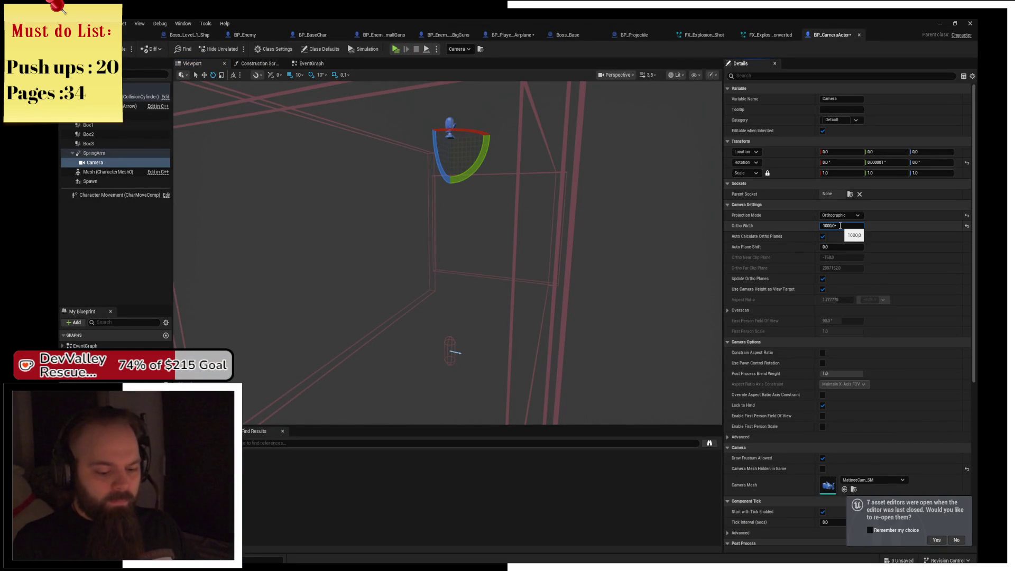
click(394, 50)
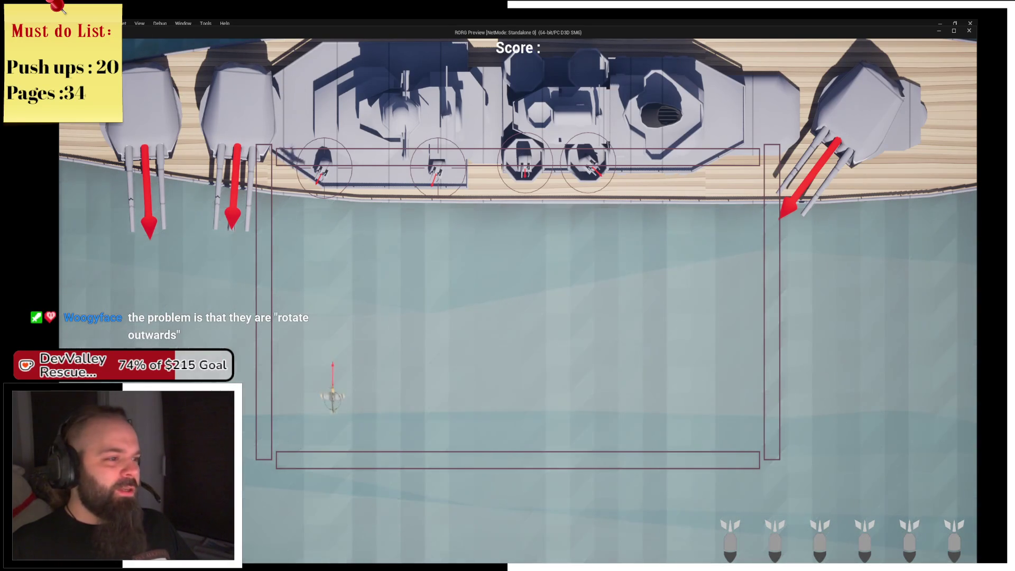
key(Escape)
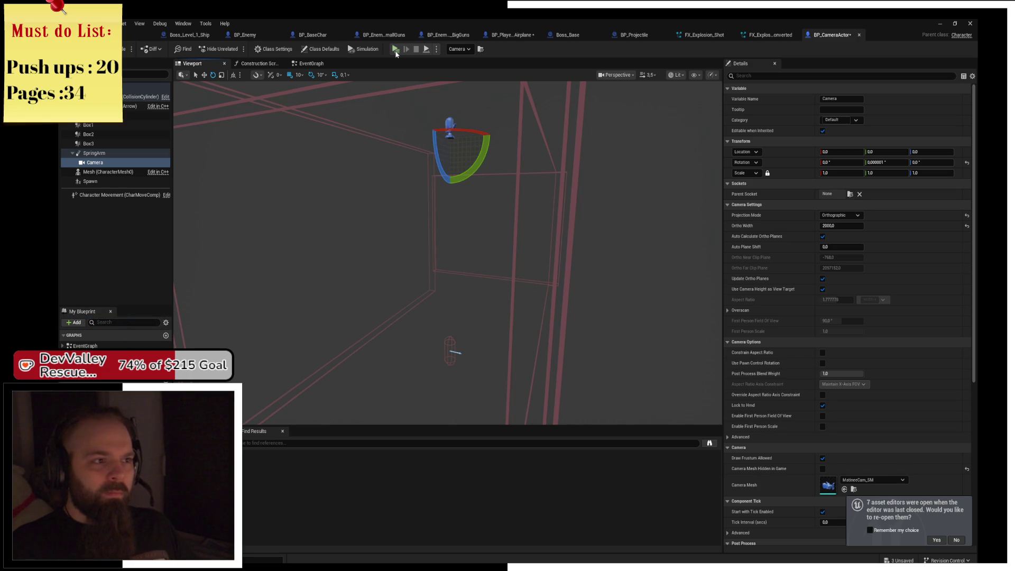
Playtest the boss level, flying the plane left, right and down around the play area
key(alt+p)
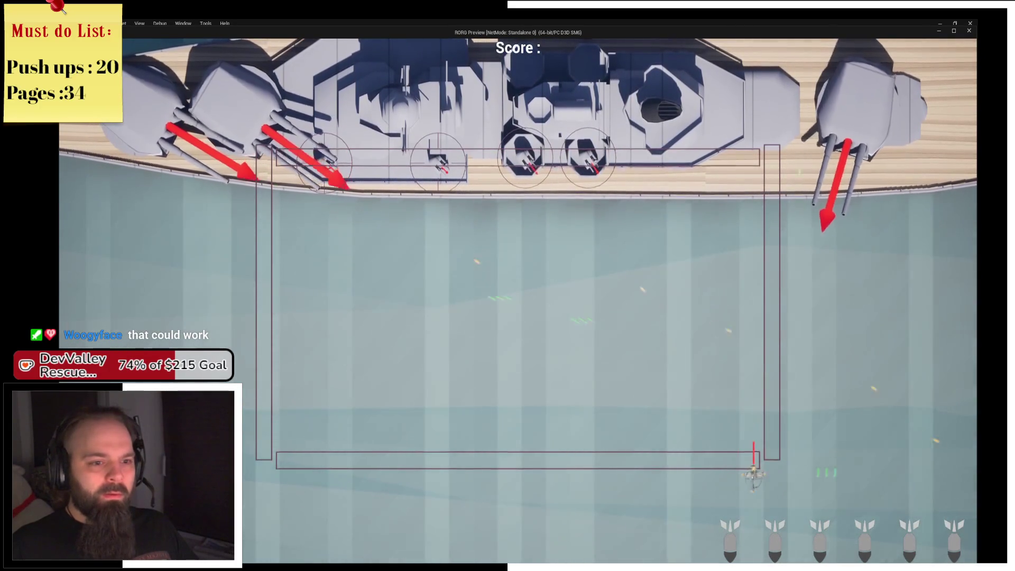
key(a)
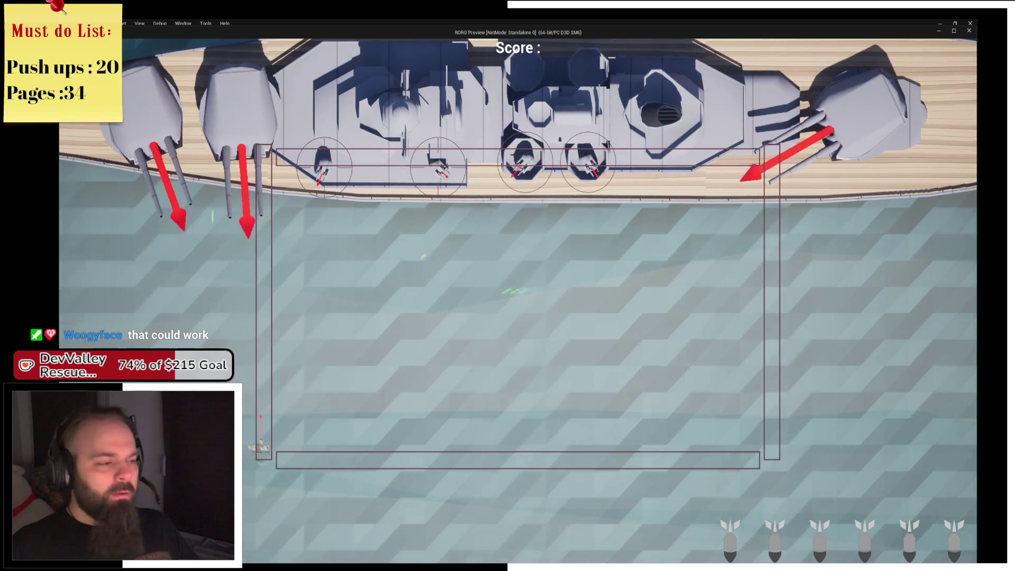
key(d)
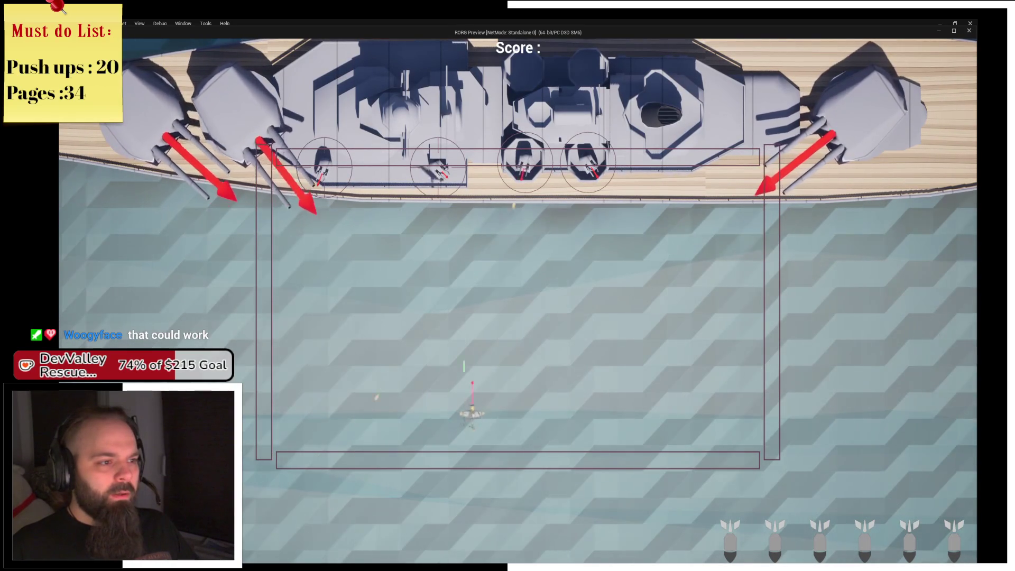
key(d)
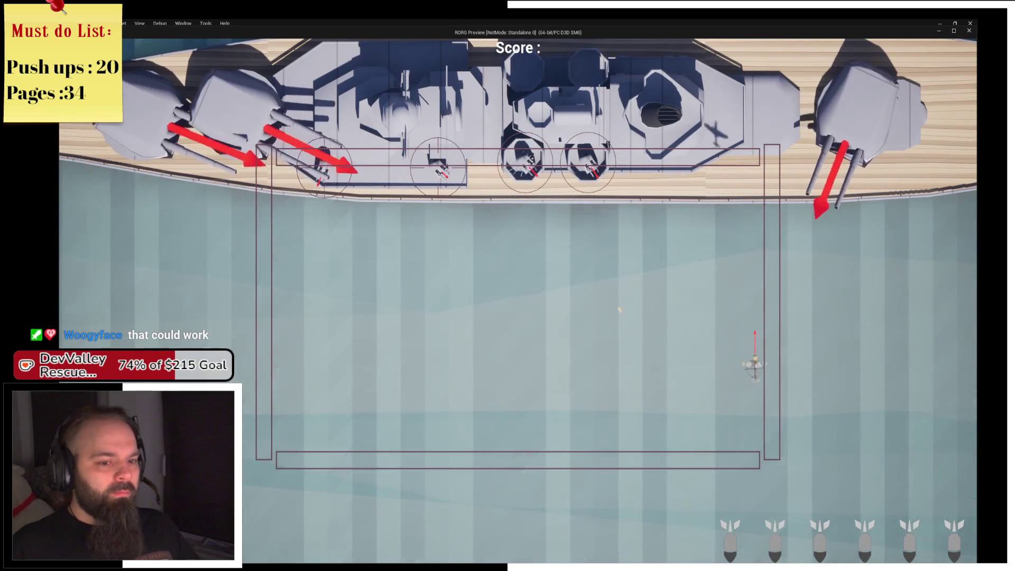
key(s)
key(a)
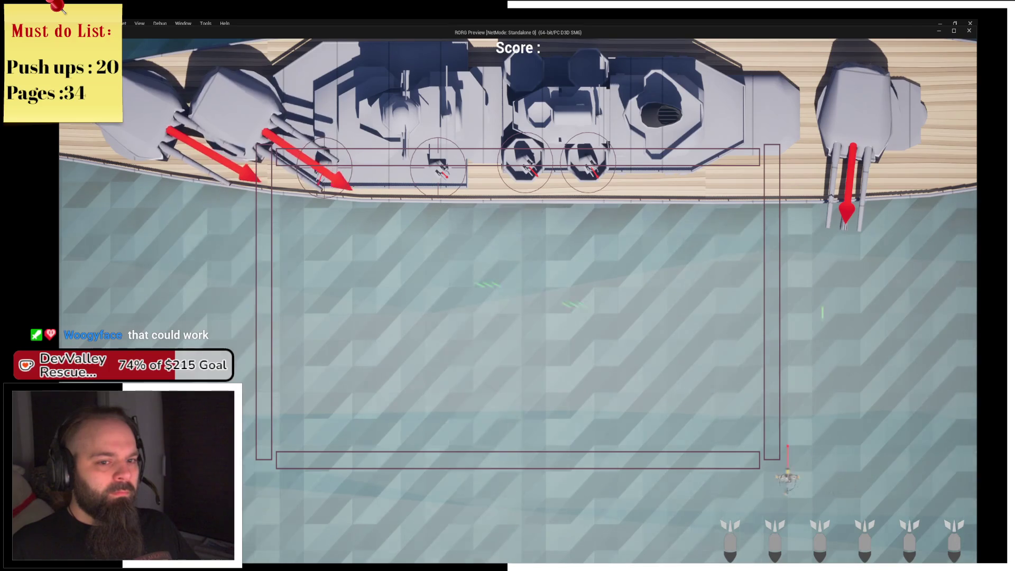
key(Escape)
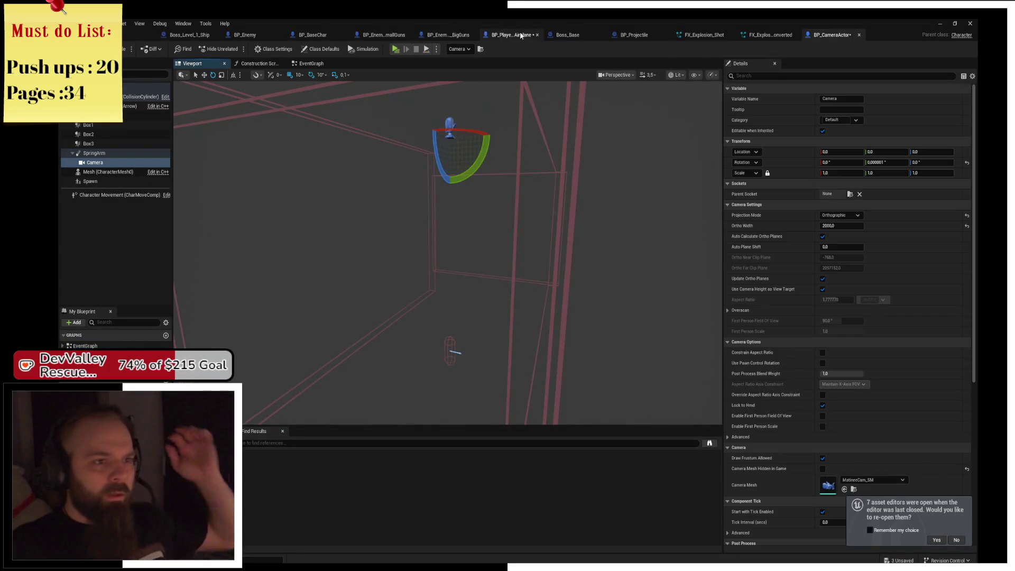
Browse the open blueprint tabs and bring BP_BaseChar's FireShot firing logic into view
click(339, 37)
click(310, 38)
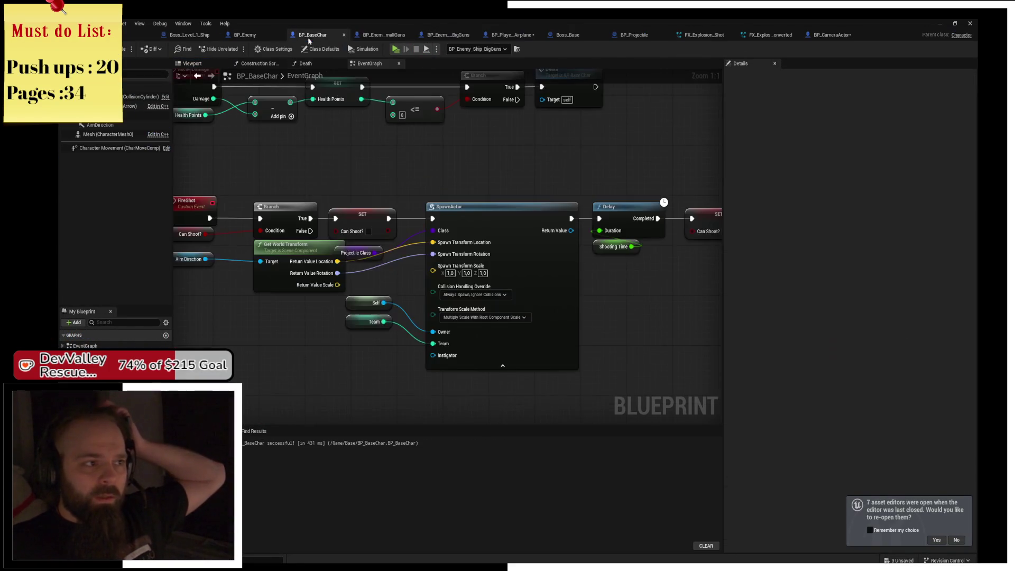
click(244, 35)
click(188, 35)
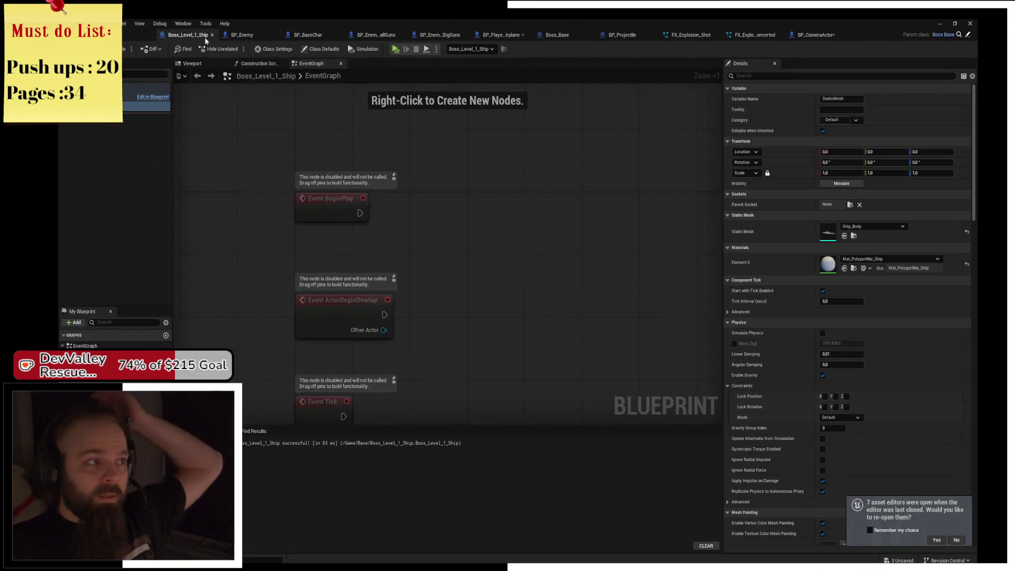
click(306, 35)
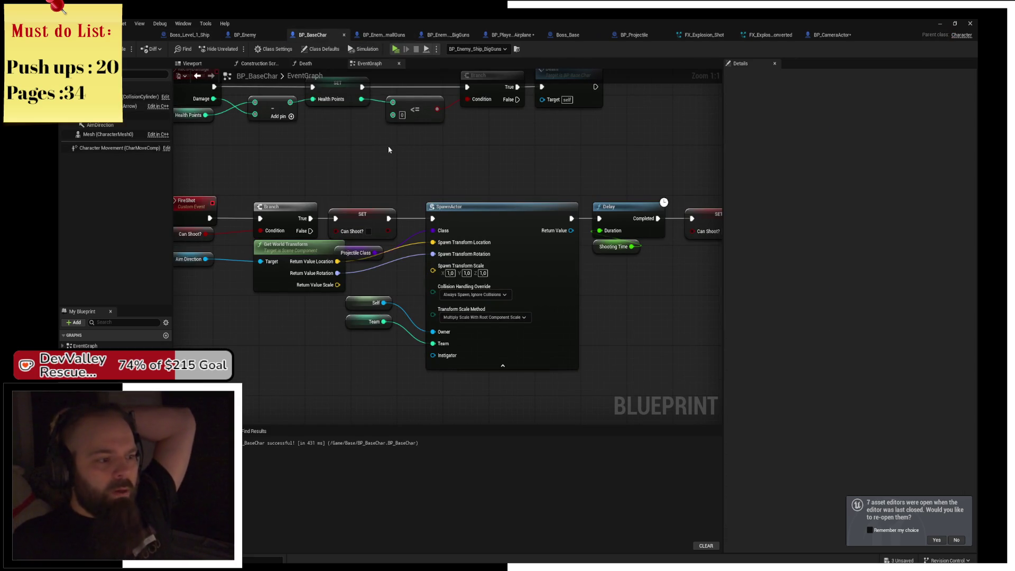
drag(447, 110, 545, 86)
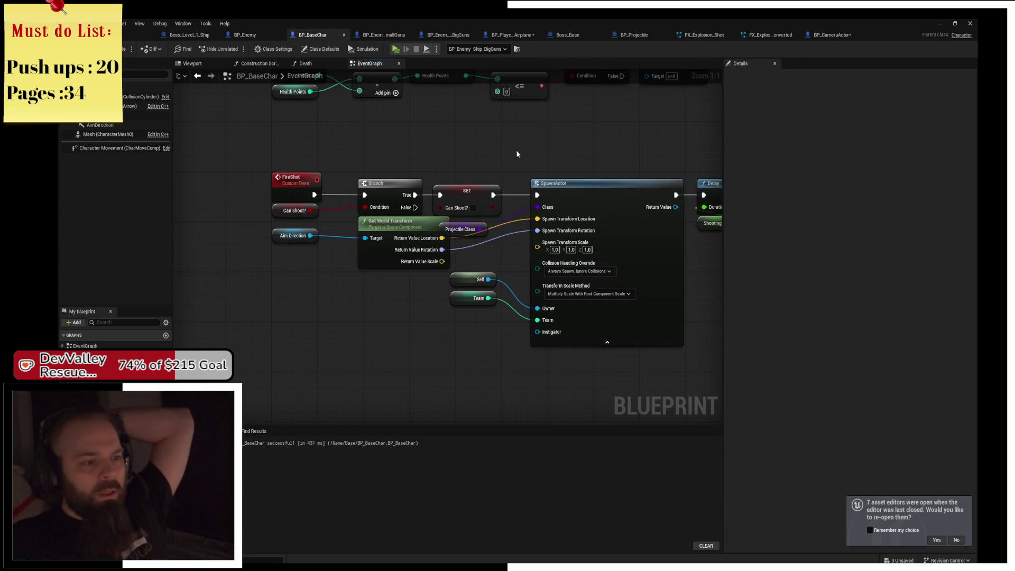
Open BP_Enemy_Ship_BigGuns, select its AimDirection arrow, and begin filtering its properties
click(378, 36)
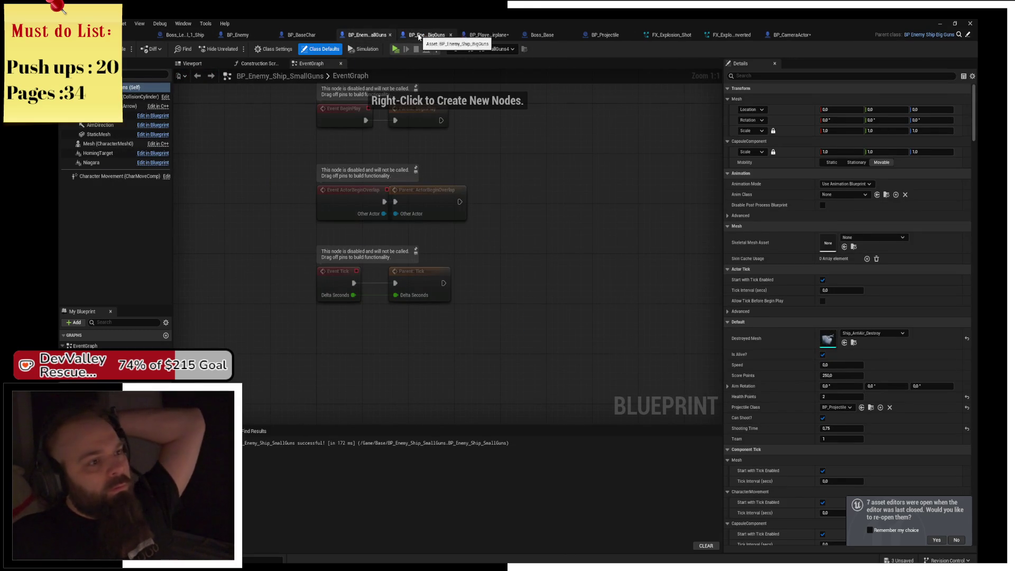
click(419, 36)
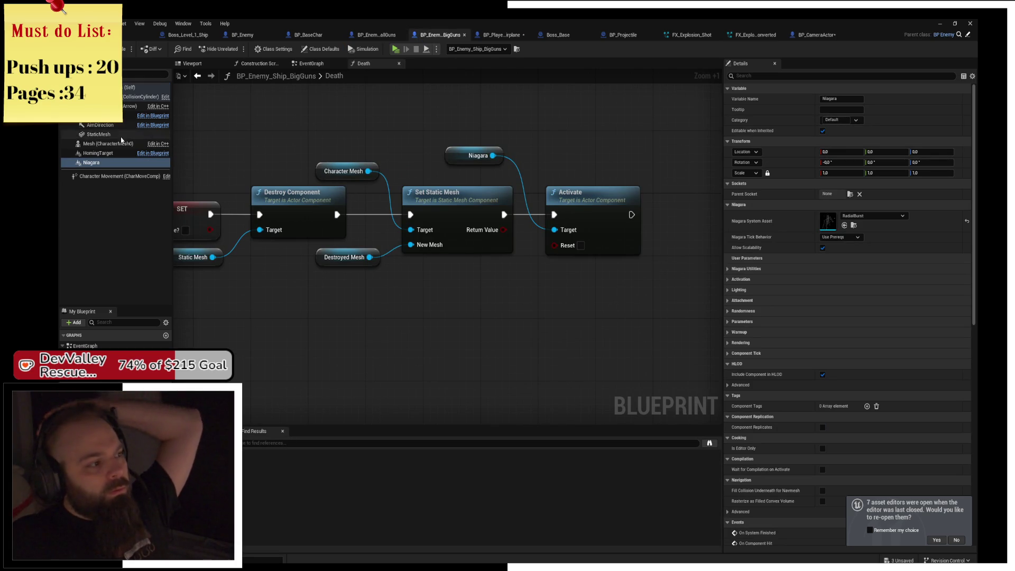
click(100, 125)
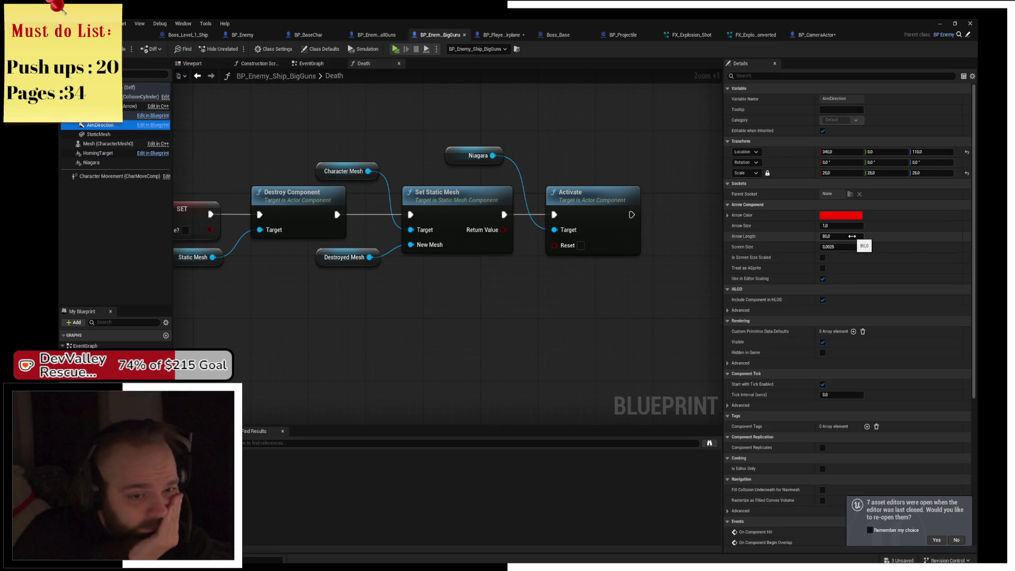
click(762, 77)
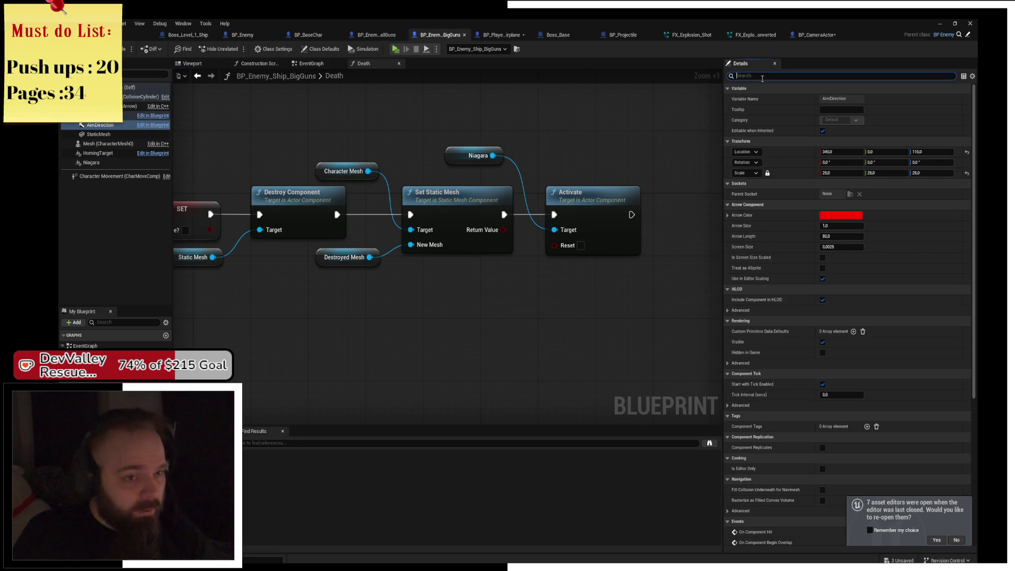
Filter Details for 'hidden', tick Hidden in Game, and launch a playtest
text(hidden)
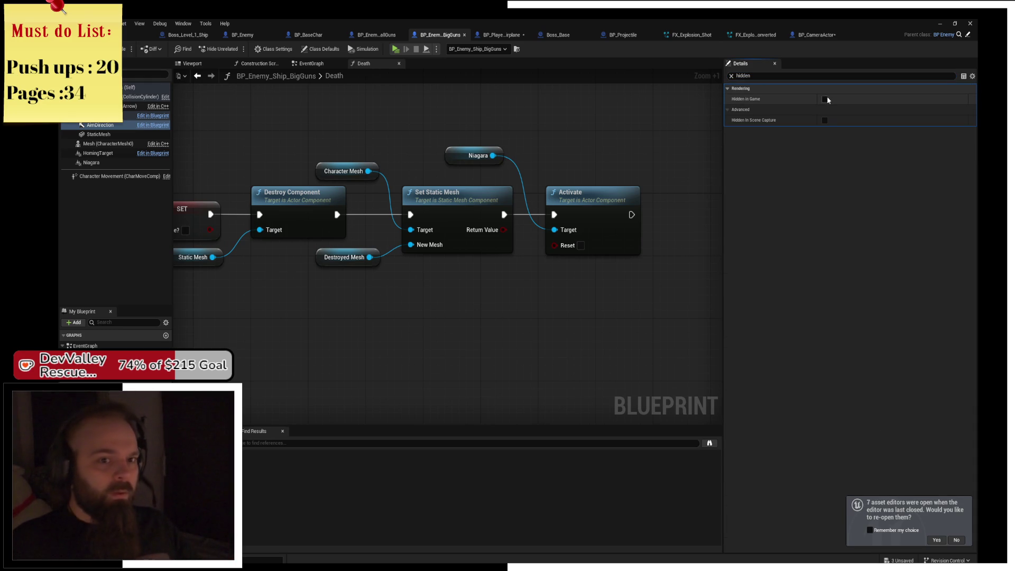
key(alt+p)
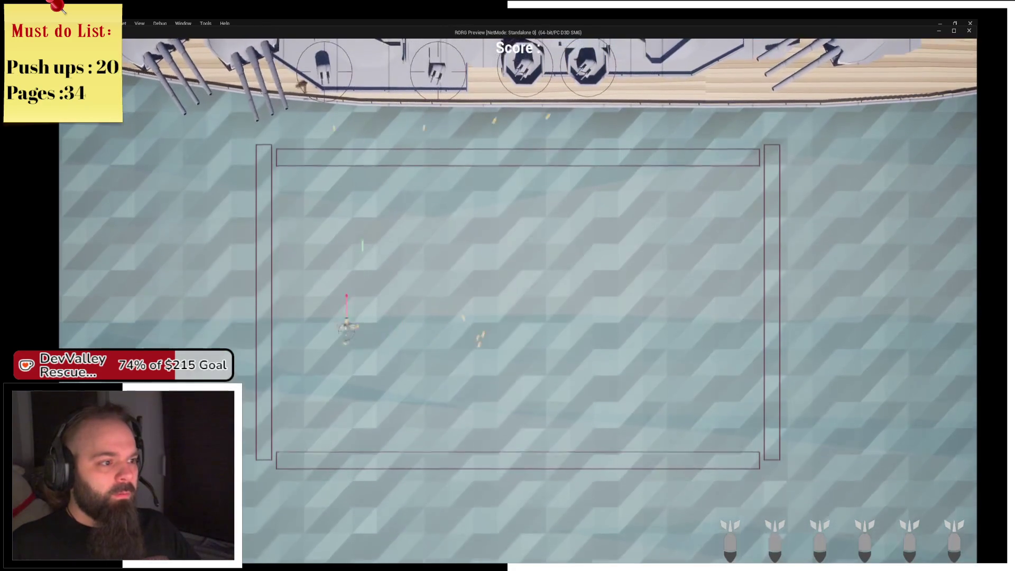
Fly the plane around the boss ship with WASD, then exit the preview and stop the simulation
key(a)
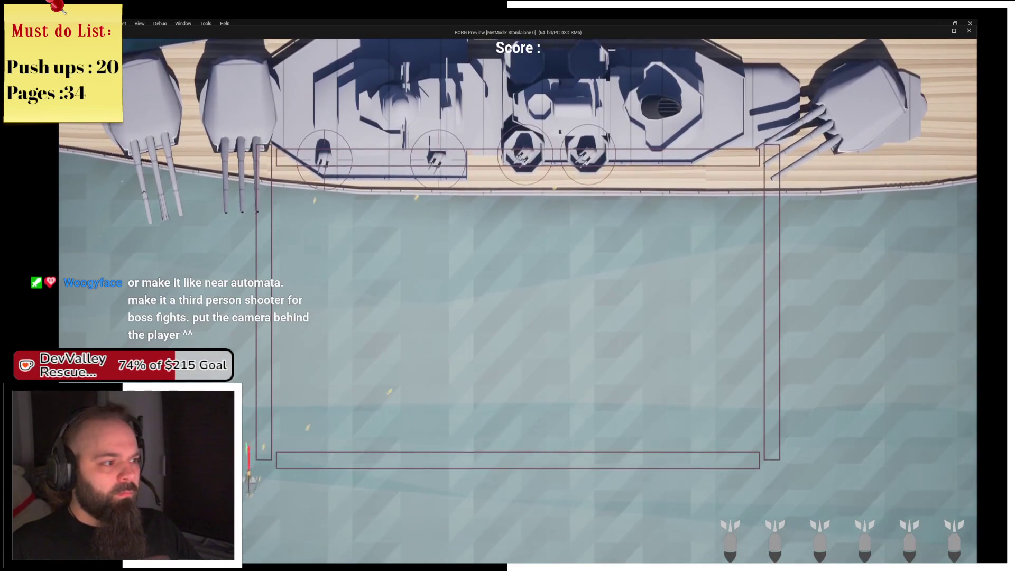
key(w)
key(d)
key(a)
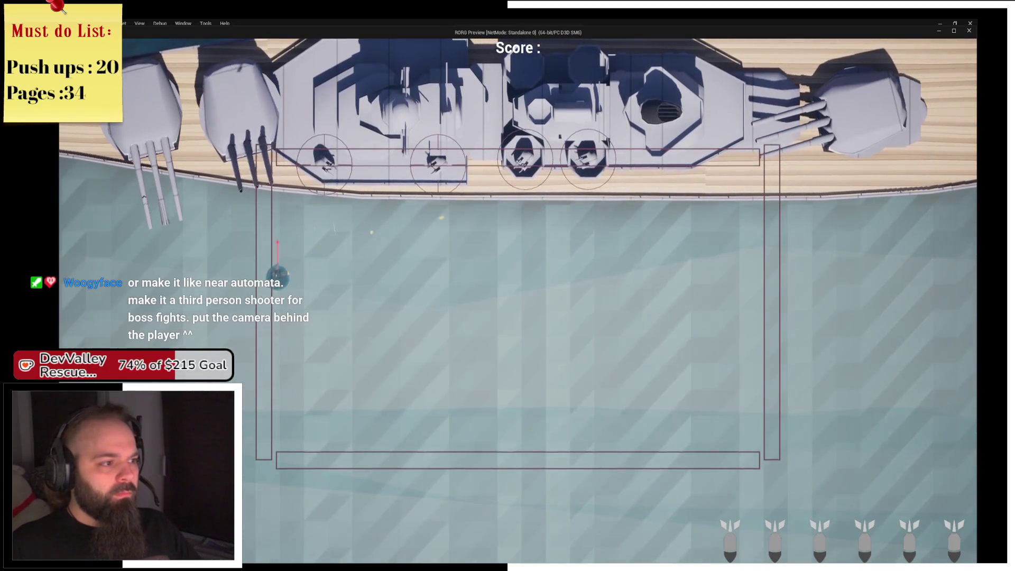
key(d)
key(s)
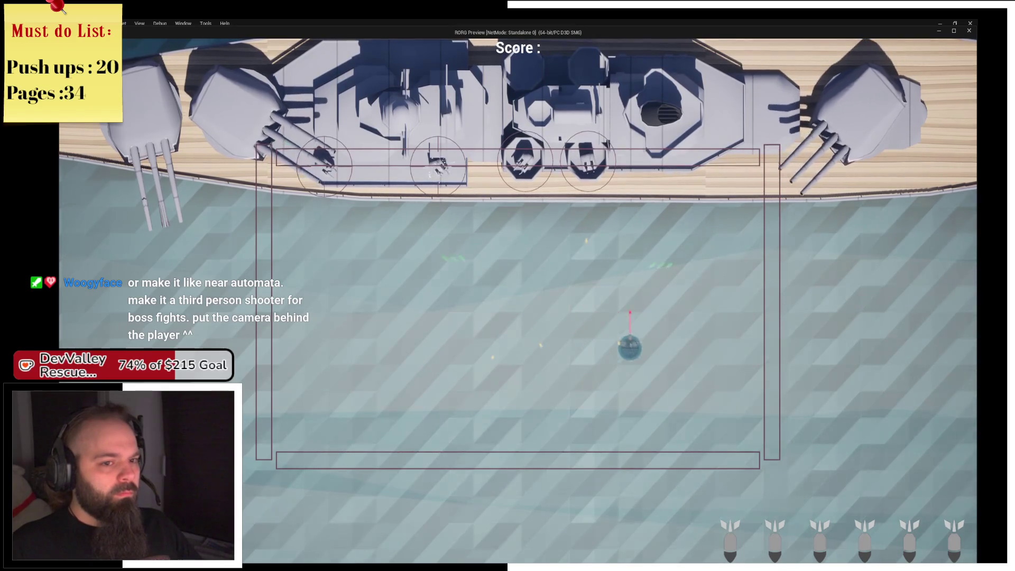
key(d)
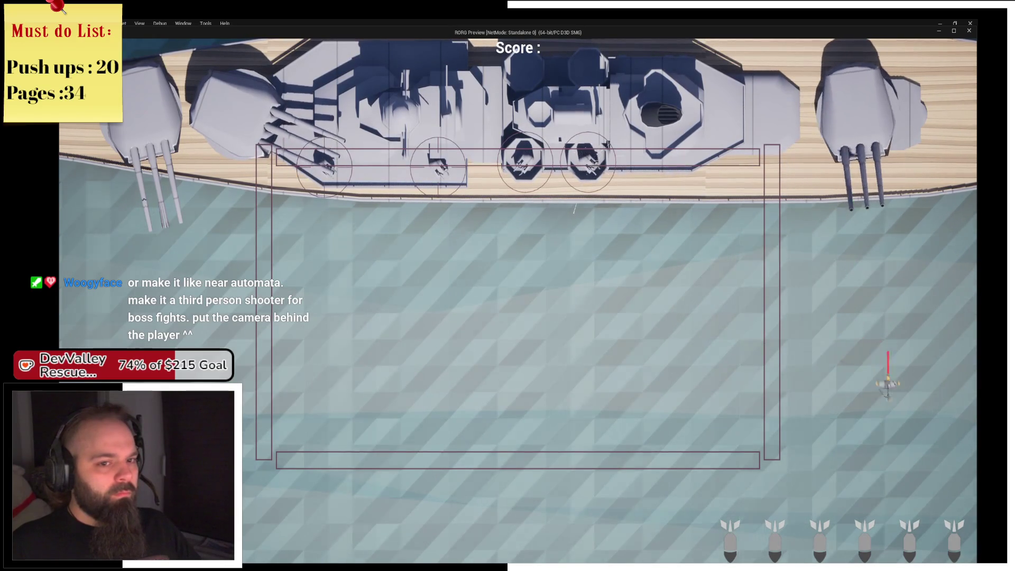
key(s)
key(a)
key(w)
key(d)
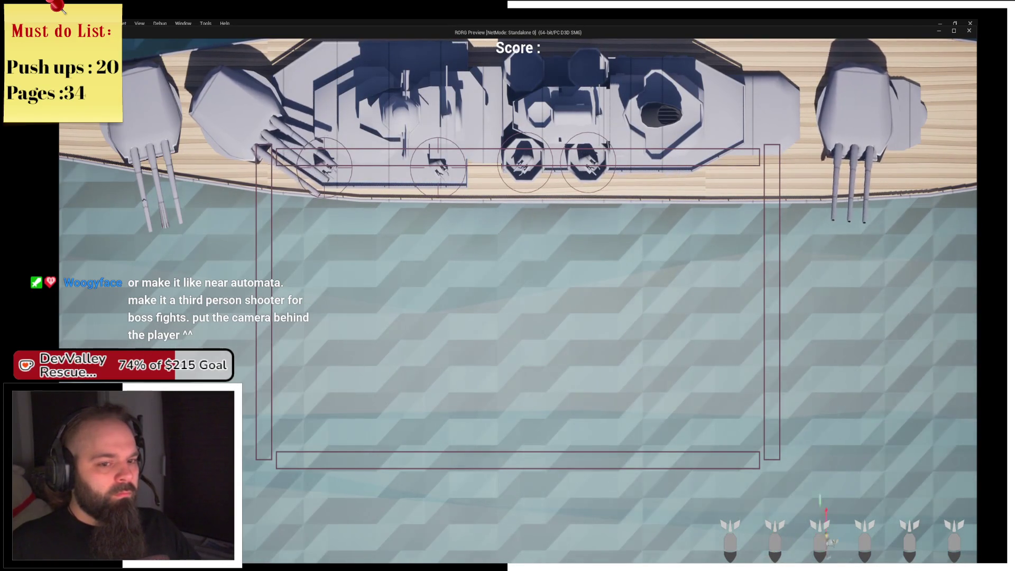
key(a)
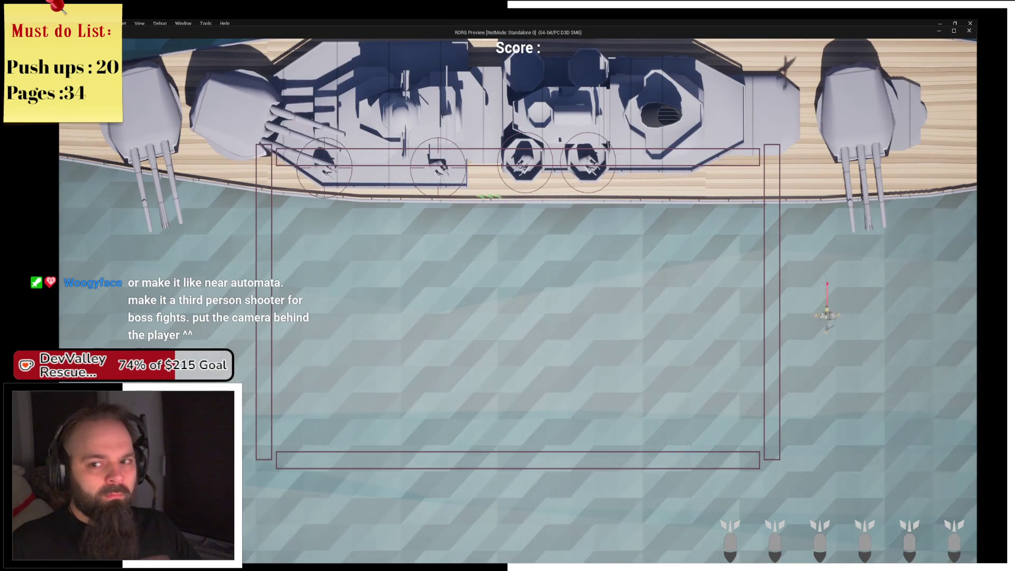
key(s)
key(a)
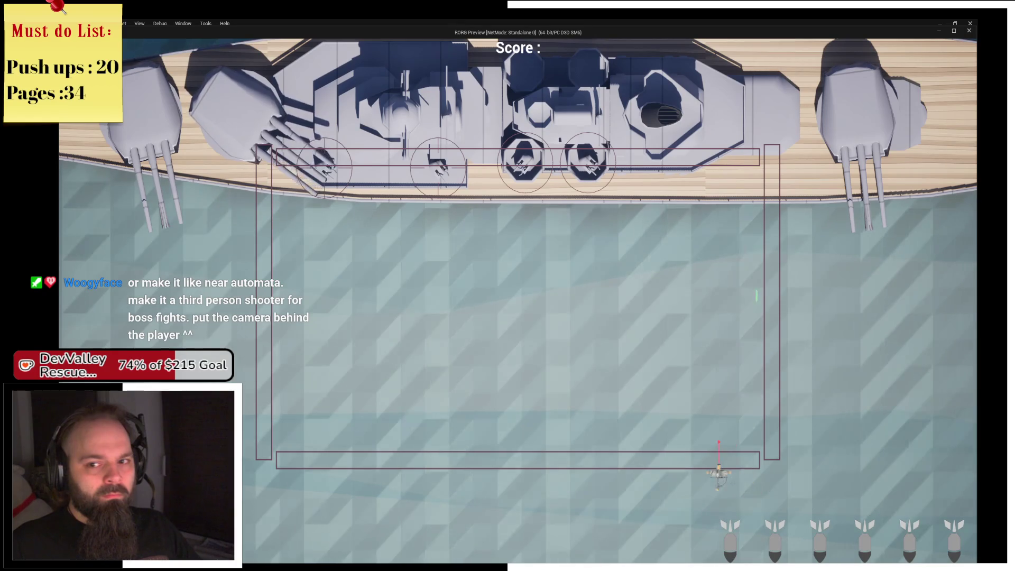
key(a)
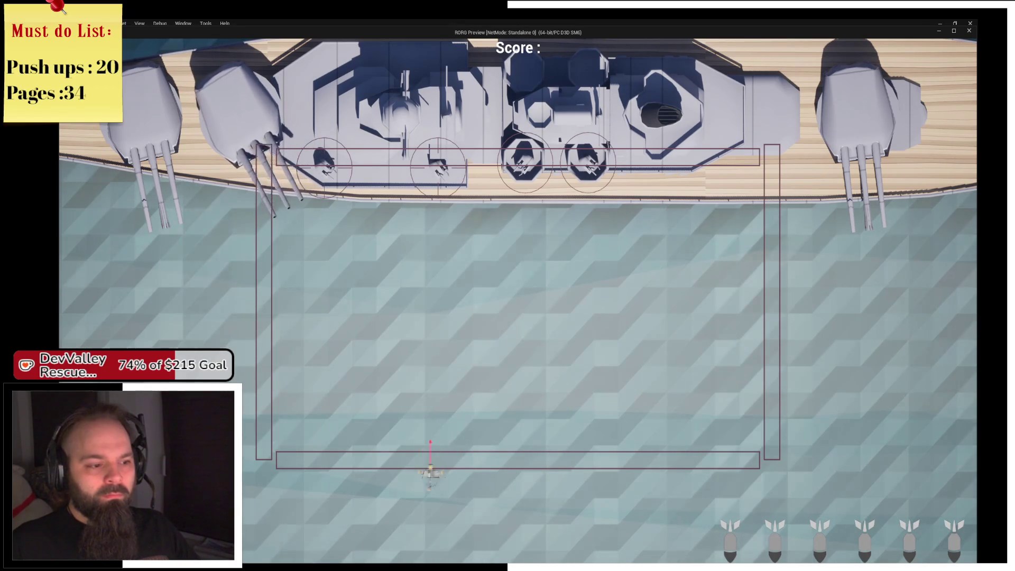
key(Escape)
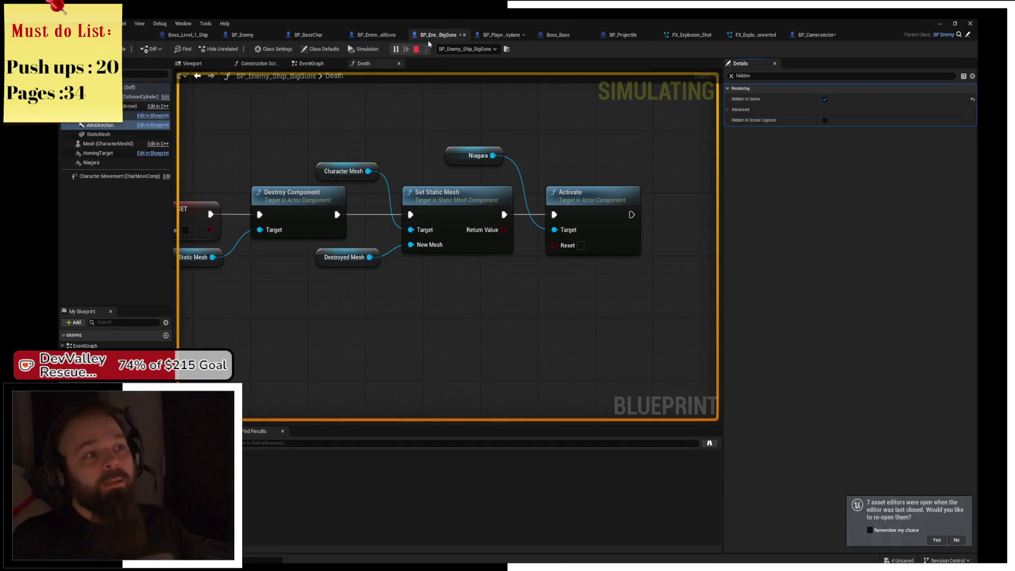
click(417, 49)
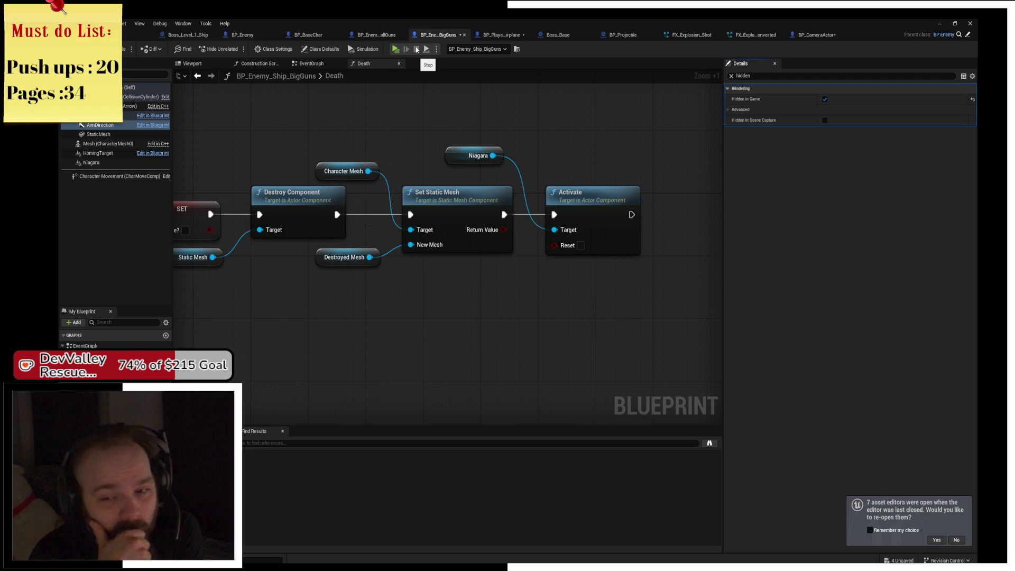
click(417, 49)
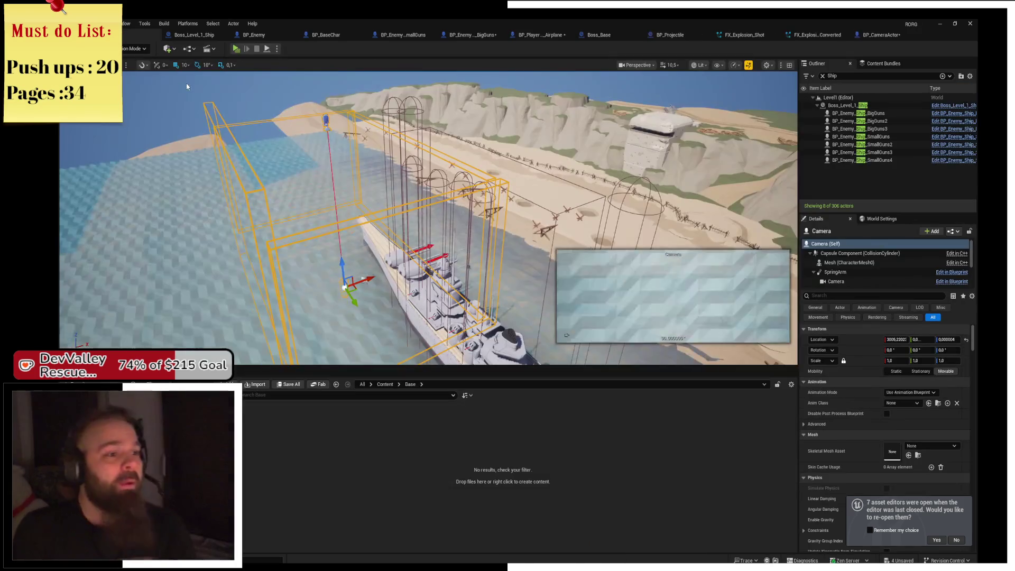
scroll(428, 218, up, 1)
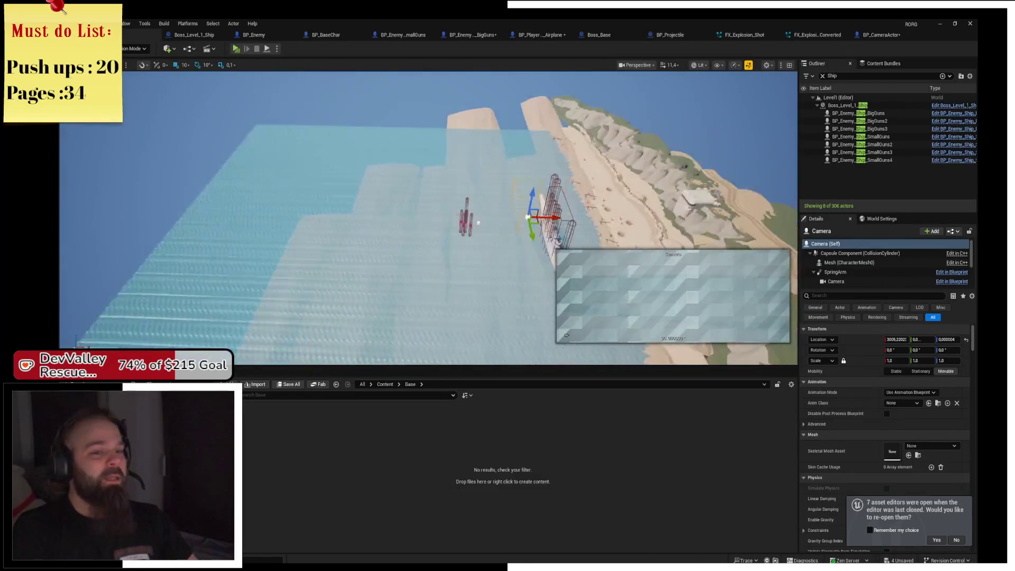
mouse_move(428, 218)
mouse_down()
mouse_move(370, 206)
mouse_move(318, 216)
mouse_move(370, 212)
mouse_move(395, 251)
mouse_move(244, 238)
mouse_move(269, 217)
mouse_move(221, 212)
mouse_move(275, 208)
mouse_move(240, 209)
mouse_move(265, 209)
mouse_up()
drag(414, 150, 370, 152)
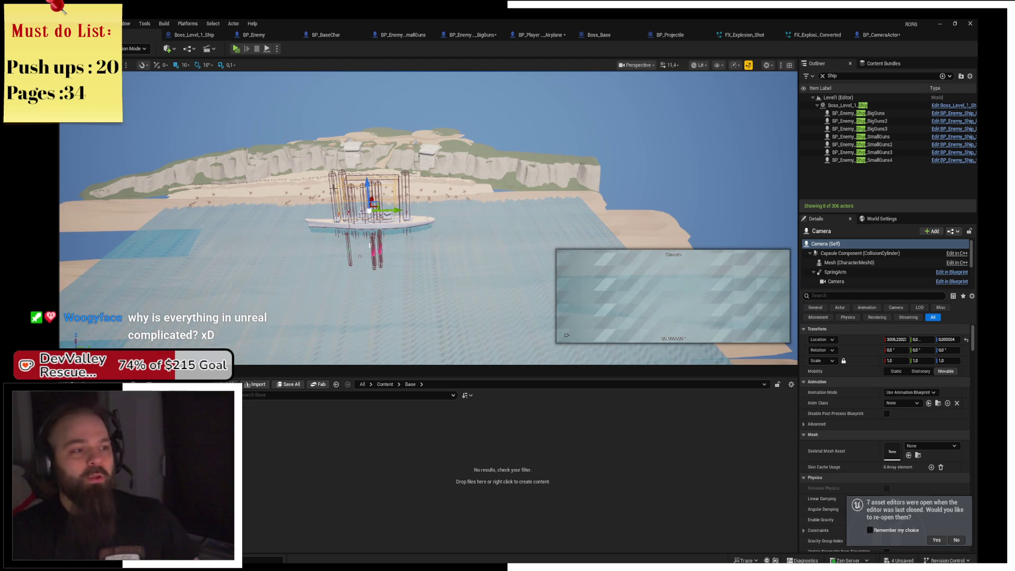
key(f)
drag(381, 190, 377, 256)
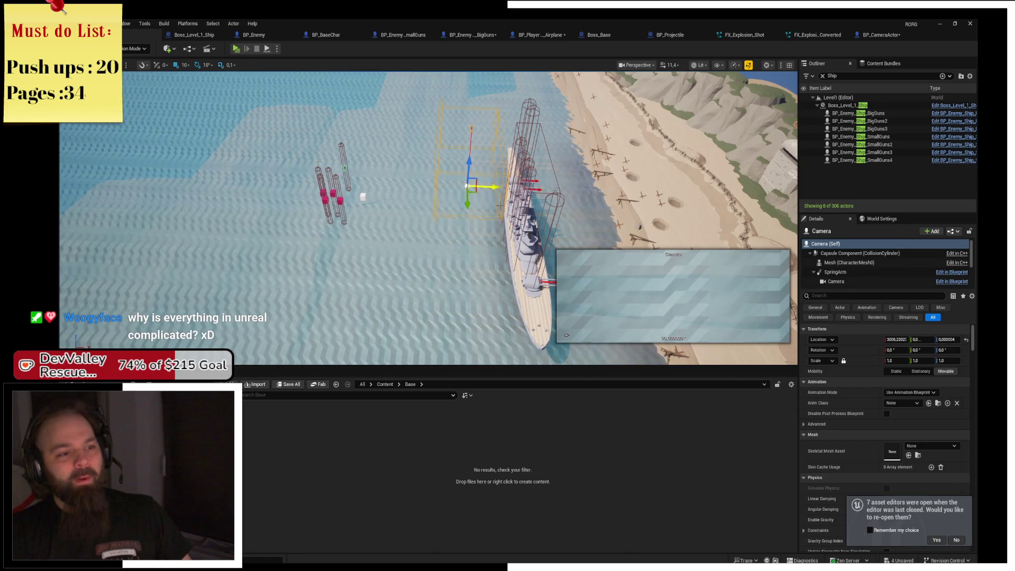
click(522, 240)
drag(523, 254, 517, 210)
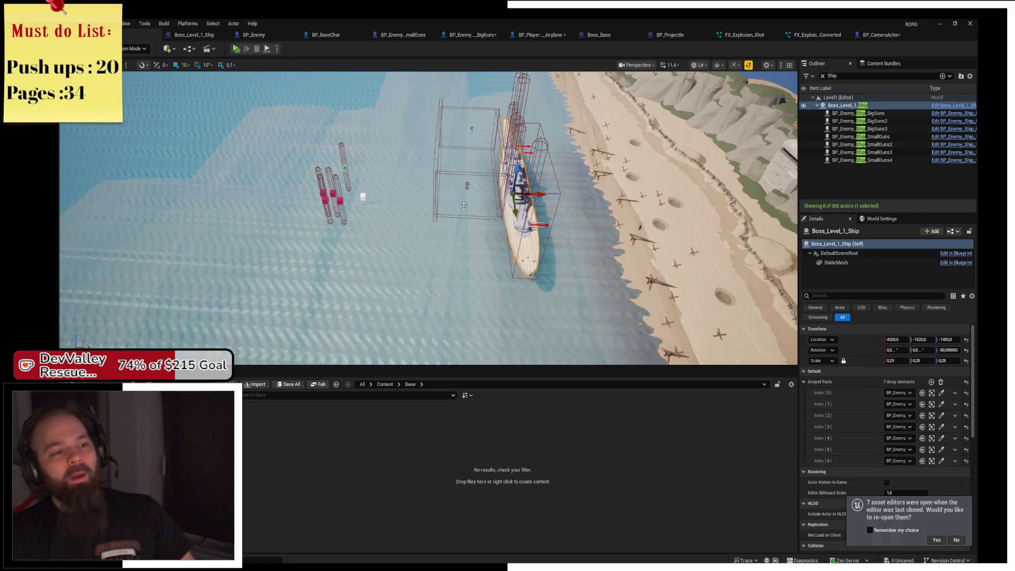
key(ctrl+z)
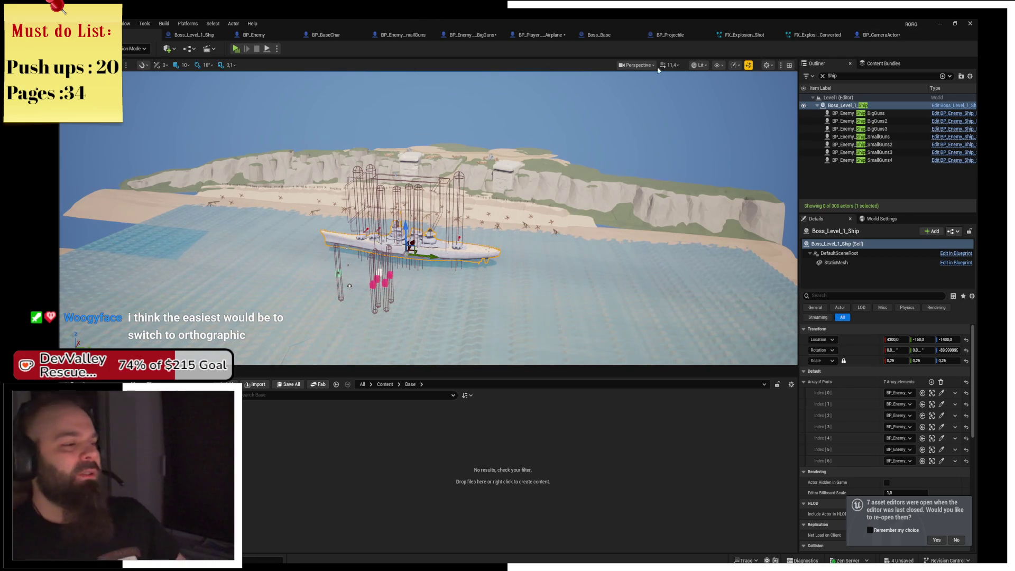
In BP_CameraActor, rotate the SpringArm component to swing the camera
click(248, 35)
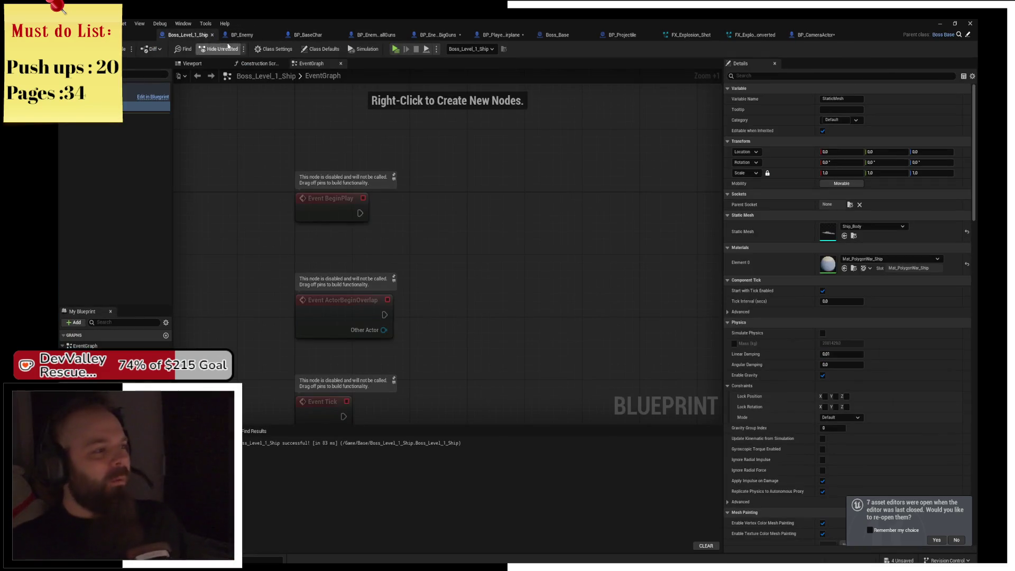
click(324, 37)
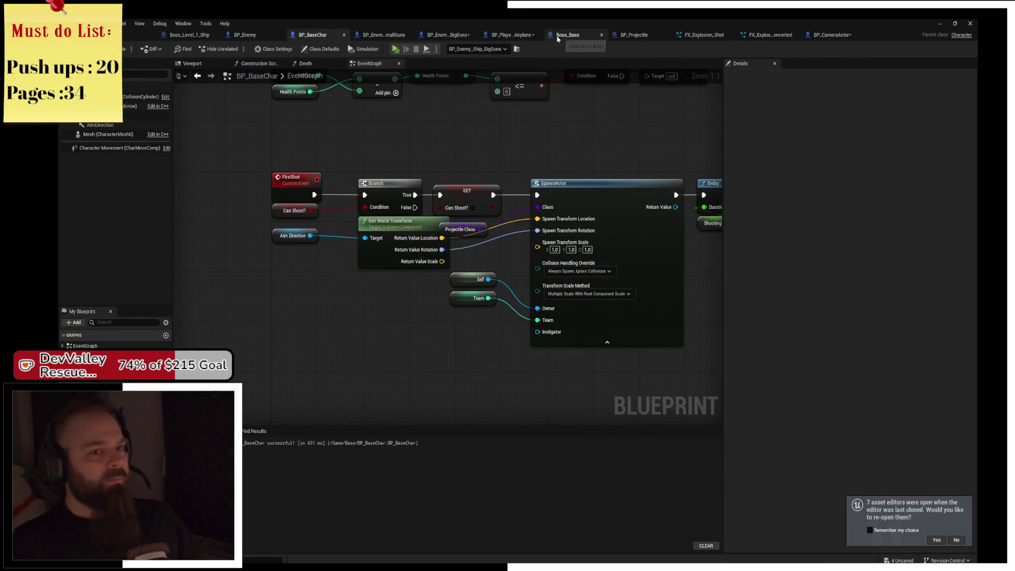
click(845, 37)
drag(544, 205, 560, 158)
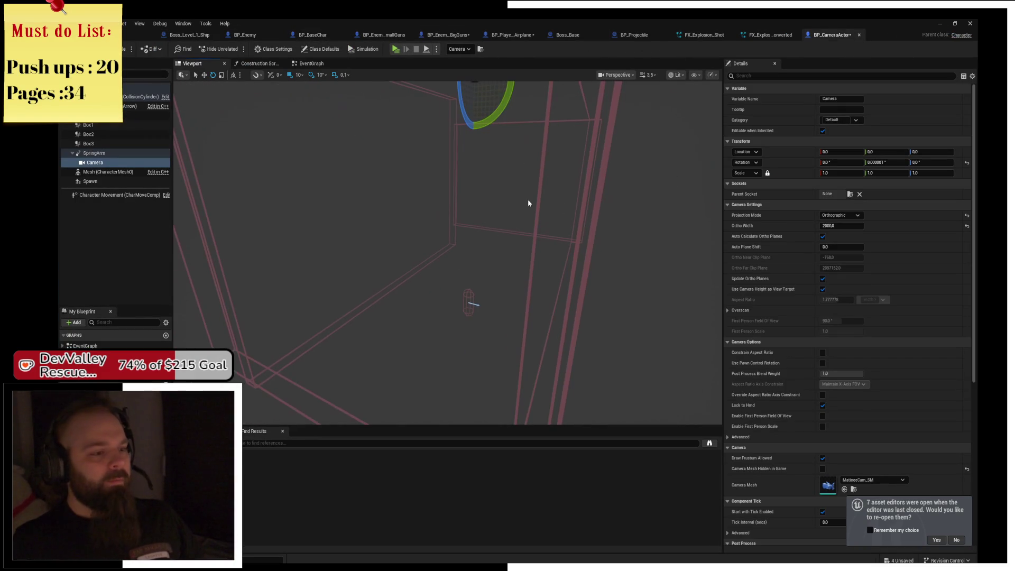
click(94, 153)
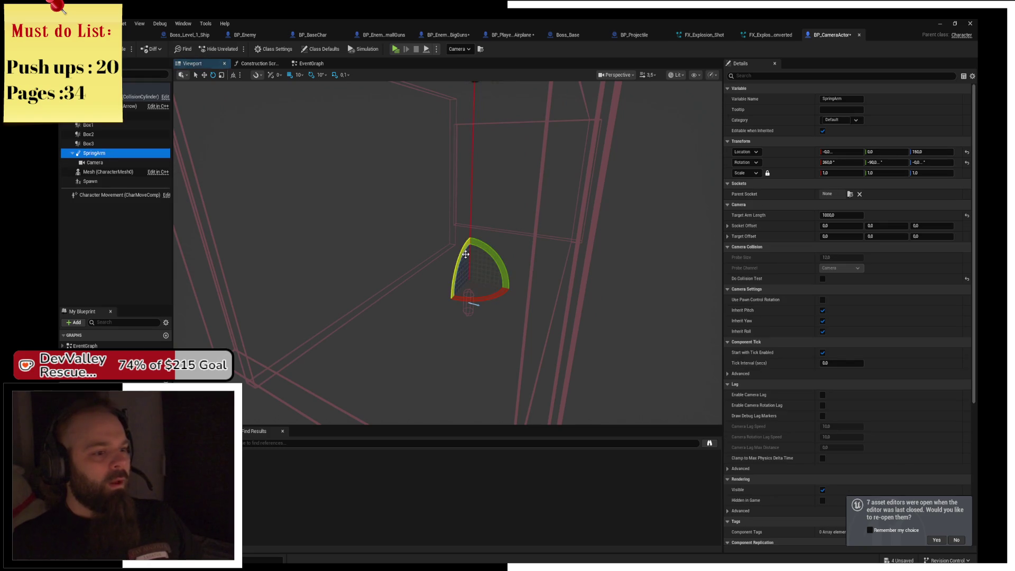
mouse_move(463, 251)
mouse_down()
mouse_move(496, 309)
mouse_move(492, 270)
mouse_up()
Test play, then set the Camera's Projection Mode to Perspective and launch the game again
click(394, 53)
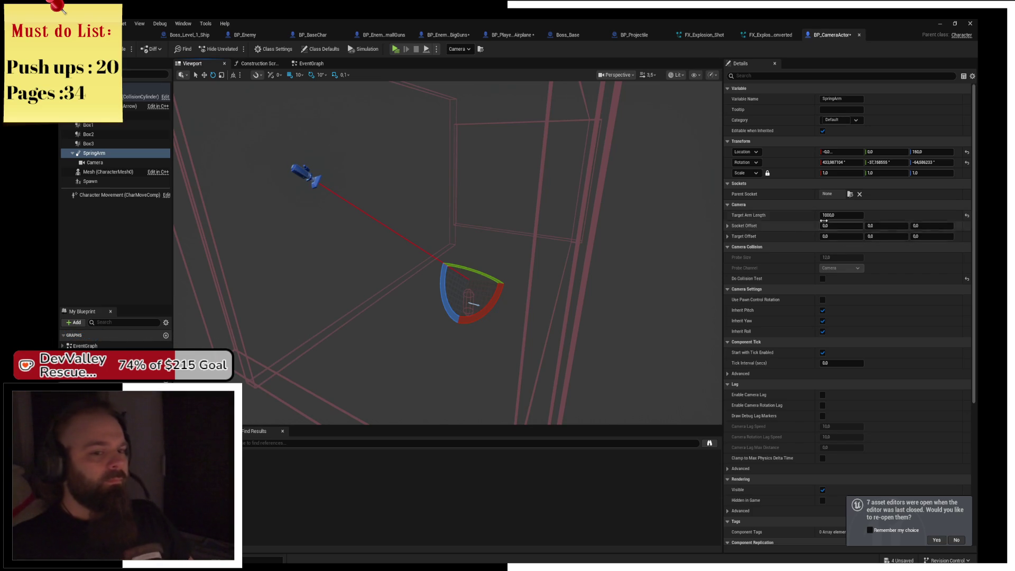
click(101, 162)
click(845, 226)
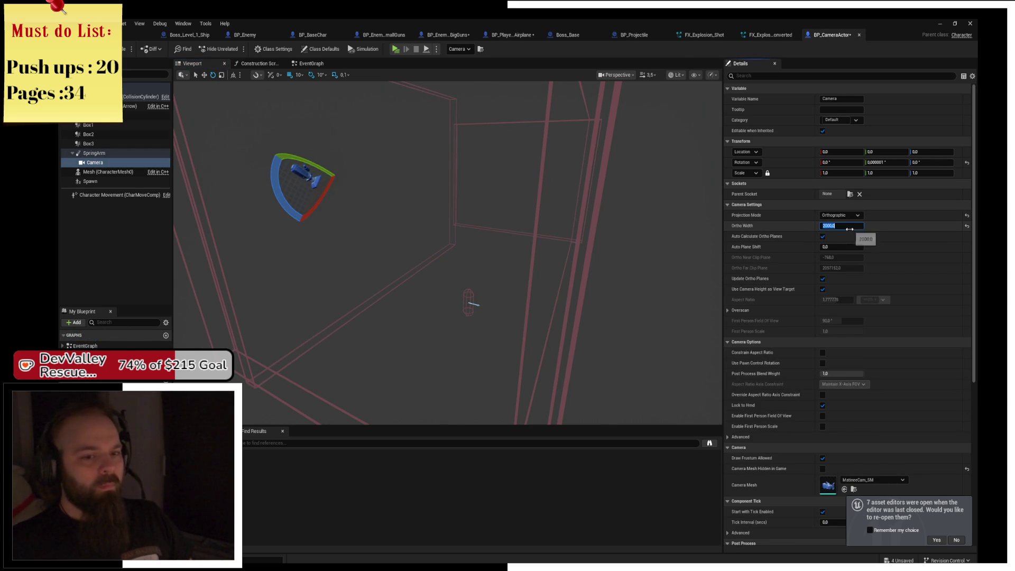
click(842, 215)
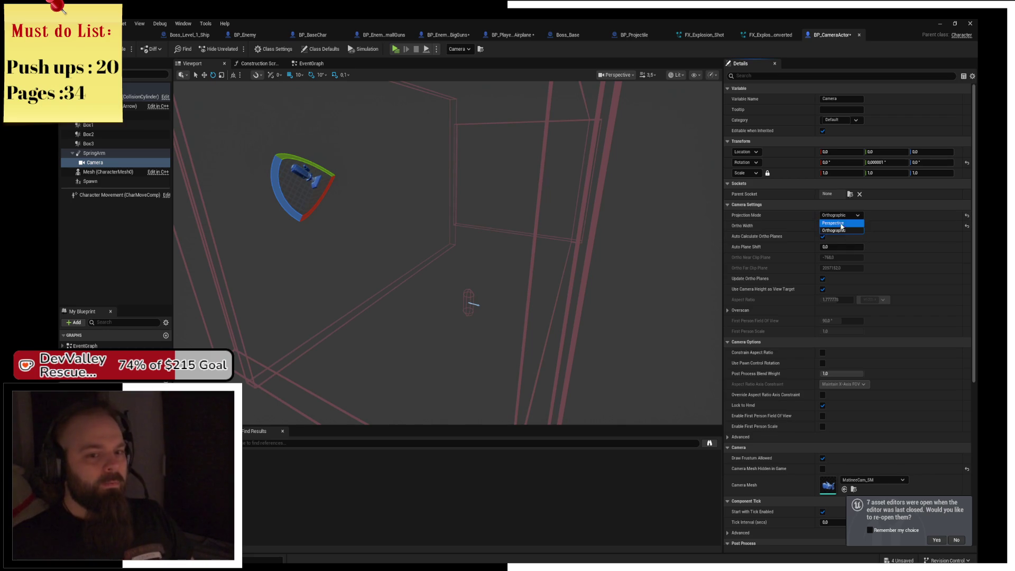
click(841, 225)
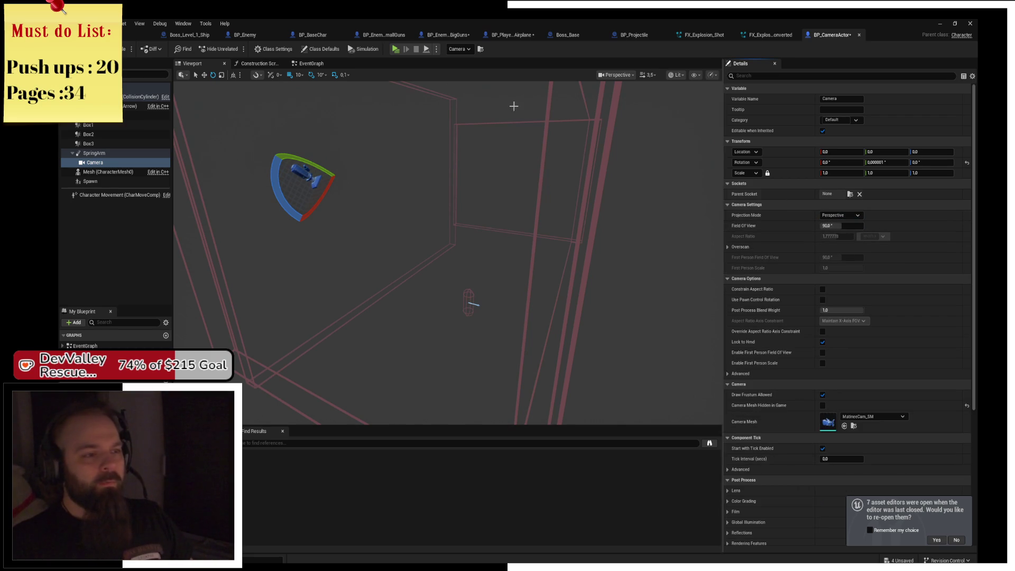
click(395, 49)
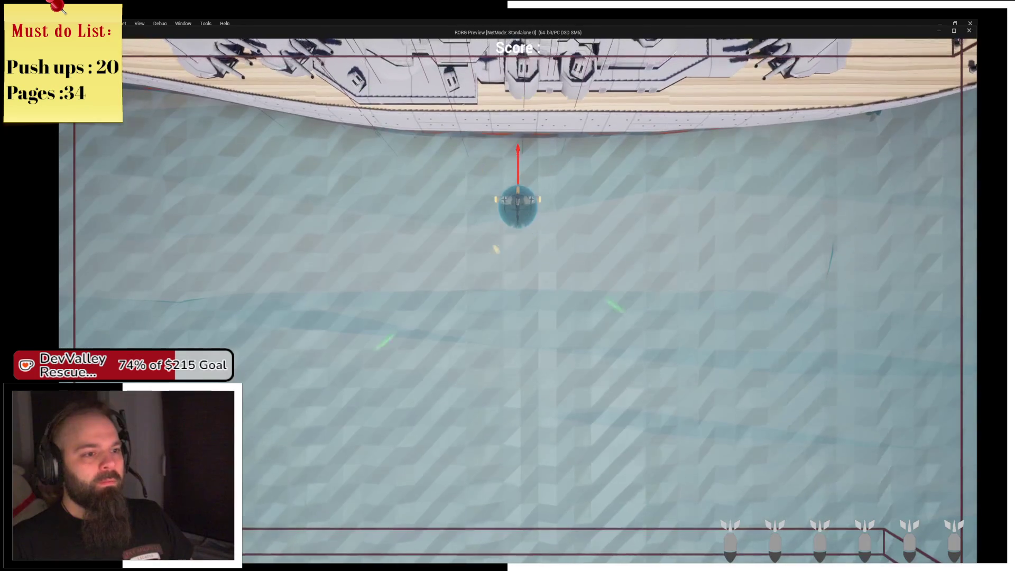
Switch back to the editor and select the SpringArm component in BP_CameraActor
key(alt+Tab)
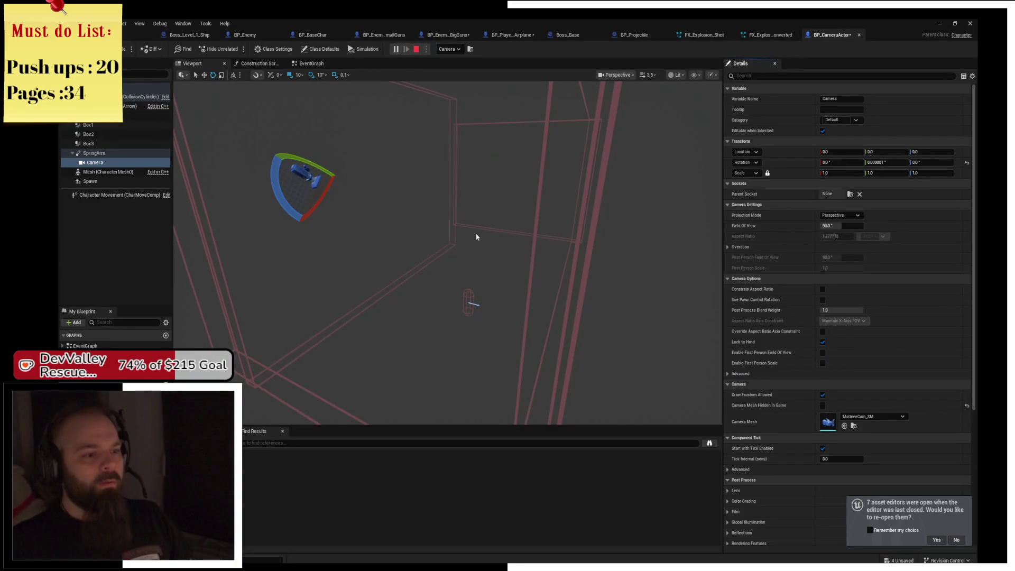
click(133, 106)
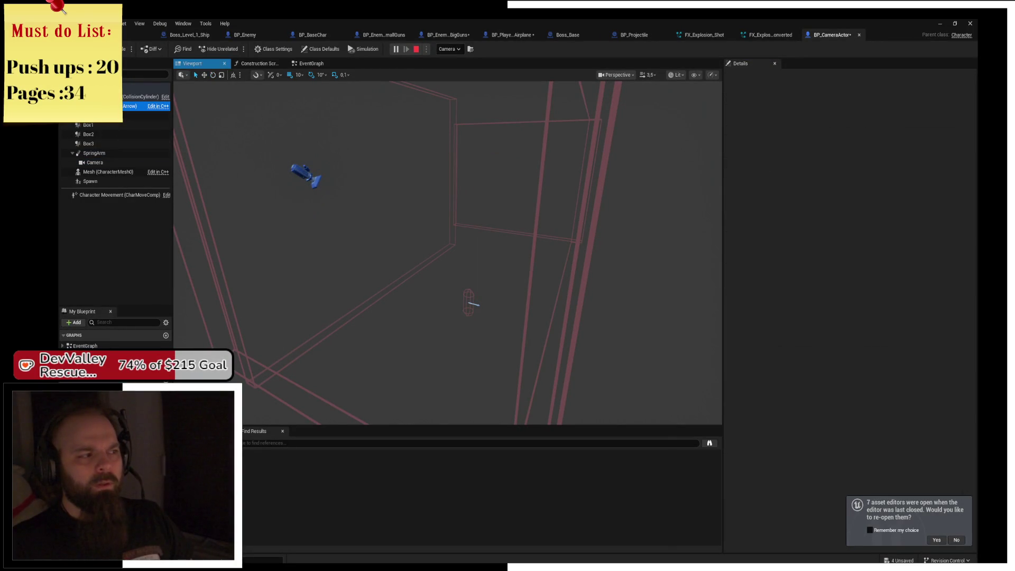
click(95, 153)
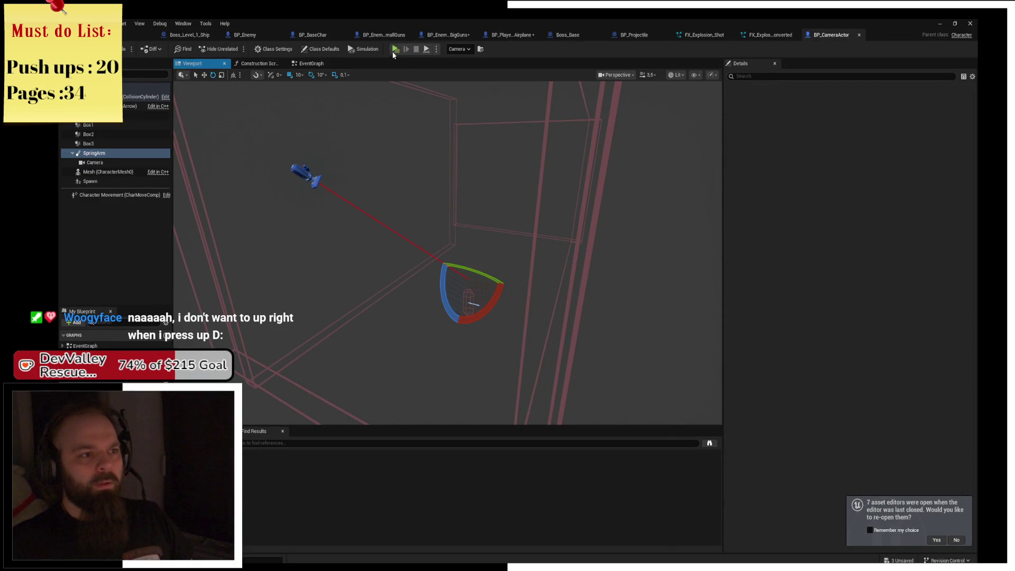
Select the BP_CameraActor SpringArm, frame it, and rotate it with the gizmo to re-aim the camera
key(alt+Tab)
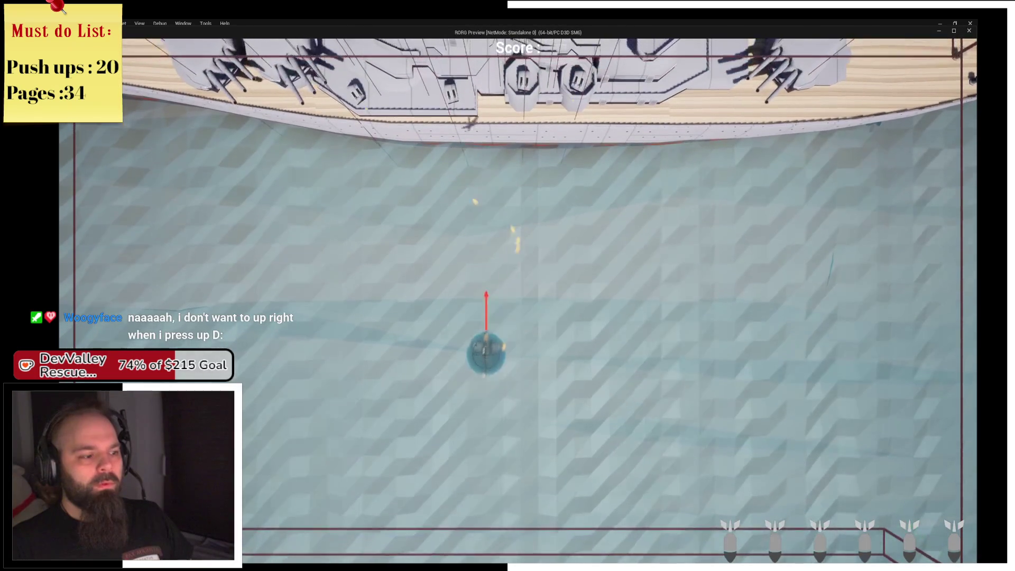
key(alt+Tab)
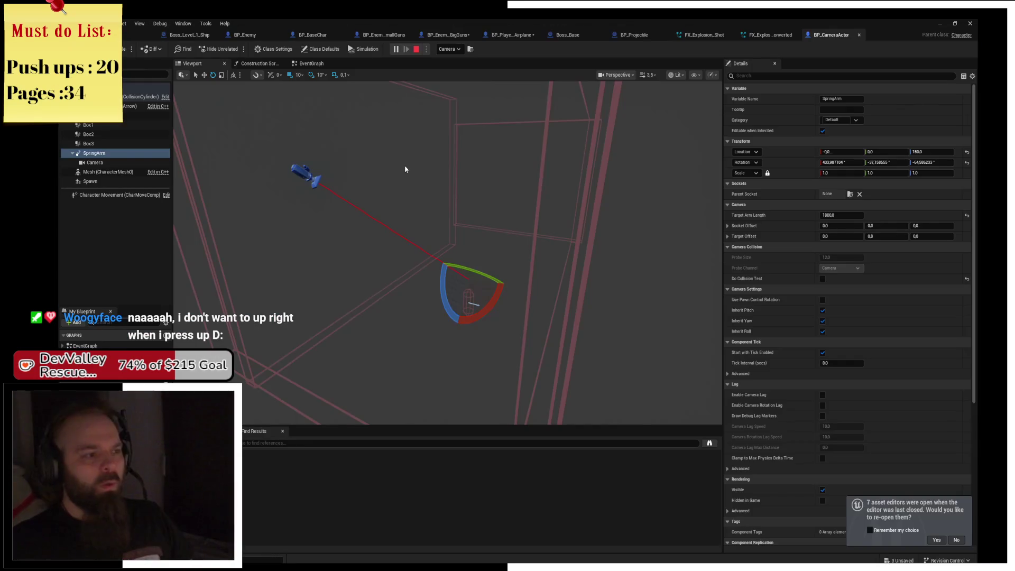
click(110, 145)
click(95, 153)
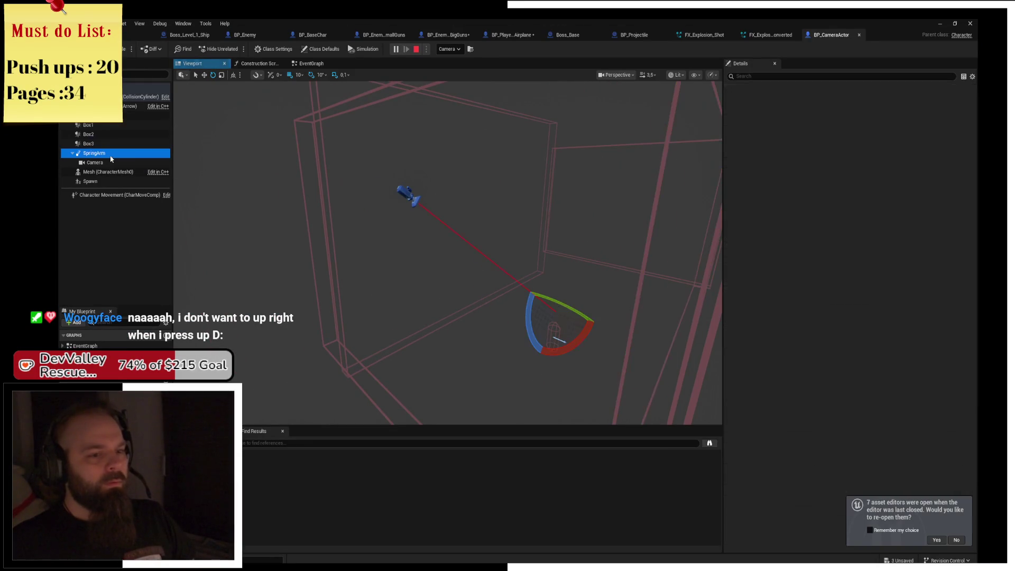
key(f)
mouse_move(474, 274)
mouse_down()
mouse_move(528, 304)
mouse_move(530, 237)
mouse_up()
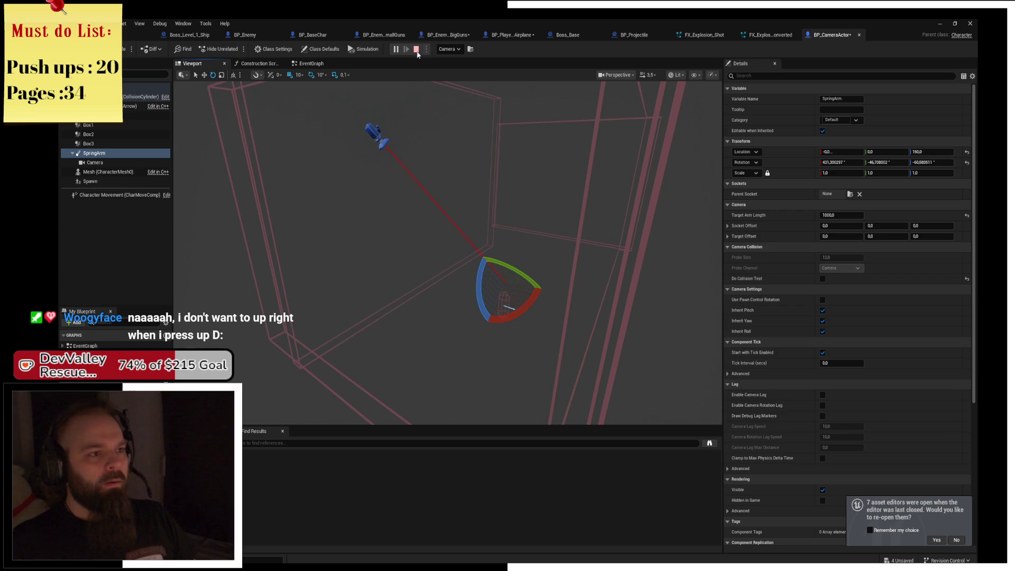
Test the new camera angle in play, stop it, and return to the level editor
click(394, 49)
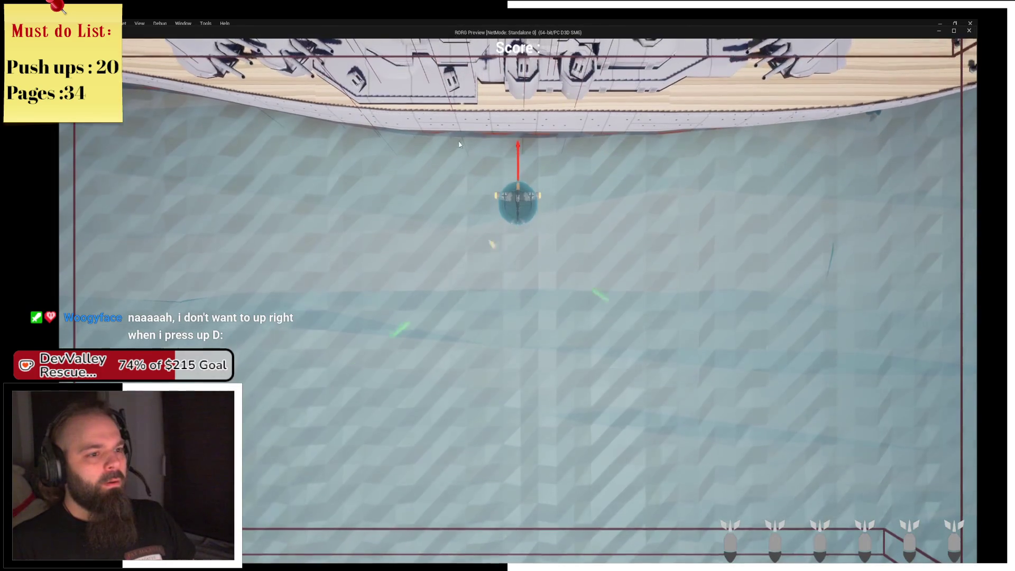
key(Escape)
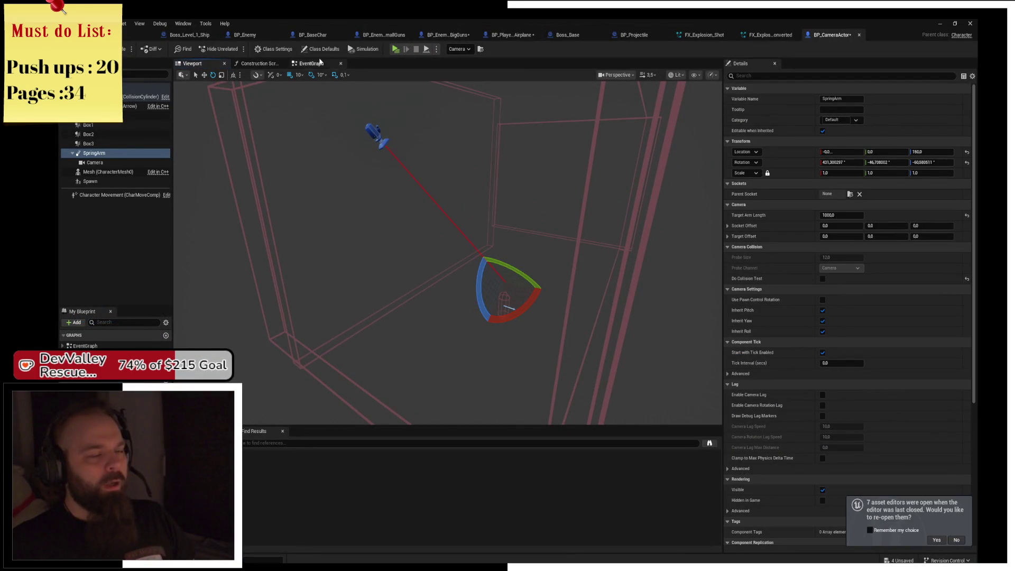
click(139, 34)
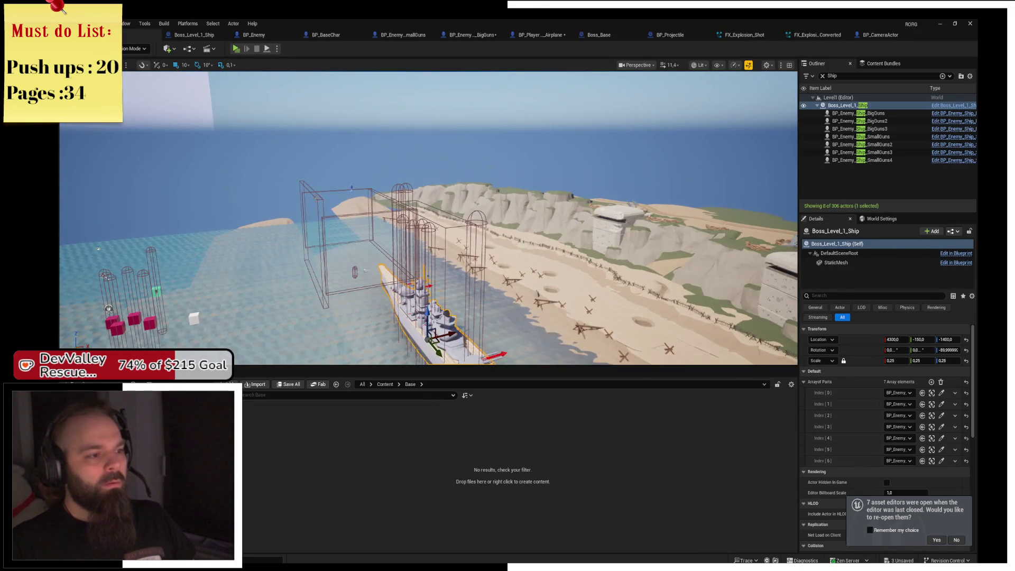
Tilt the level Camera's spring arm pitch to -109, playtest, and start a new game after game over
click(355, 272)
key(f)
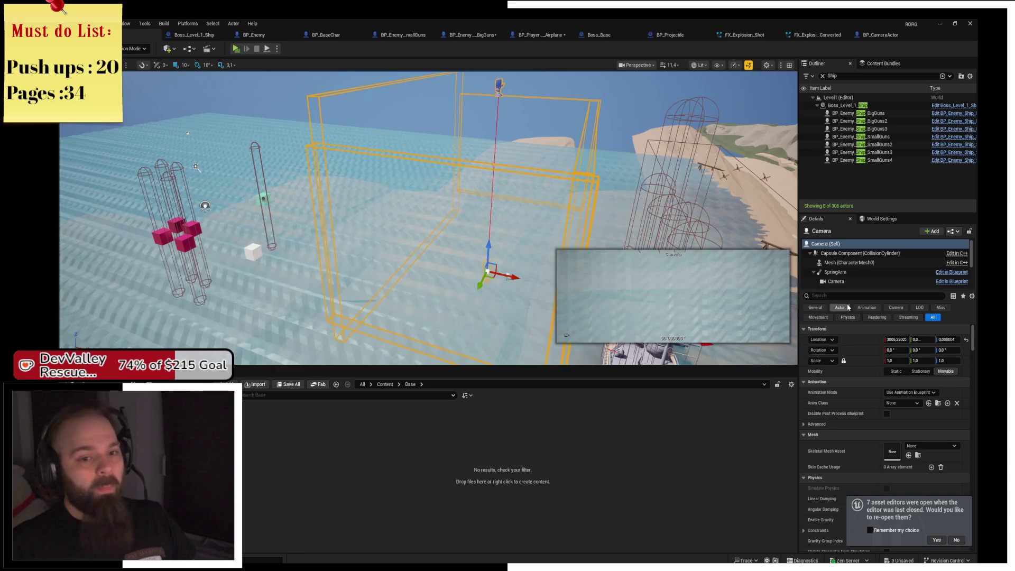
click(836, 272)
mouse_move(918, 340)
mouse_down()
mouse_move(908, 340)
mouse_move(952, 341)
mouse_up()
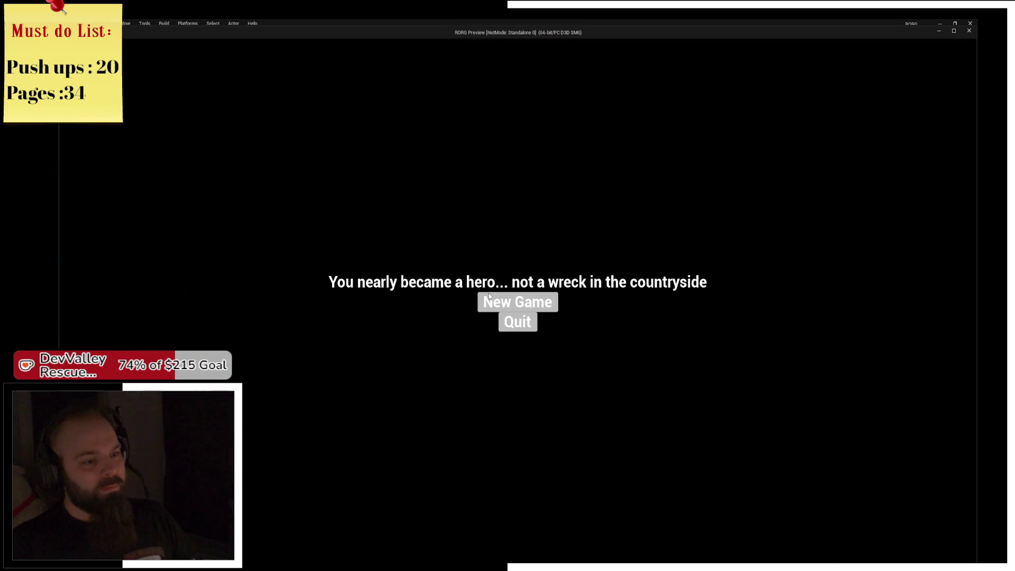
click(528, 301)
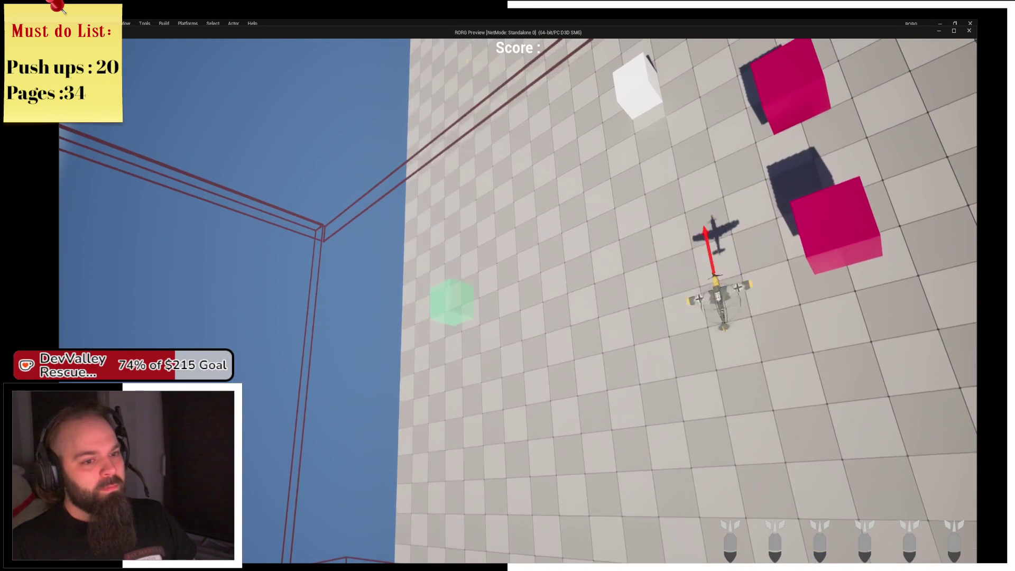
key(alt+Tab)
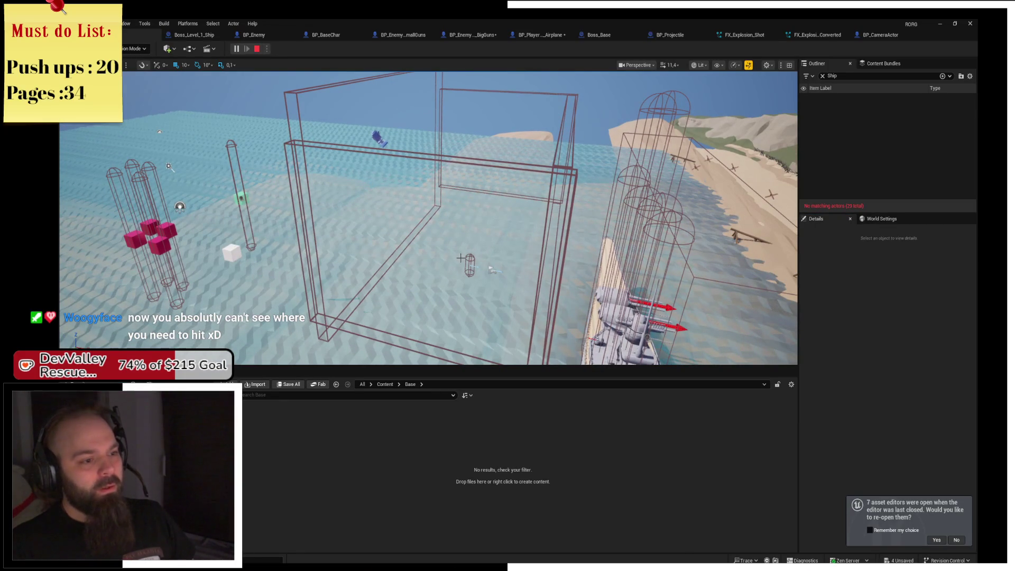
Stop the running play session and select the Camera actor in the level
click(470, 264)
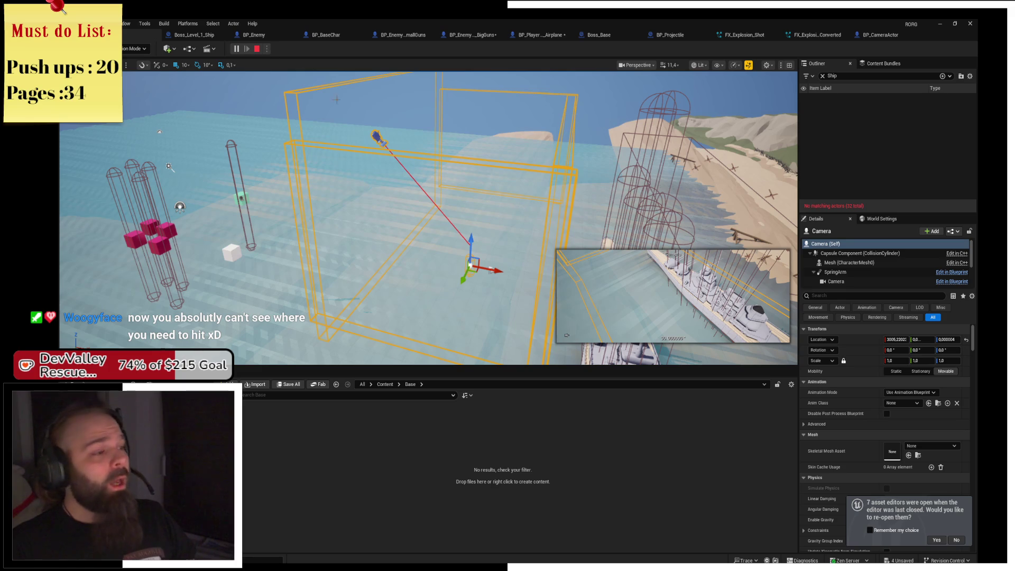
click(258, 49)
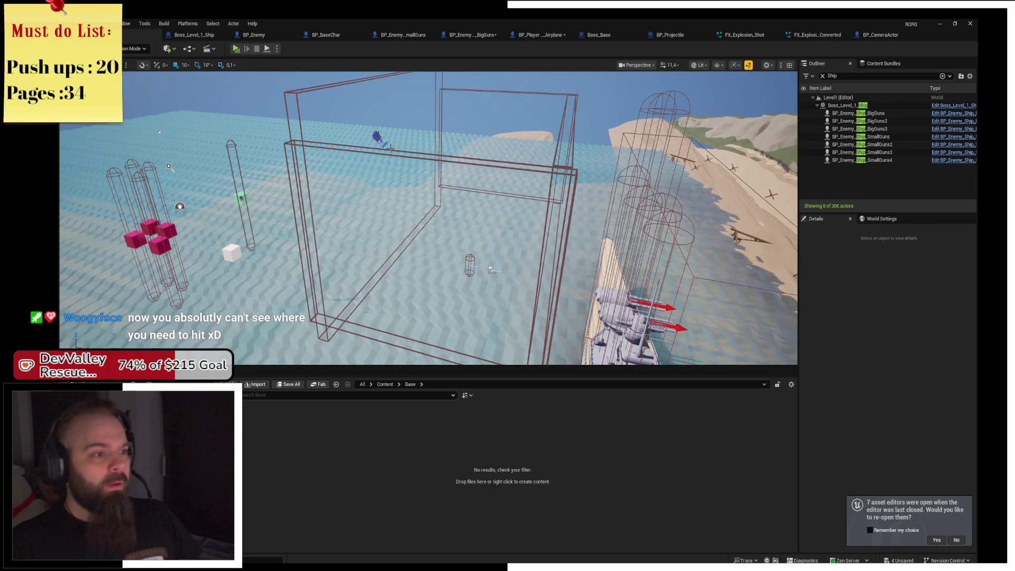
click(490, 269)
click(491, 270)
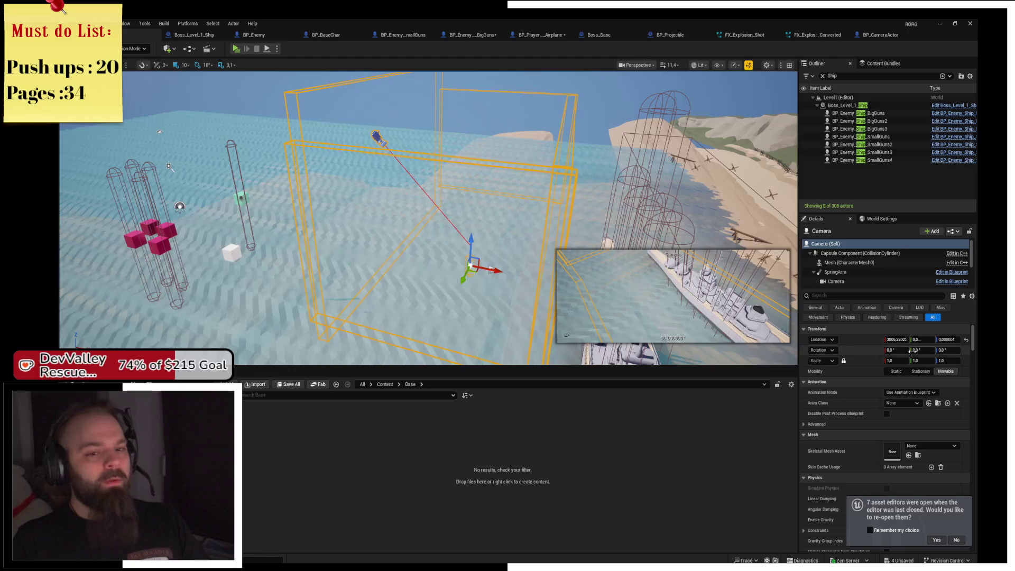
Set the Camera's spring arm rotation to -45 pitch and 75 yaw, then launch a test play
click(835, 272)
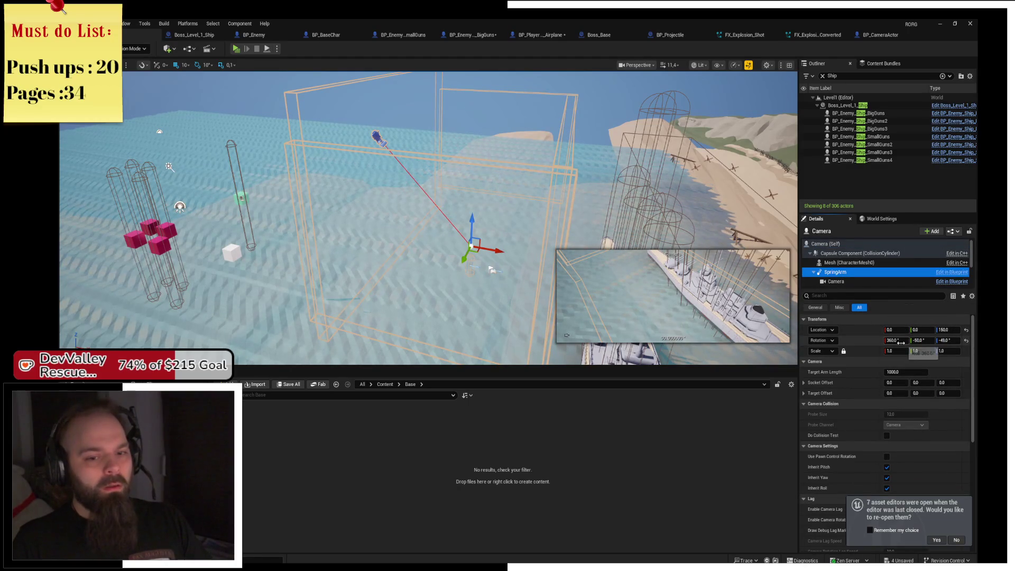
click(917, 340)
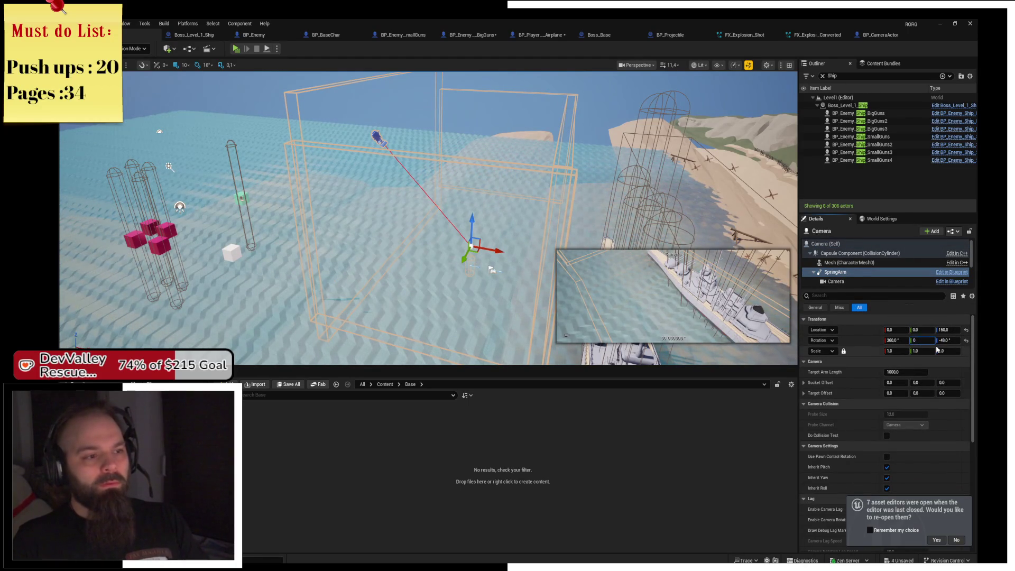
key(Return)
drag(954, 343, 954, 344)
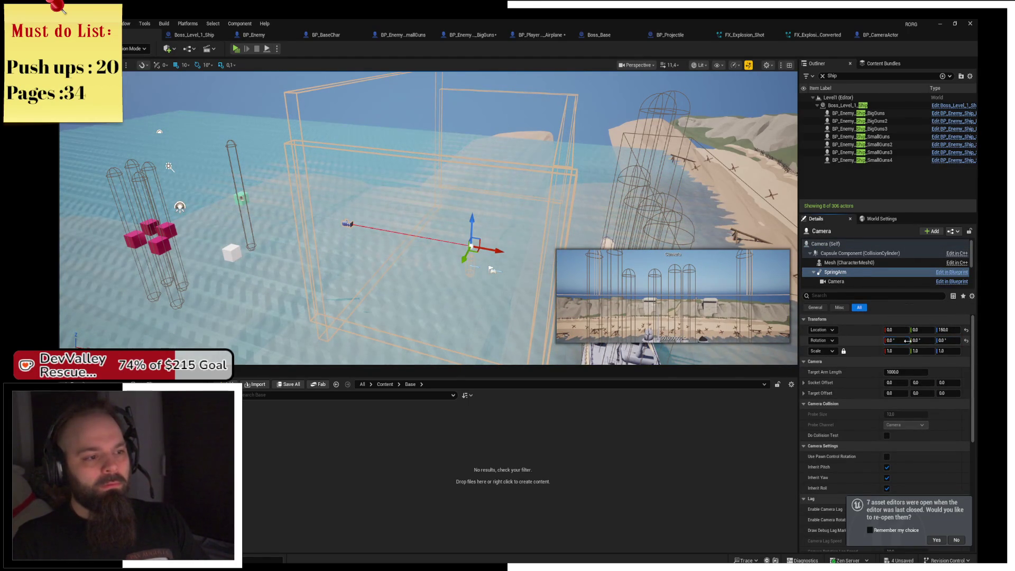
mouse_move(921, 340)
mouse_down()
mouse_move(896, 340)
mouse_move(920, 340)
mouse_up()
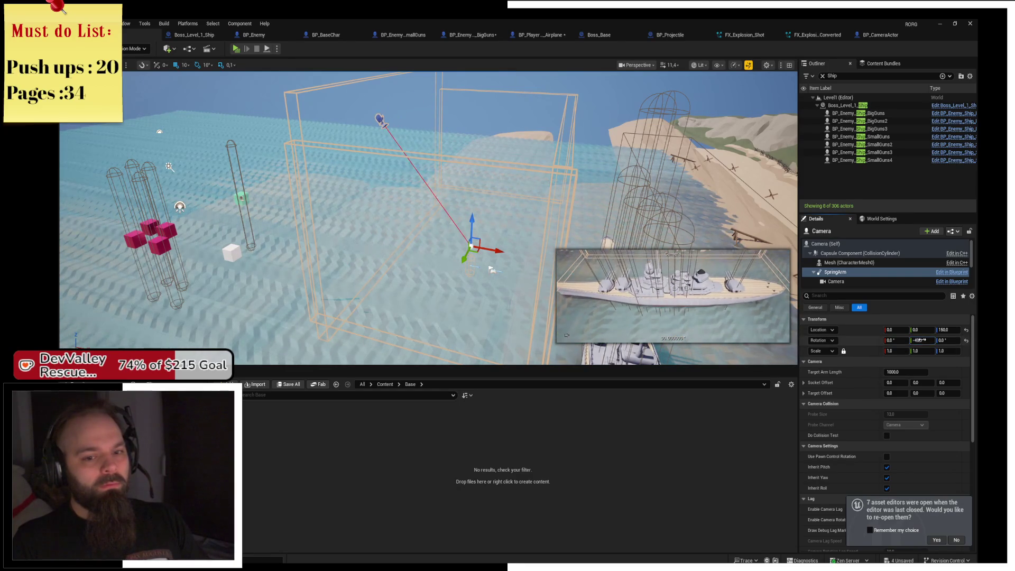
text(-)
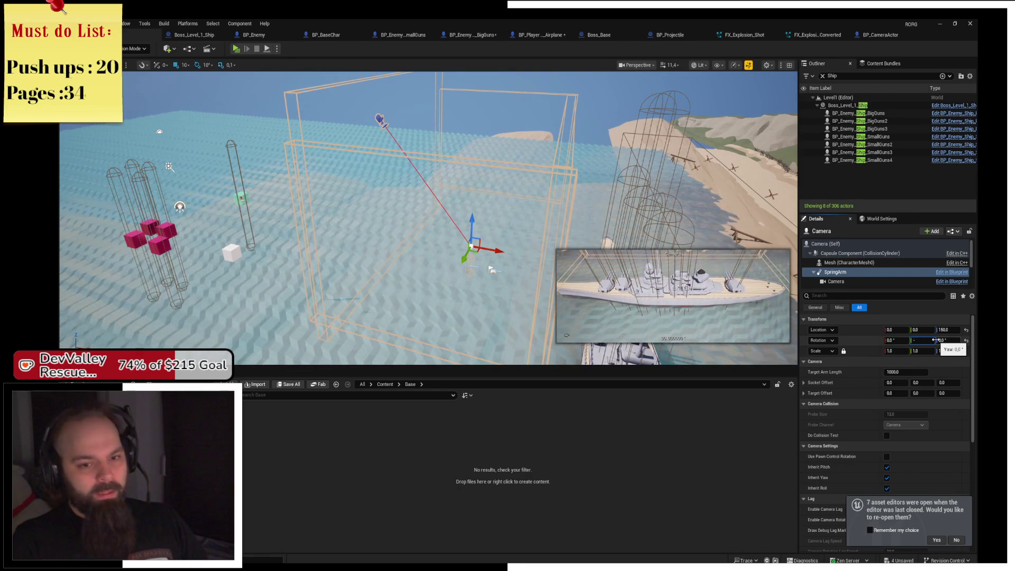
text(45)
key(Return)
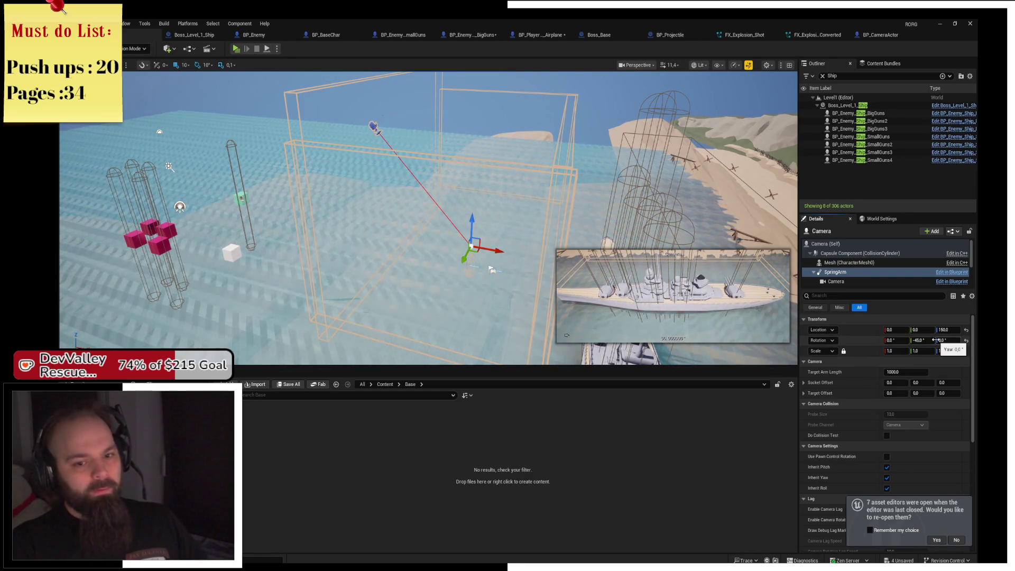
click(948, 338)
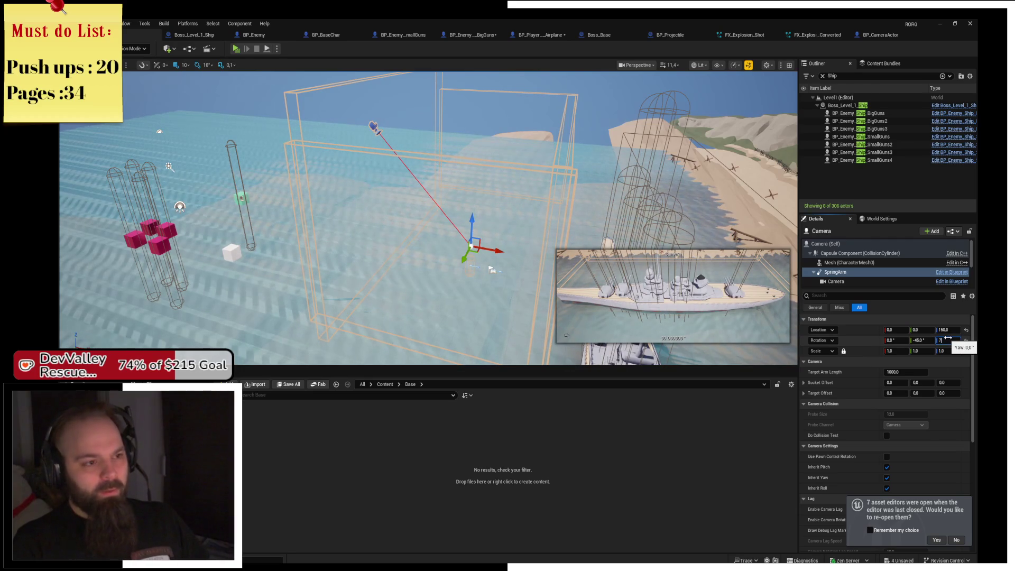
text(5)
key(Return)
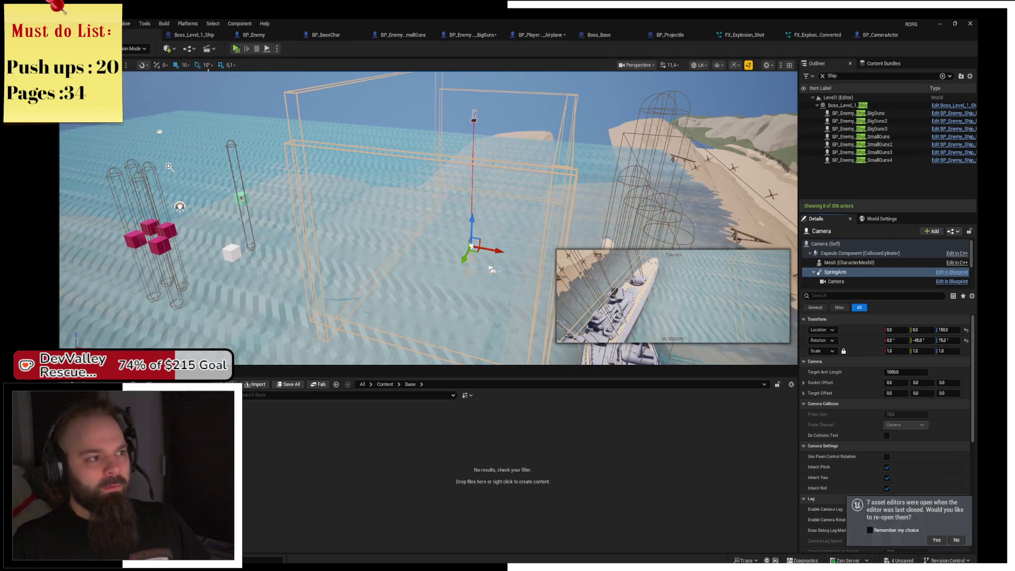
click(235, 49)
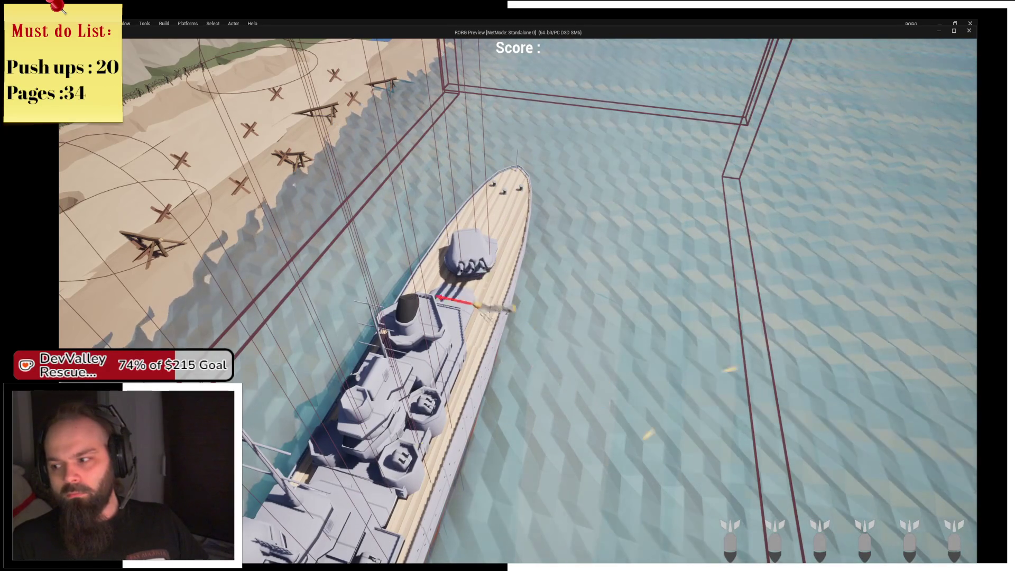
Stop the test play and reset the camera's spring arm rotation to zero
key(Escape)
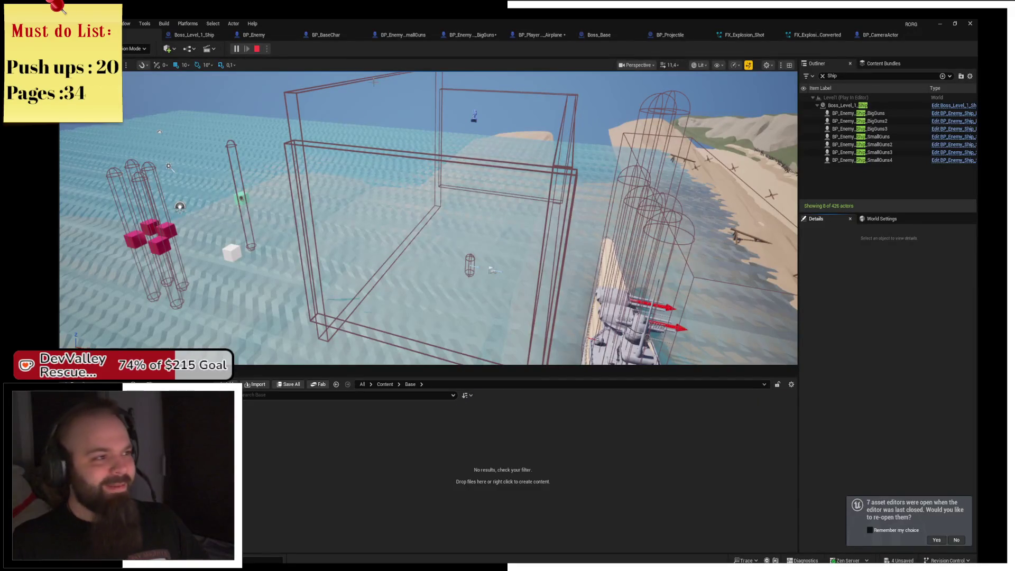
click(257, 49)
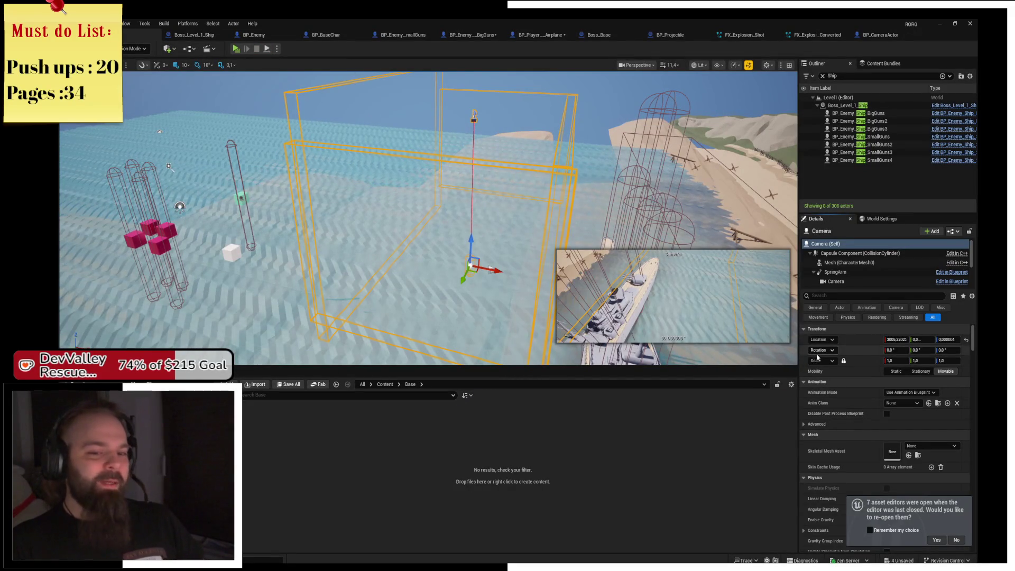
click(845, 271)
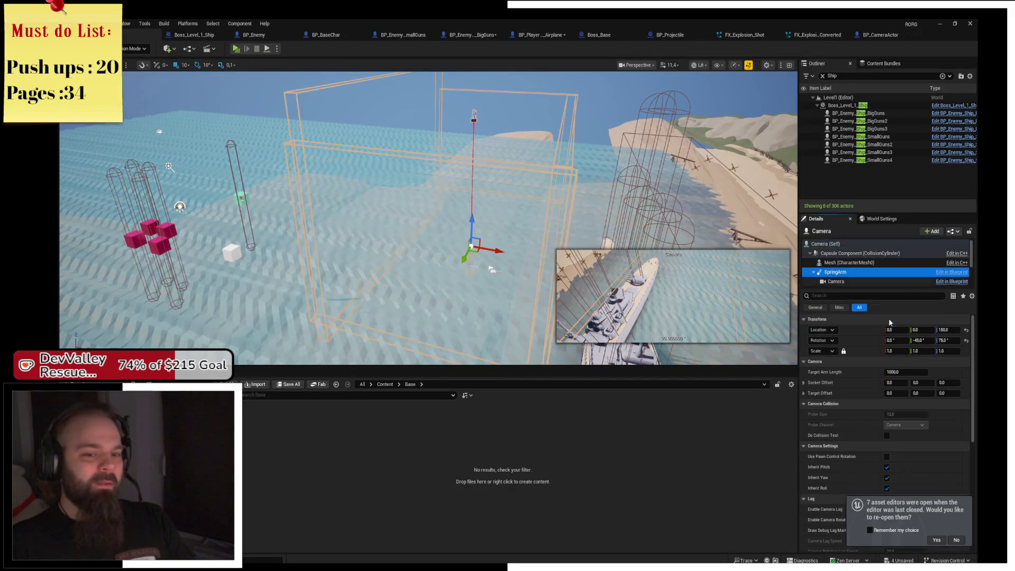
text(0)
key(Tab)
text(0)
key(Return)
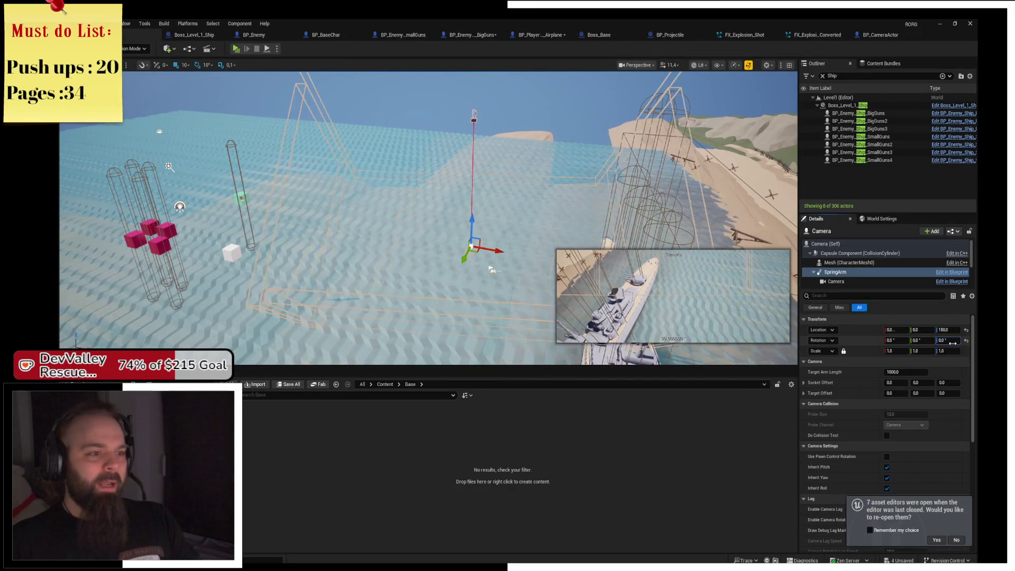
drag(549, 281, 469, 256)
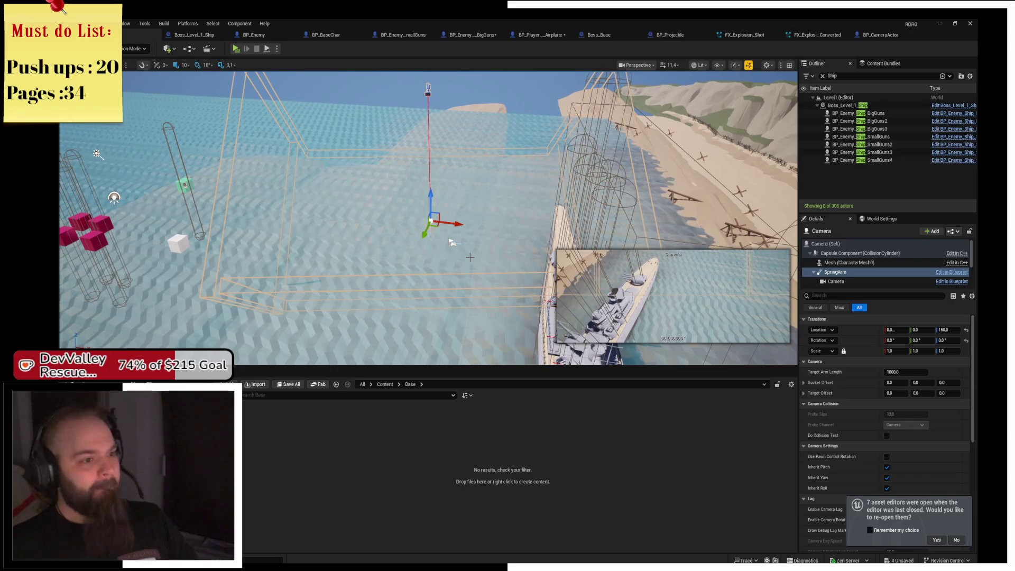
key(ctrl+z)
Reselect the camera, zero its spring arm rotation, swing pitch to -90, then open BP_CameraActor
right_click(452, 242)
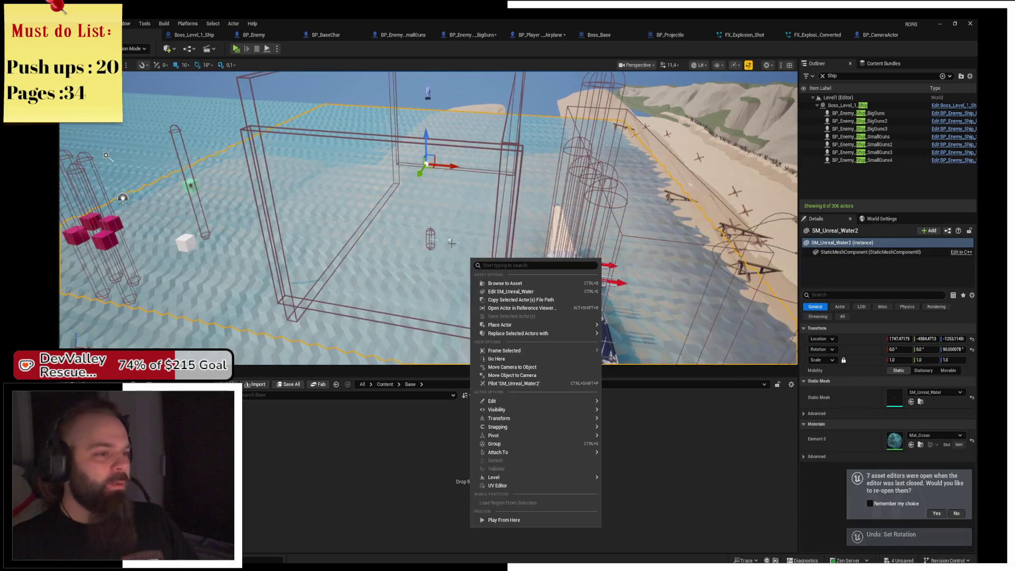
click(468, 152)
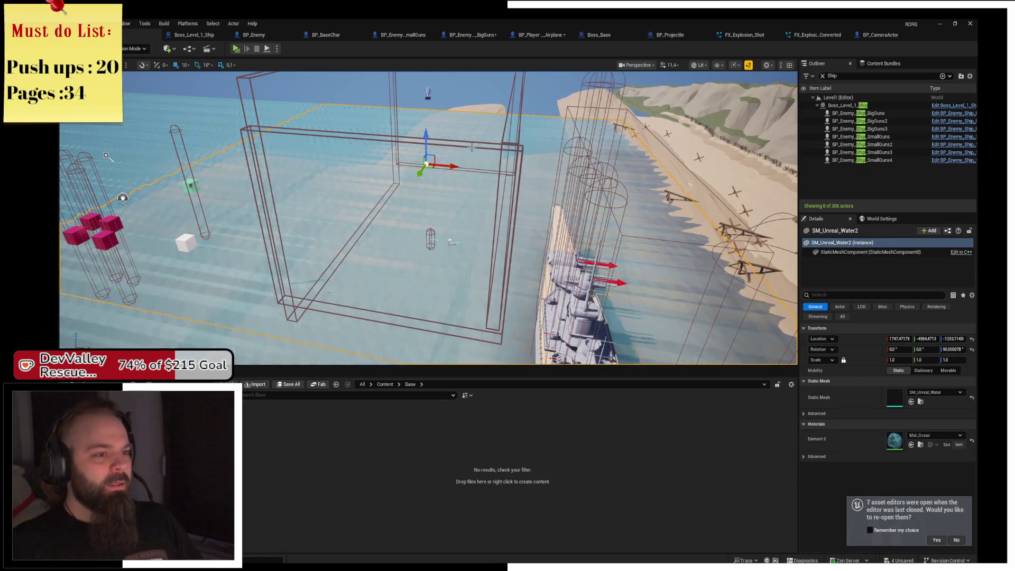
click(472, 148)
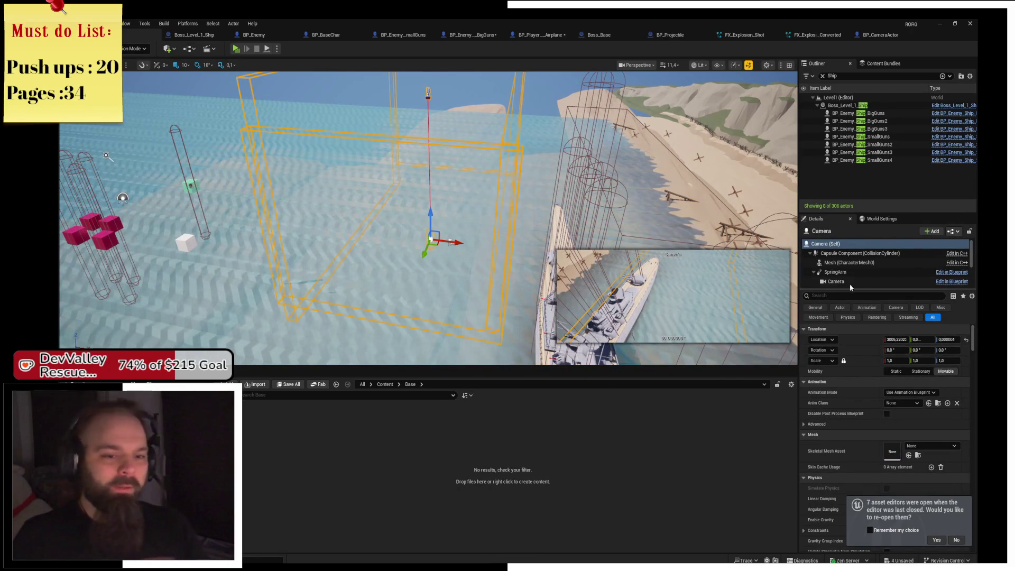
click(845, 272)
text(0)
key(Return)
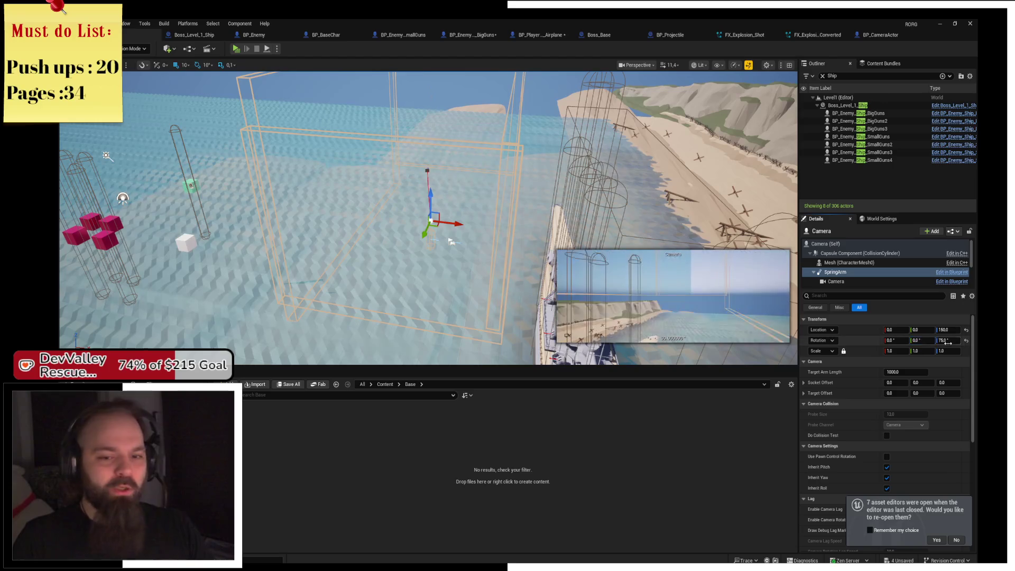
key(Return)
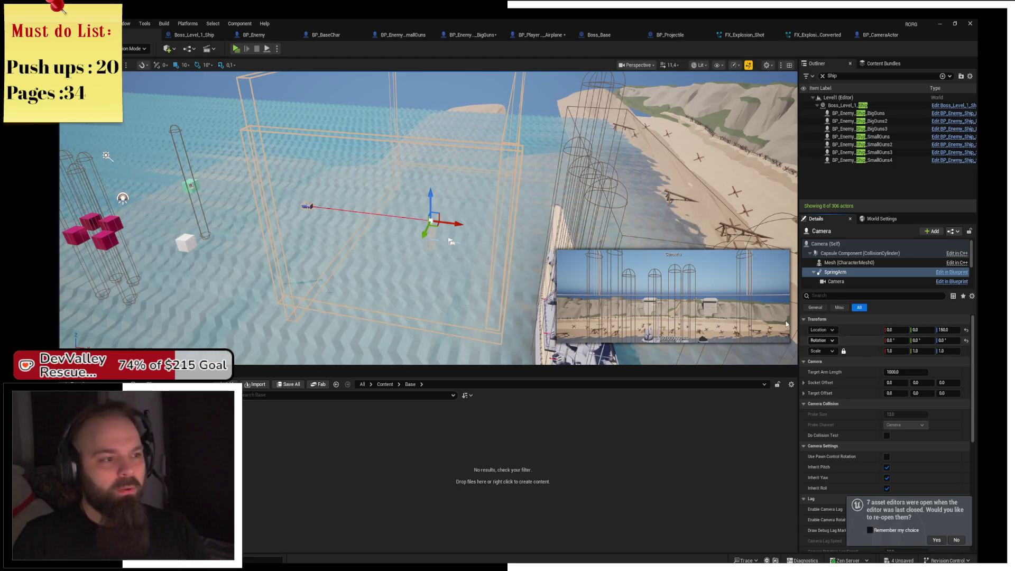
mouse_move(442, 224)
mouse_down()
mouse_move(429, 222)
mouse_move(453, 226)
mouse_move(423, 244)
mouse_move(415, 177)
mouse_up()
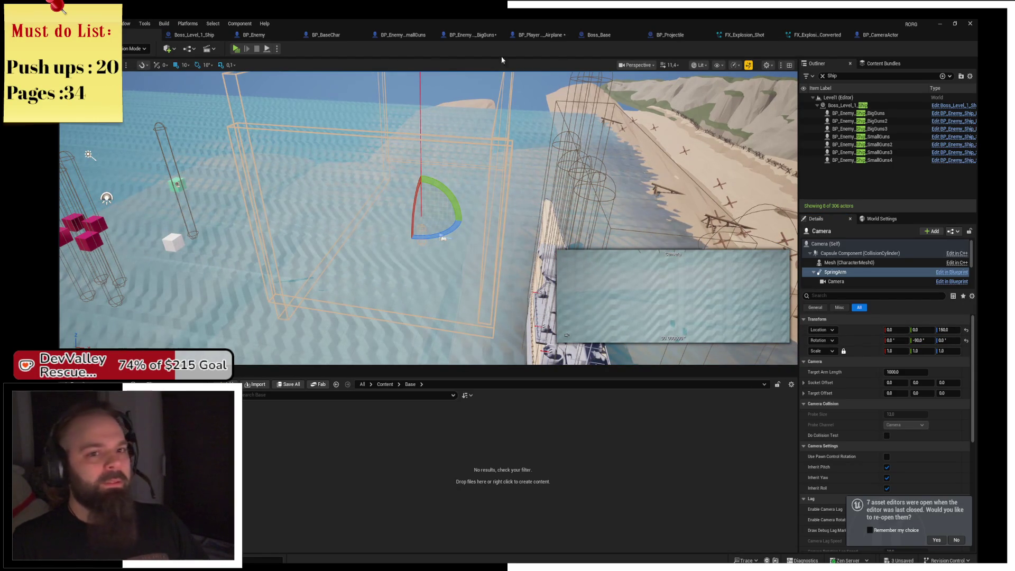
click(860, 35)
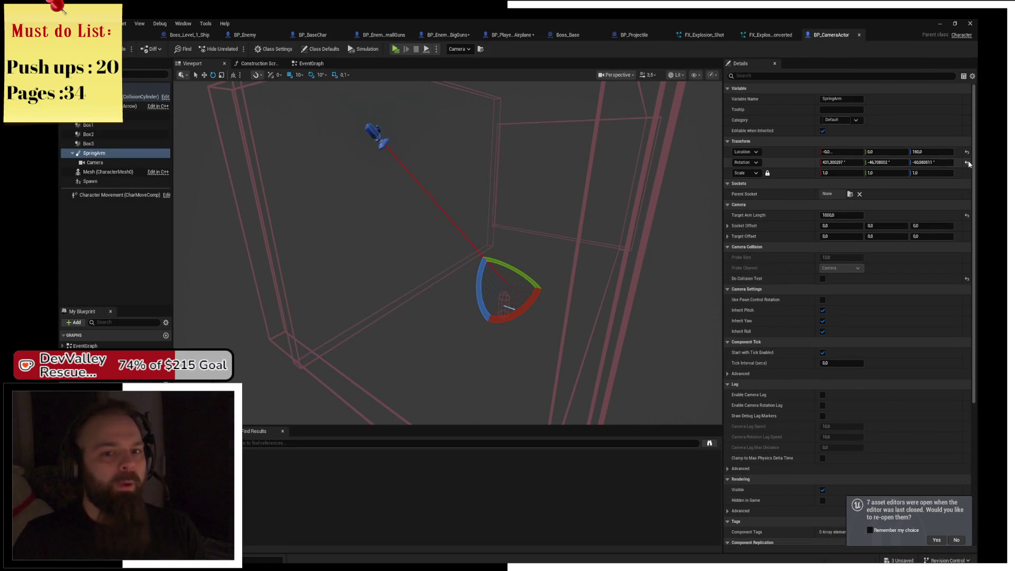
Rotate the BP_CameraActor spring arm straight down and fly the plane in a test play
mouse_move(537, 267)
mouse_down()
mouse_move(506, 316)
mouse_move(488, 183)
mouse_up()
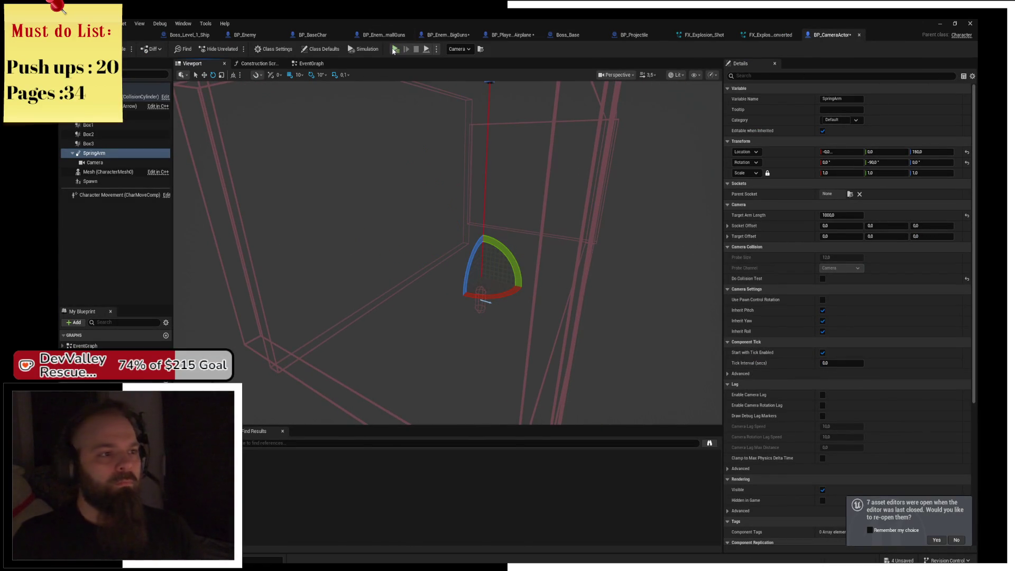
key(alt+p)
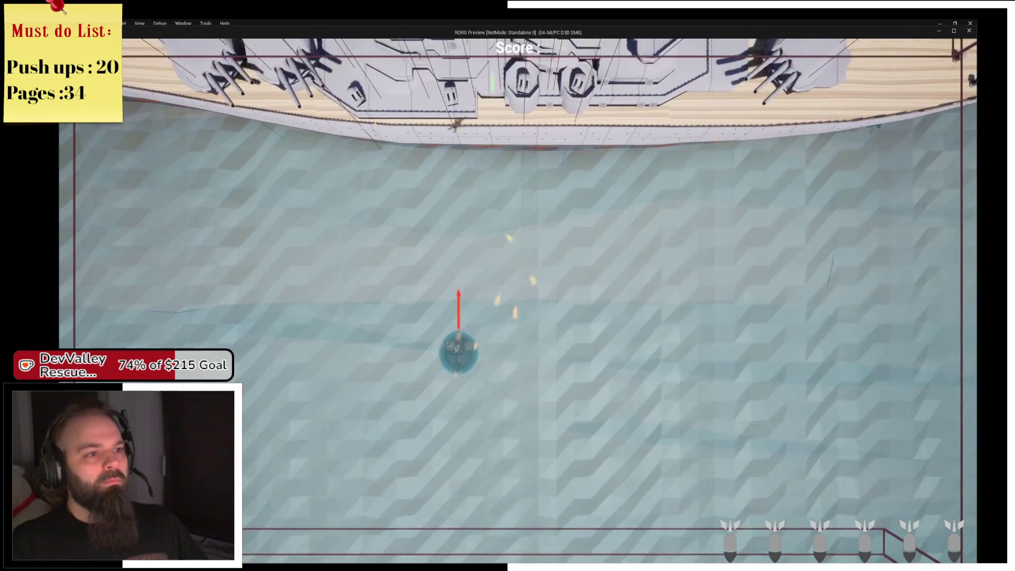
key(a)
key(d)
key(w)
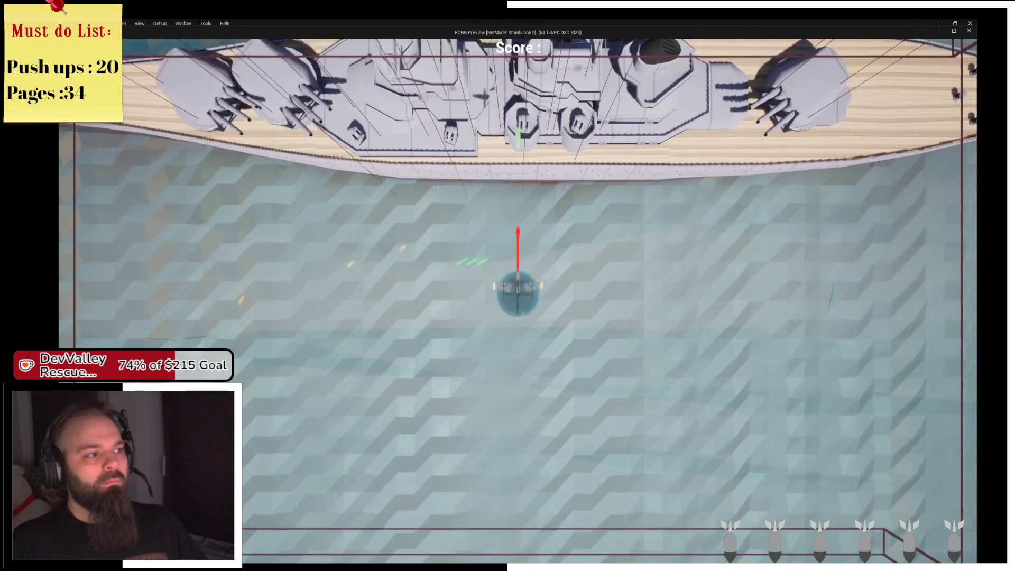
key(d)
key(s)
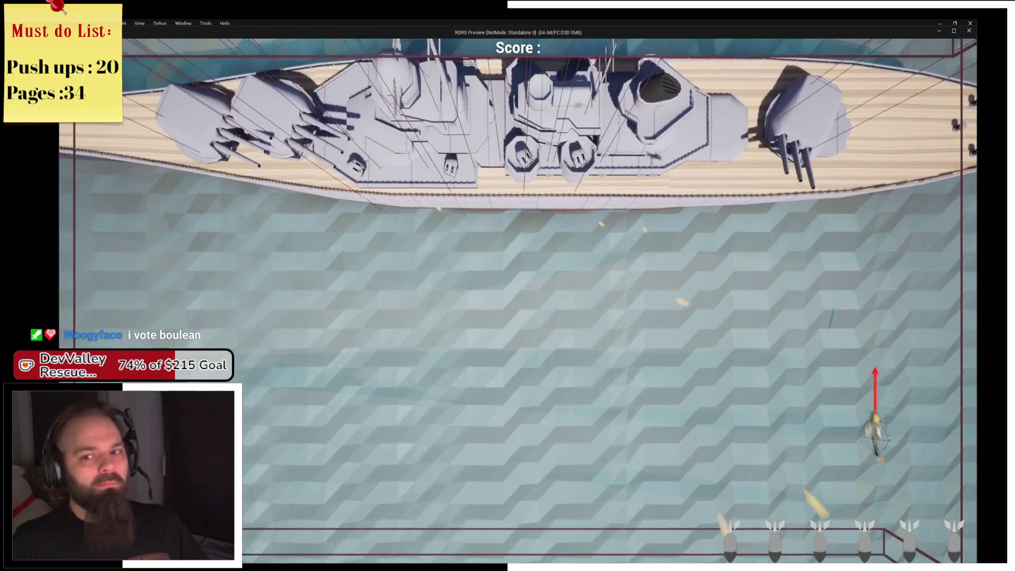
key(a)
End the test play, close the editor, and save all four changed blueprints
key(Escape)
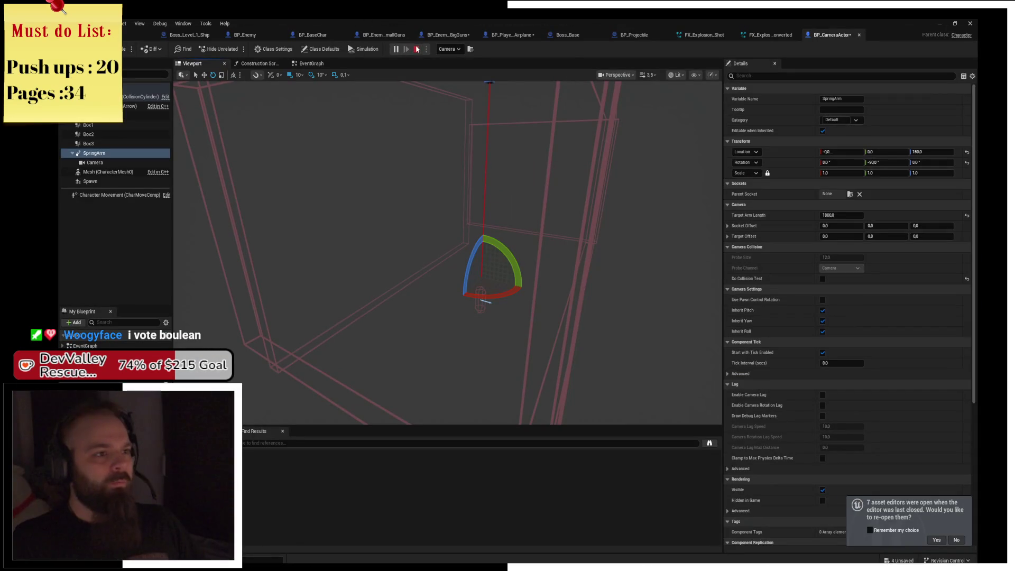
click(970, 23)
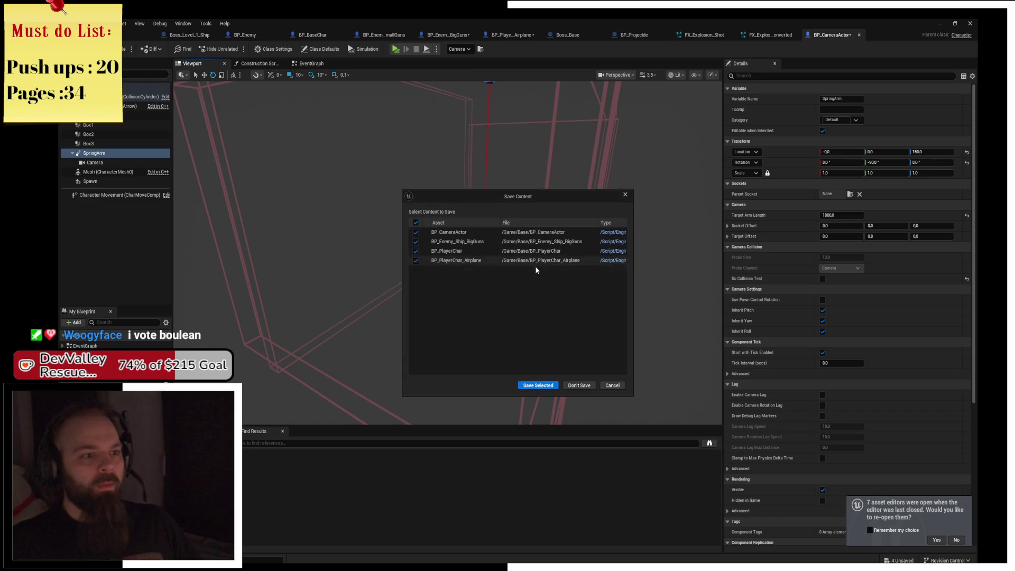
click(531, 385)
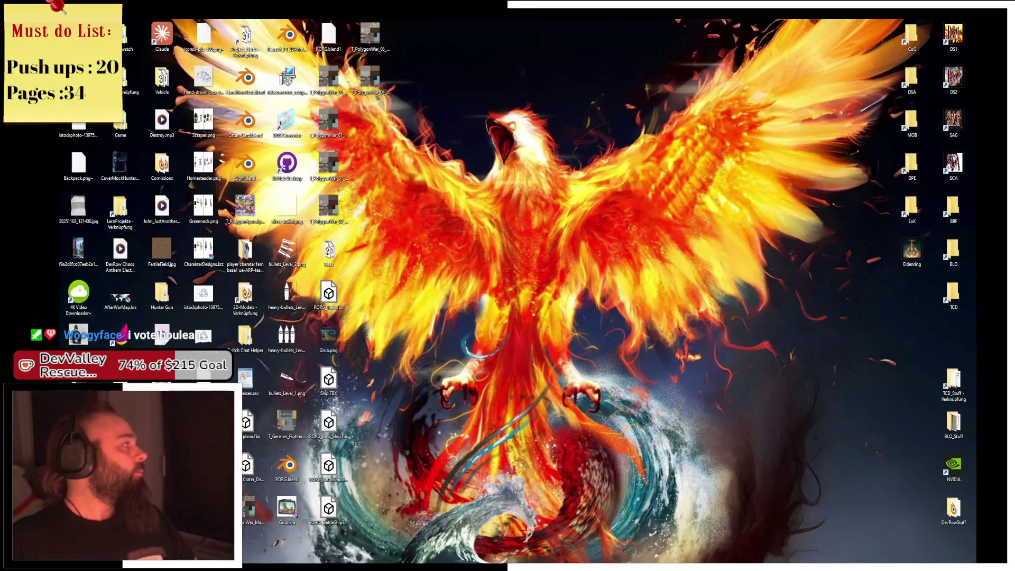
Bring Chrome back up and scroll Twitch's browse page of live development channels
key(alt+Tab)
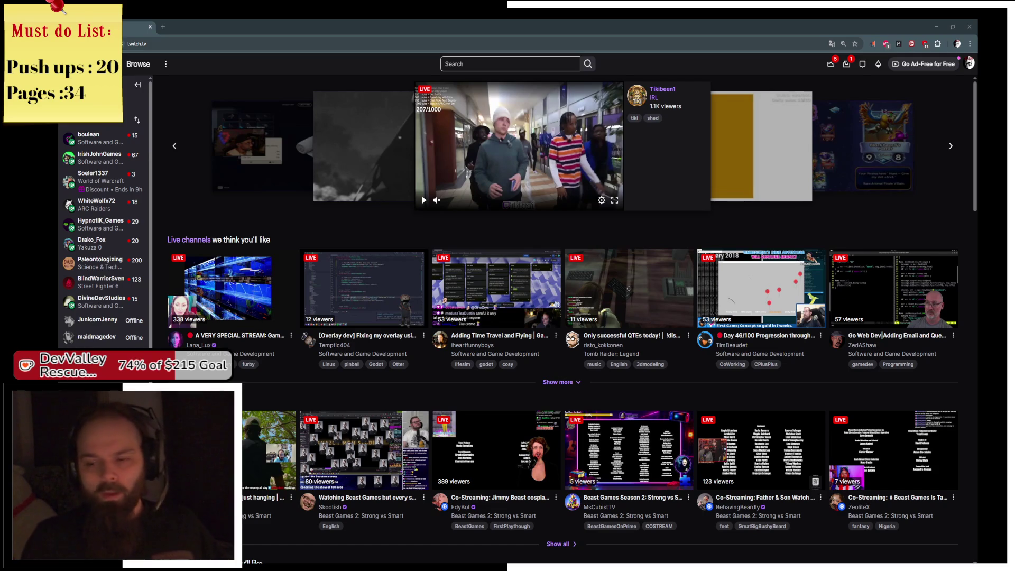
scroll(571, 317, down, 1)
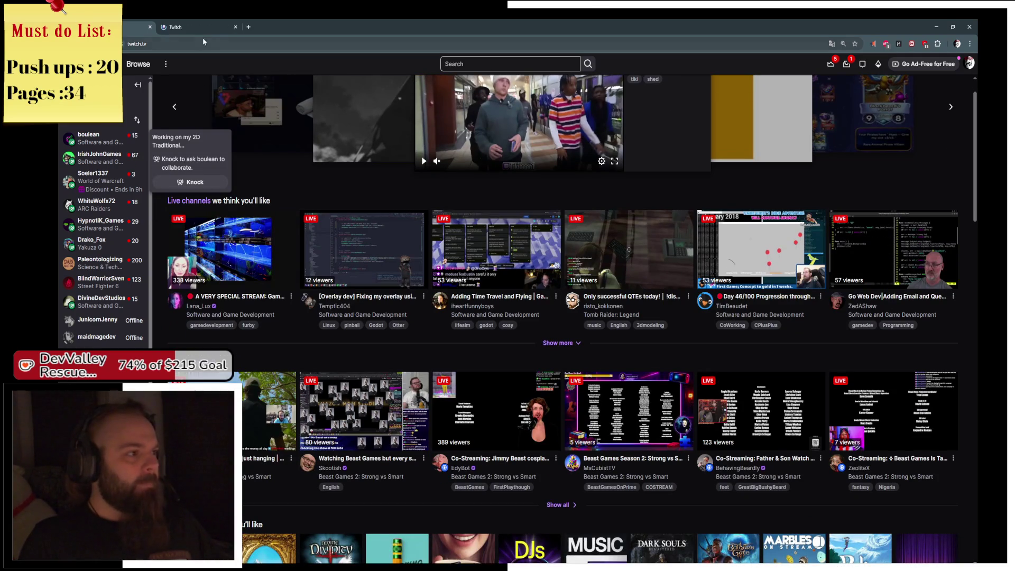